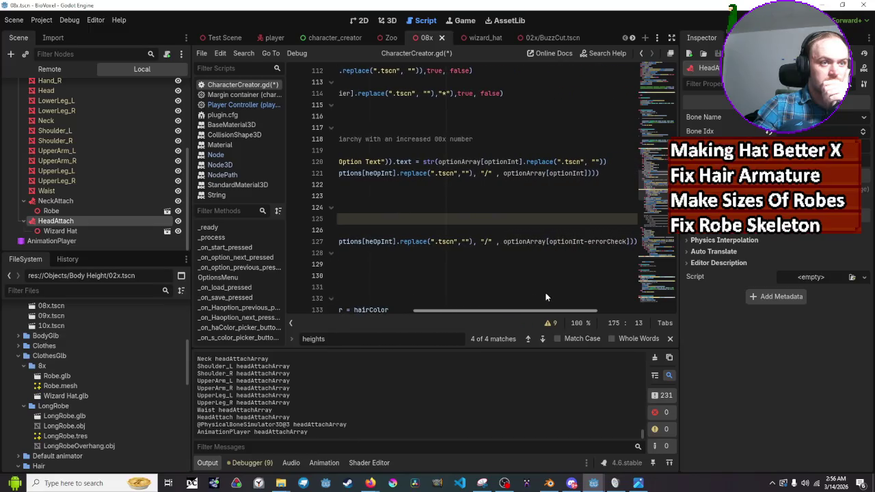
Duplicate the newObject load line from line 121 onto empty line 175
left_click(616, 171)
left_click_drag(616, 170, 286, 171)
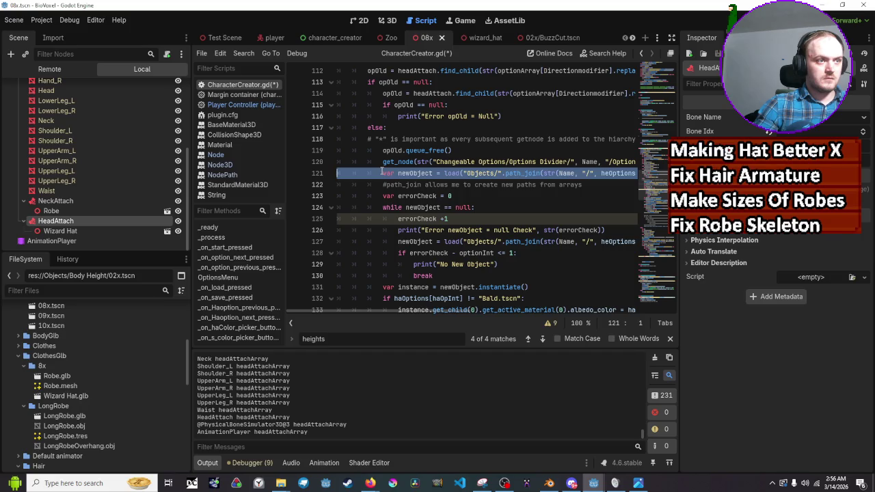
key("Left")
key("Left")
key("shift+Down")
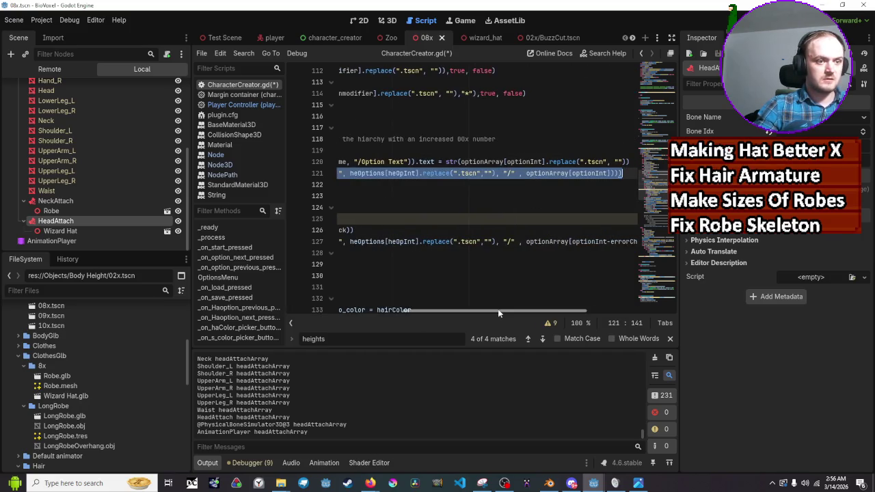
left_click_drag(498, 313, 381, 314)
scroll(500, 306, "down", 4)
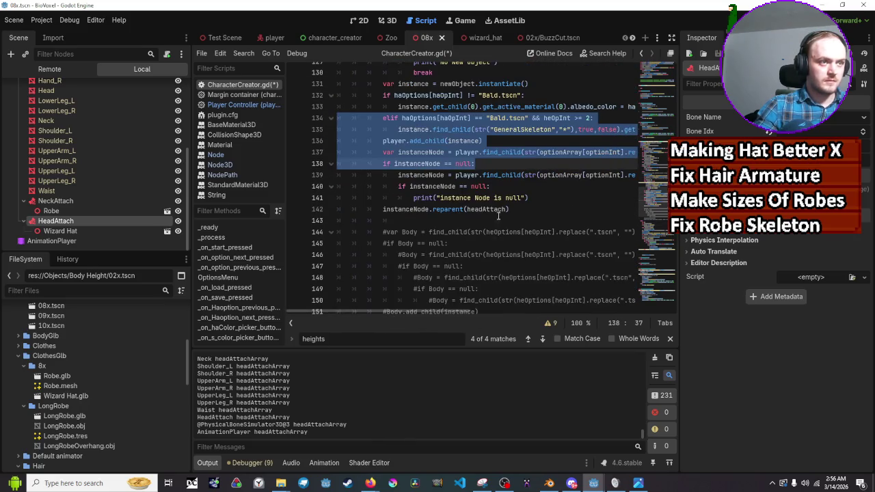
left_click(526, 190)
scroll(525, 190, "down", 11)
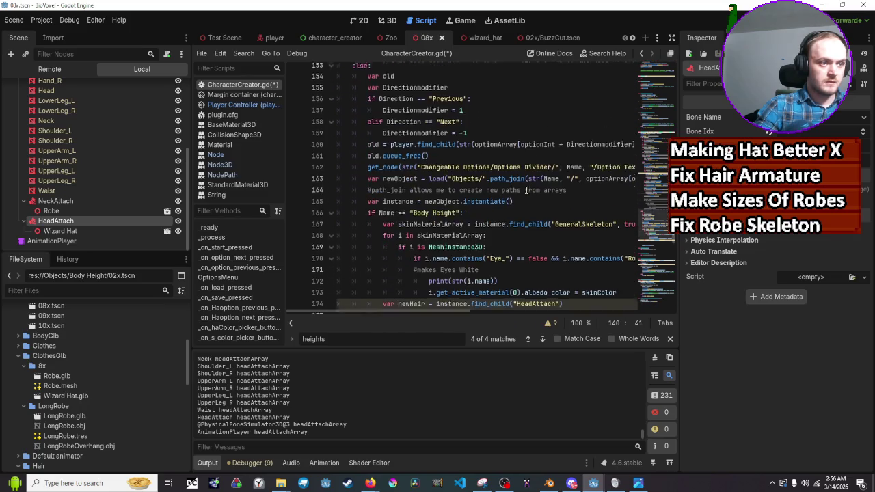
left_click(540, 209)
key("ctrl+v")
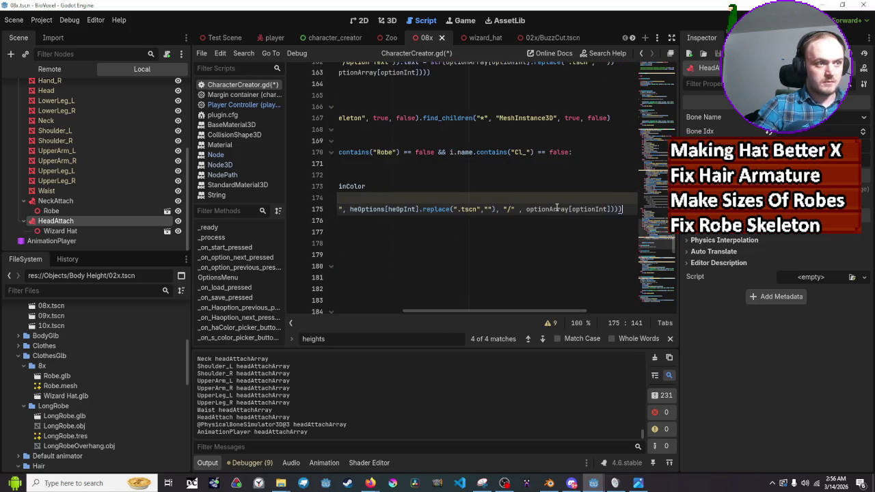
mouse_move(519, 311)
left_mouse_down()
mouse_move(357, 306)
mouse_move(428, 297)
mouse_move(405, 303)
left_mouse_up()
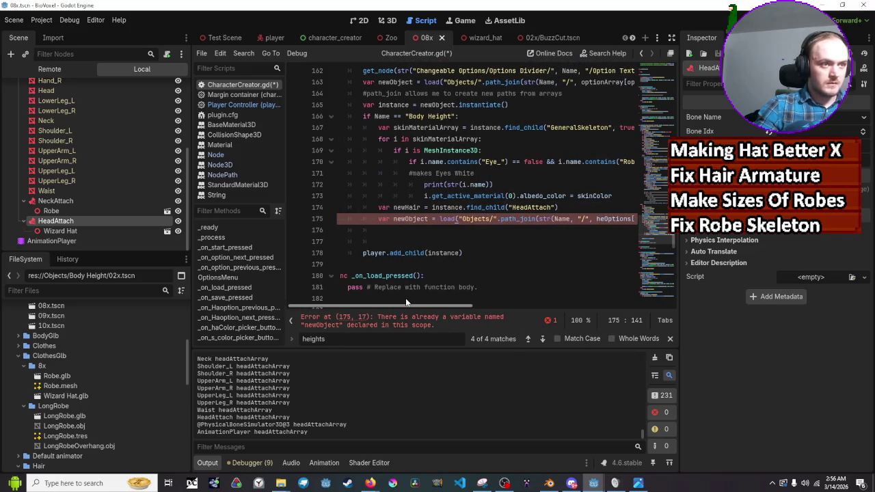
left_click(395, 220)
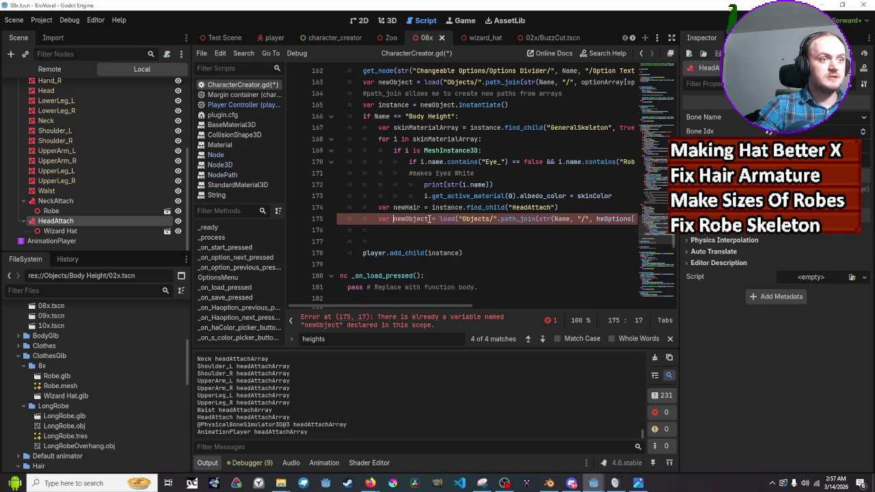
Rename line 175's variable to newHair and line 174's HeadAttach variable to newHead
left_click_drag(430, 218, 394, 220)
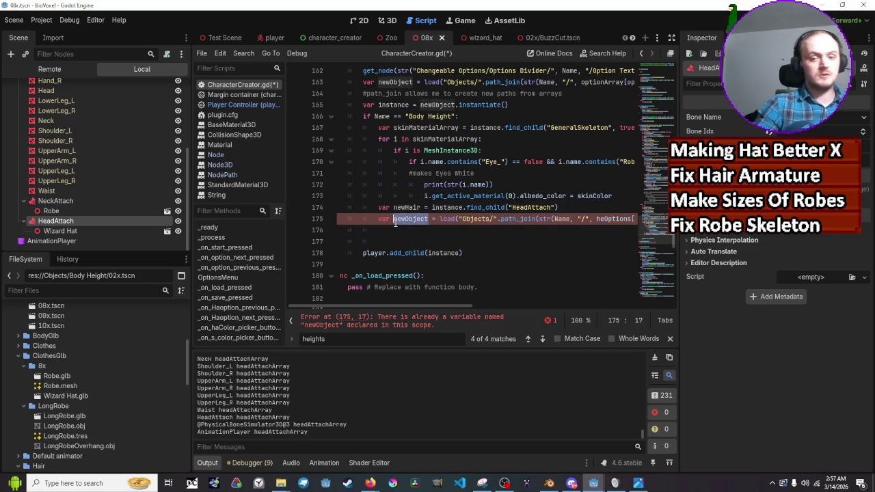
type("heOpInt")
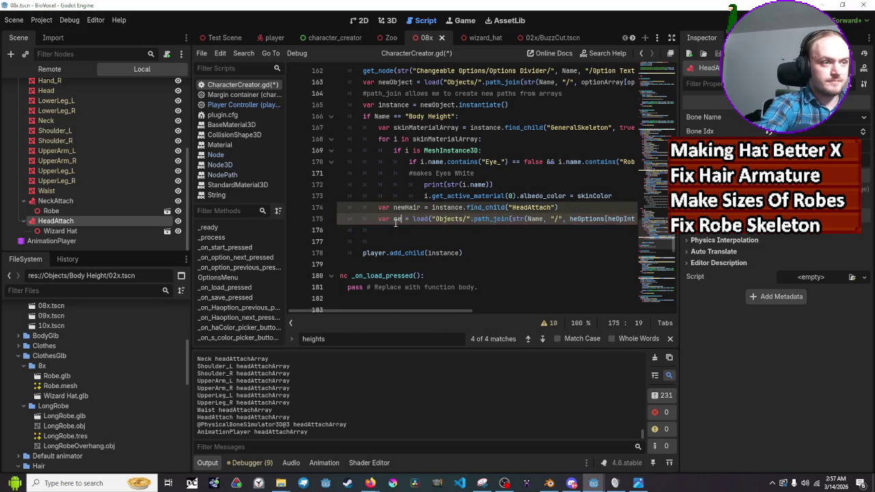
type("wHair")
key("Up")
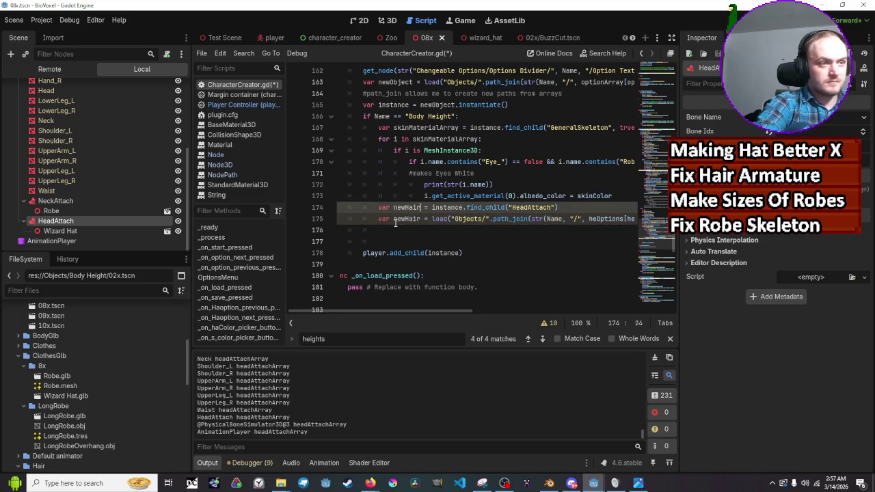
key("BackSpace")
key("BackSpace")
key("BackSpace")
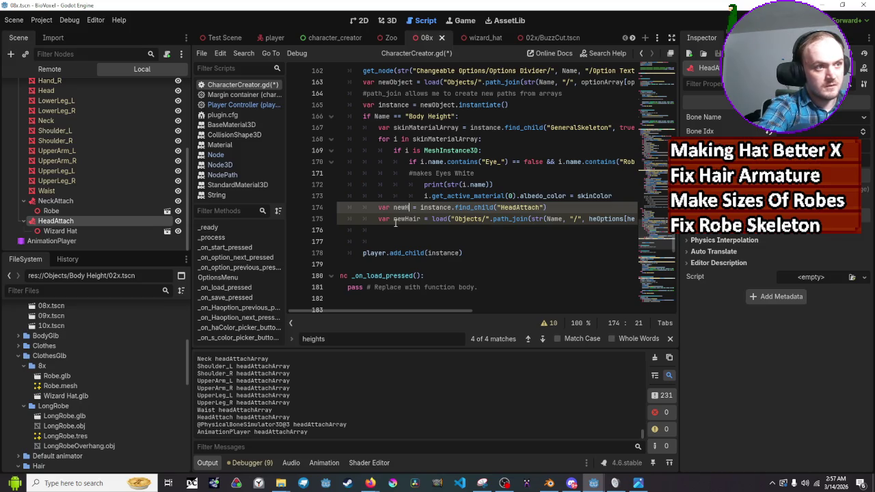
key("BackSpace")
type("Head")
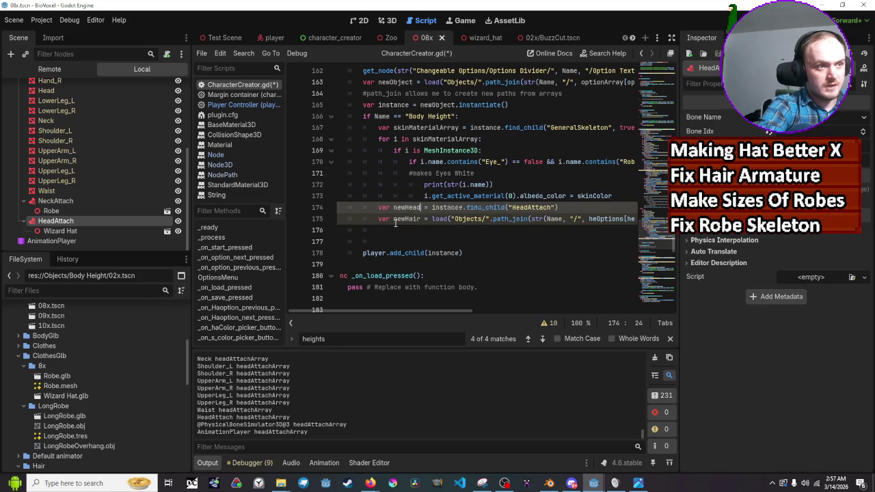
left_click(402, 239)
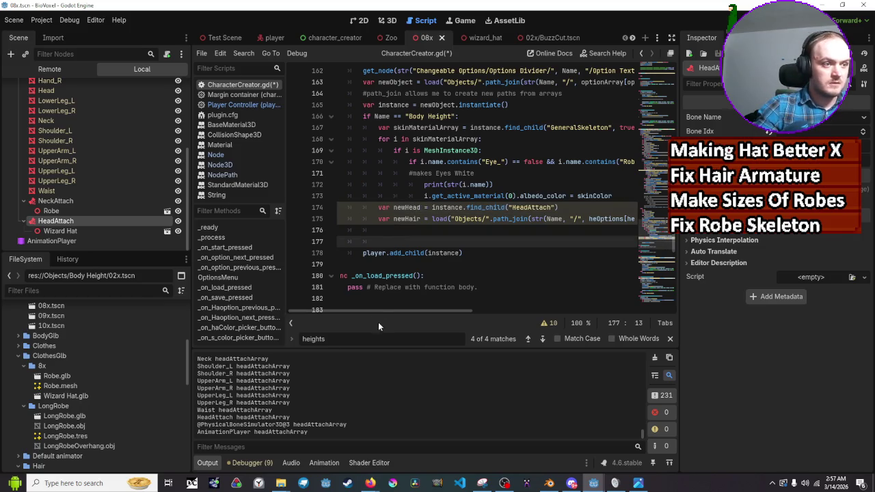
mouse_move(380, 311)
left_mouse_down()
mouse_move(439, 313)
mouse_move(500, 296)
left_mouse_up()
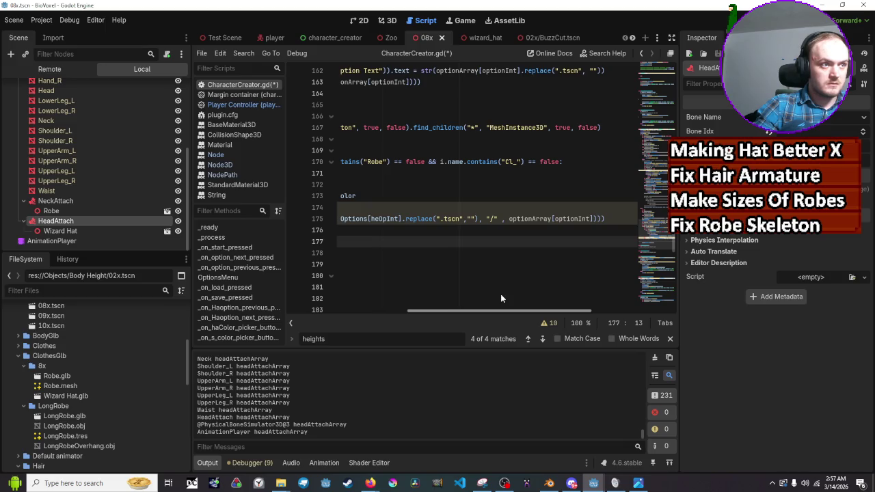
Replace optionArray in line 175's load path with haOptions
left_click_drag(500, 299, 501, 298)
double_click(542, 218)
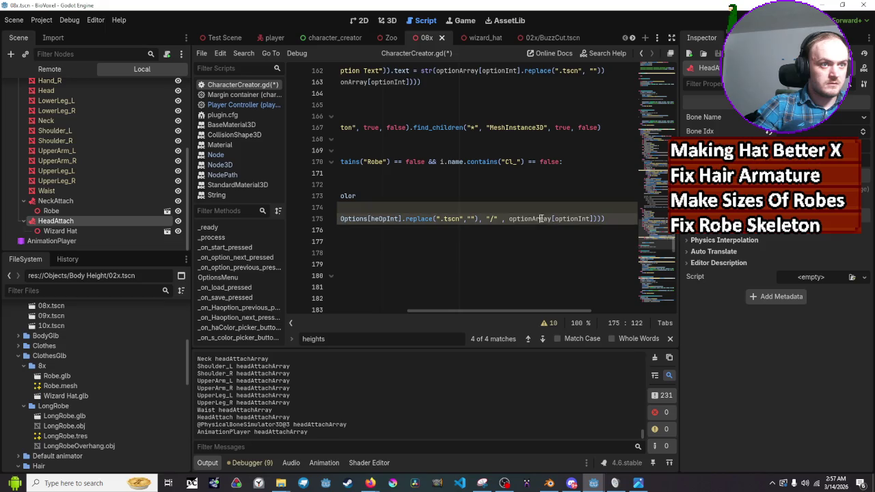
type("ha")
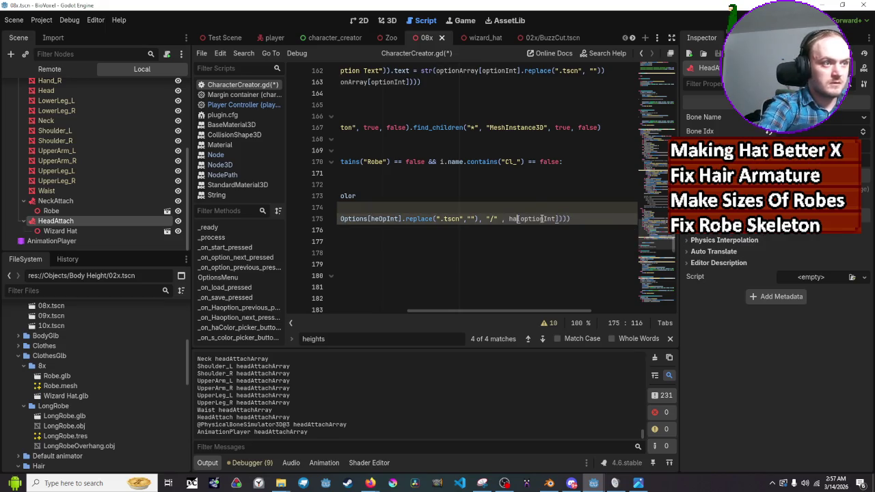
key("Down")
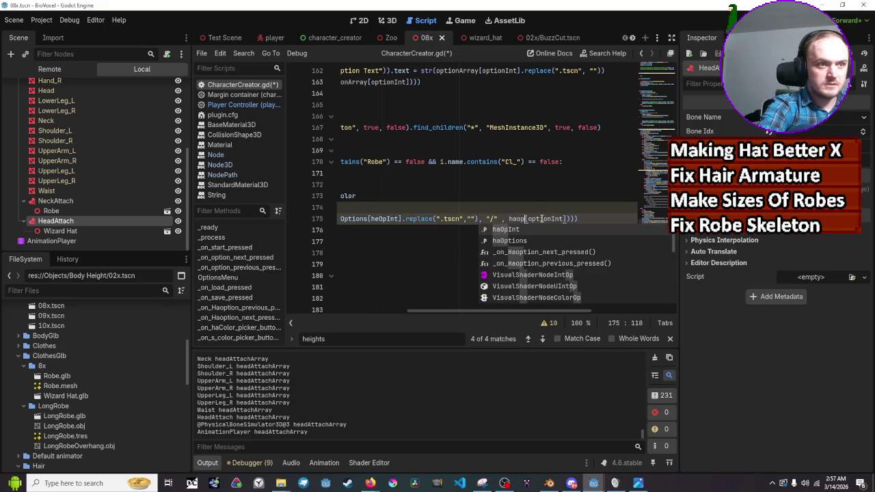
key("Return")
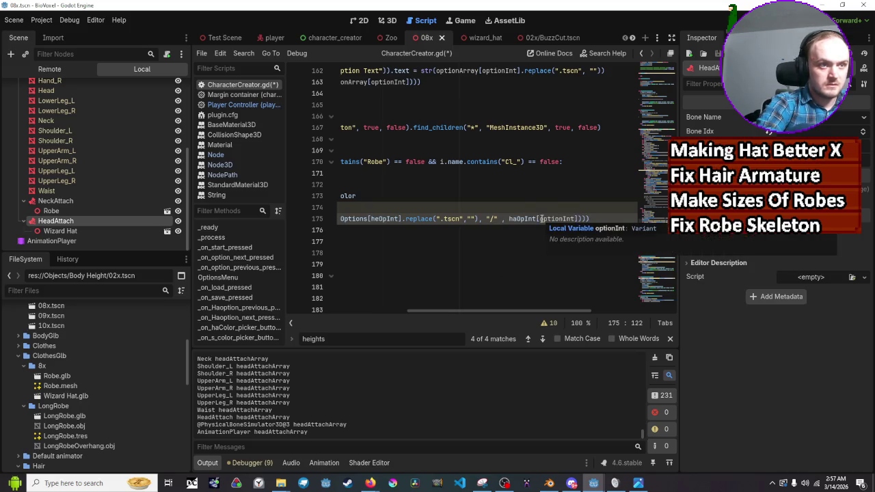
key("Right")
key("Right")
key("Right")
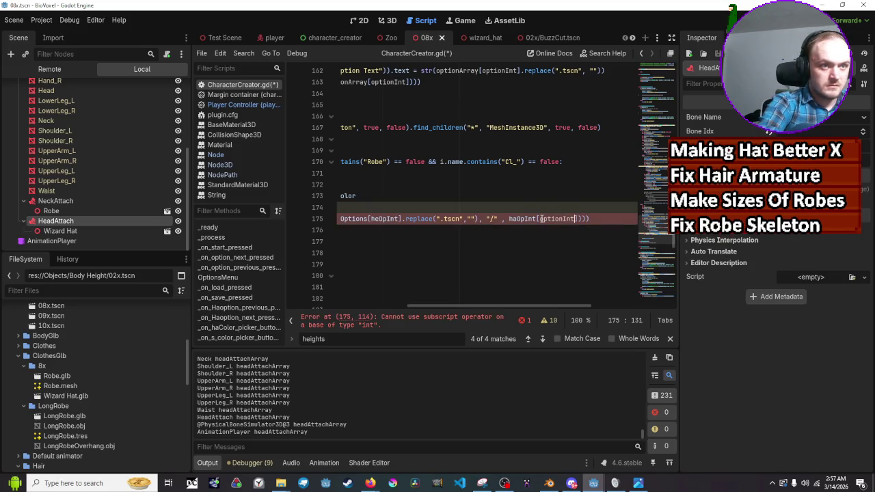
key("BackSpace")
key("BackSpace")
key("BackSpace")
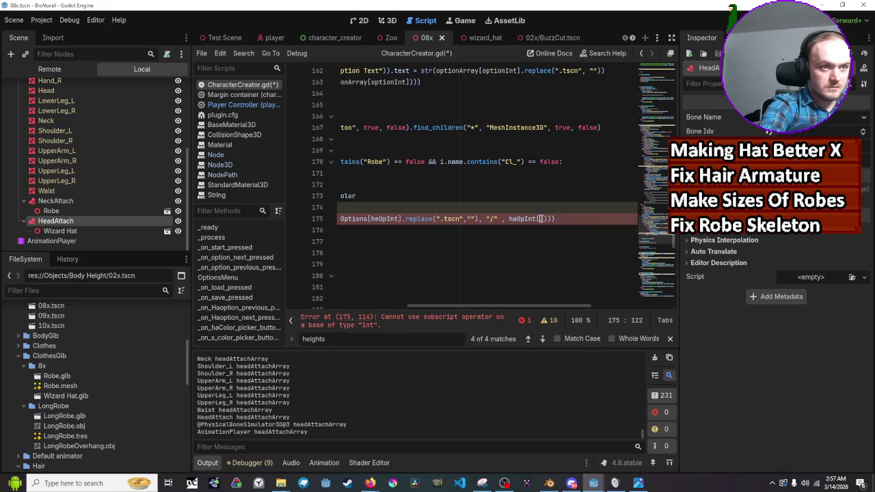
key("BackSpace")
key("BackSpace")
key("BackSpace")
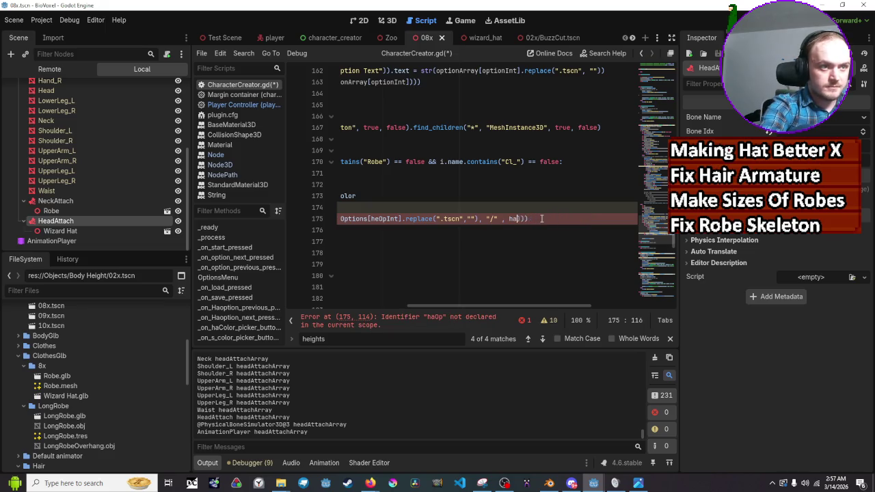
type("op")
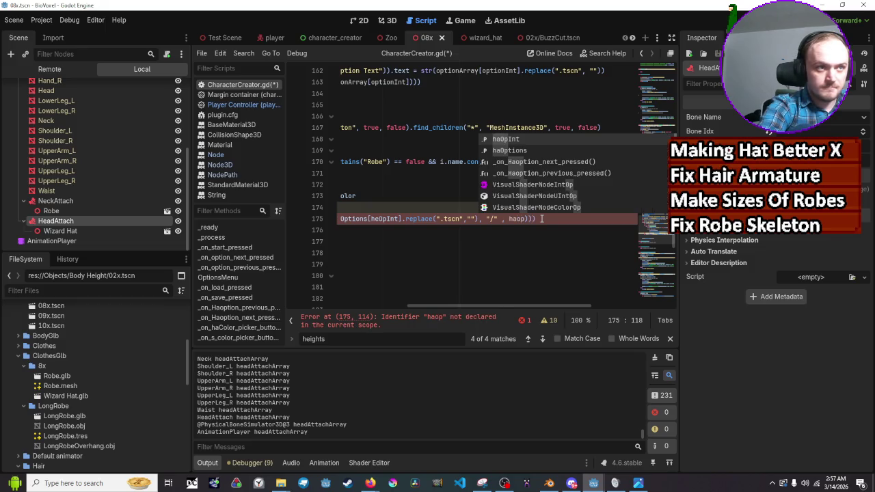
key("Return")
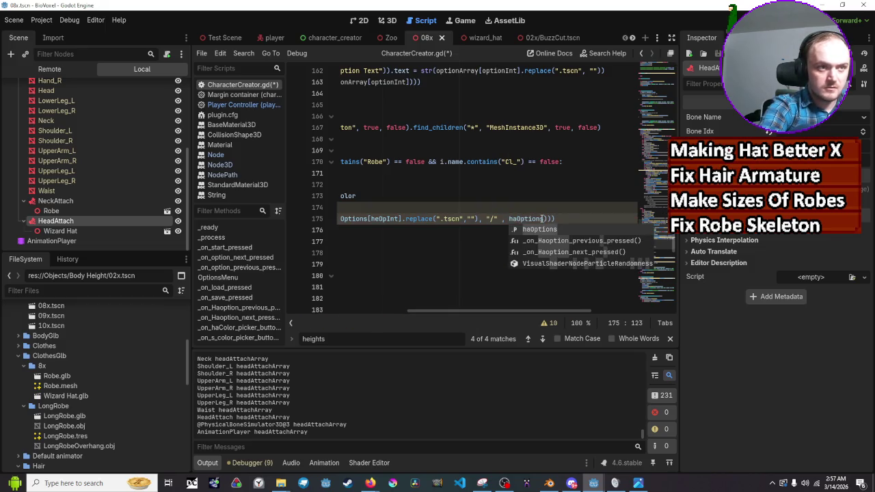
Set the bracketed index on line 175 to haOpInt and dismiss autocomplete
type("[")
type("hairo")
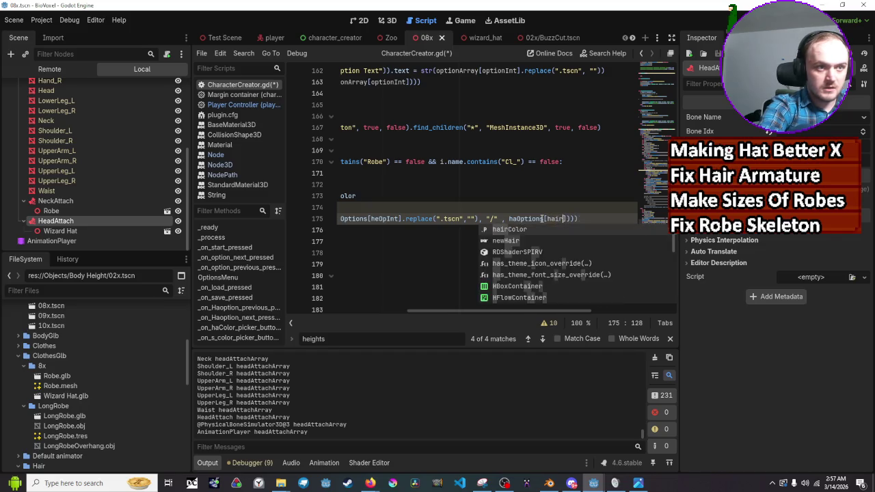
key("BackSpace")
key("BackSpace")
key("BackSpace")
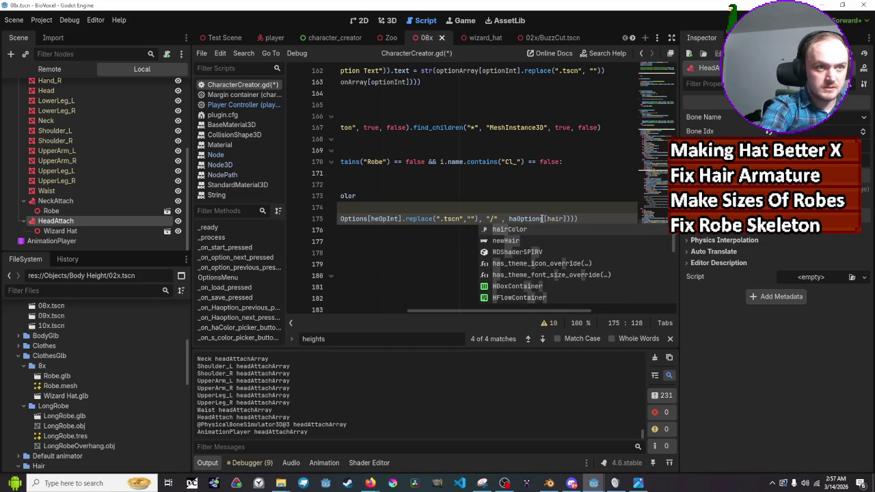
type("OpInt")
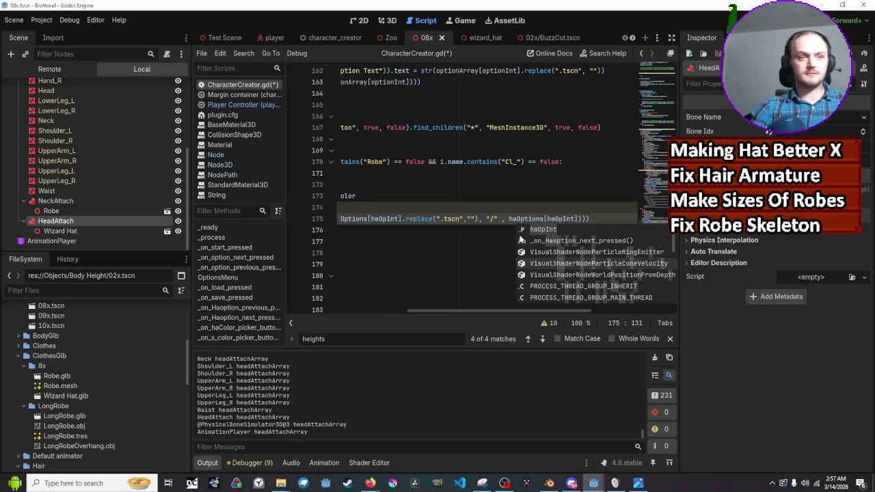
key("Escape")
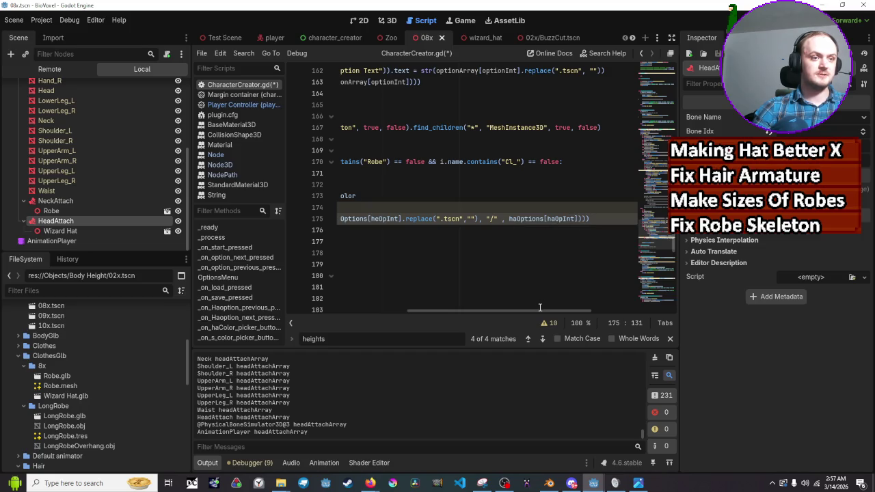
left_click_drag(540, 311, 419, 300)
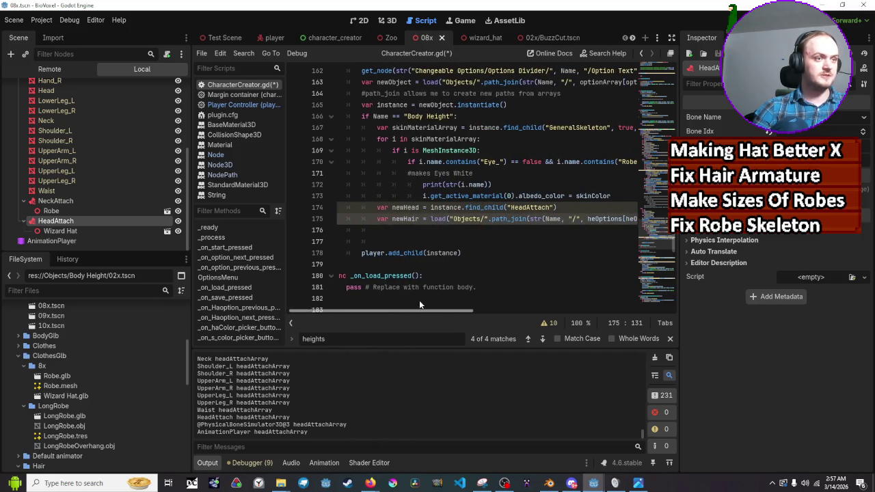
left_click(404, 230)
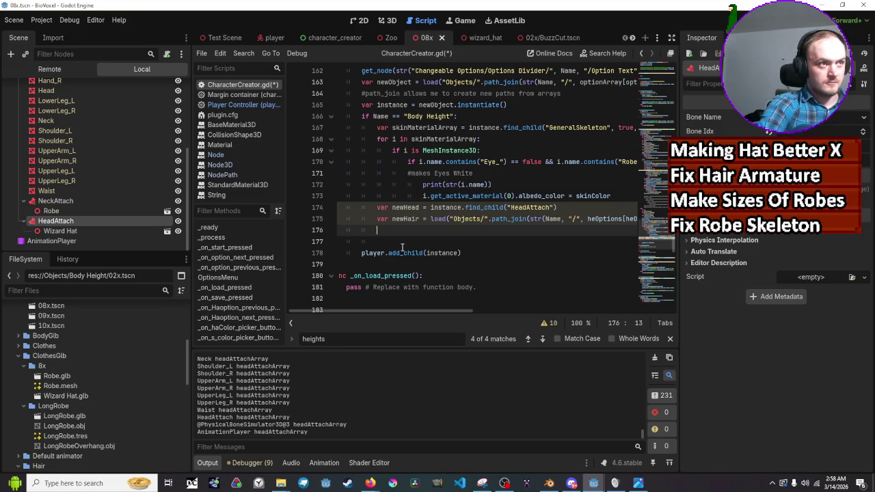
Remove the stray 'newhair.inta' text so line 176 is empty again
type("new")
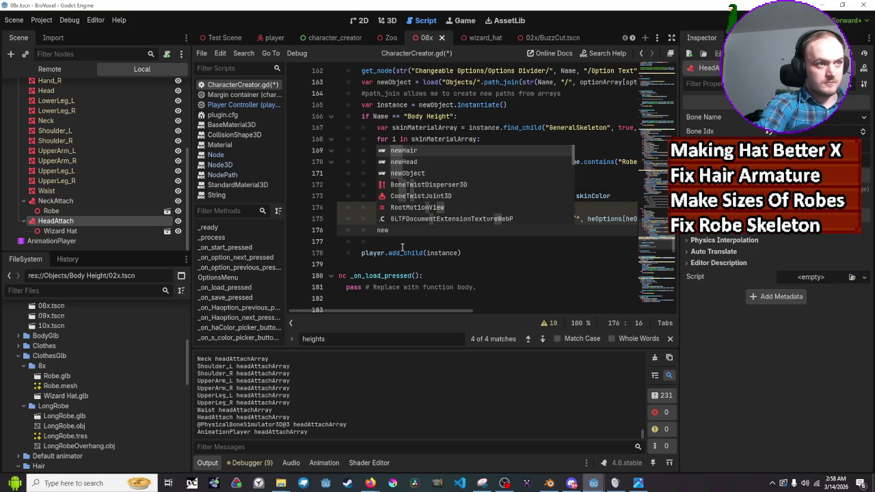
type("hair")
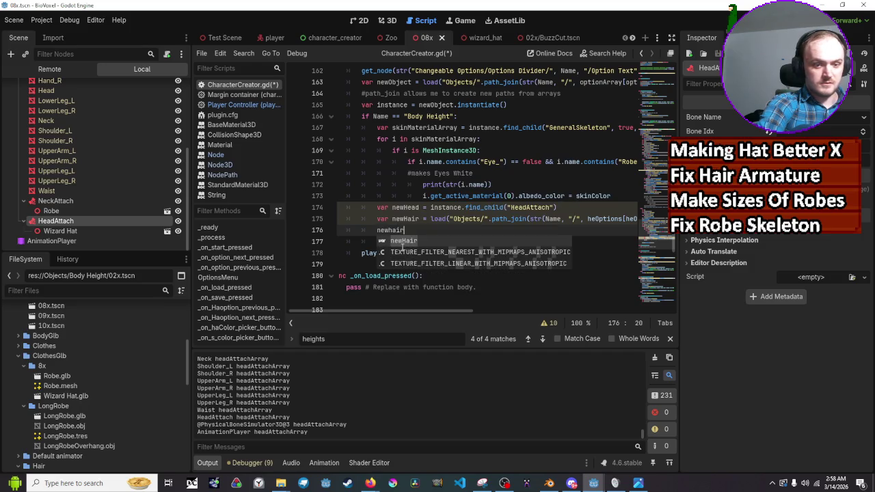
type(".inta")
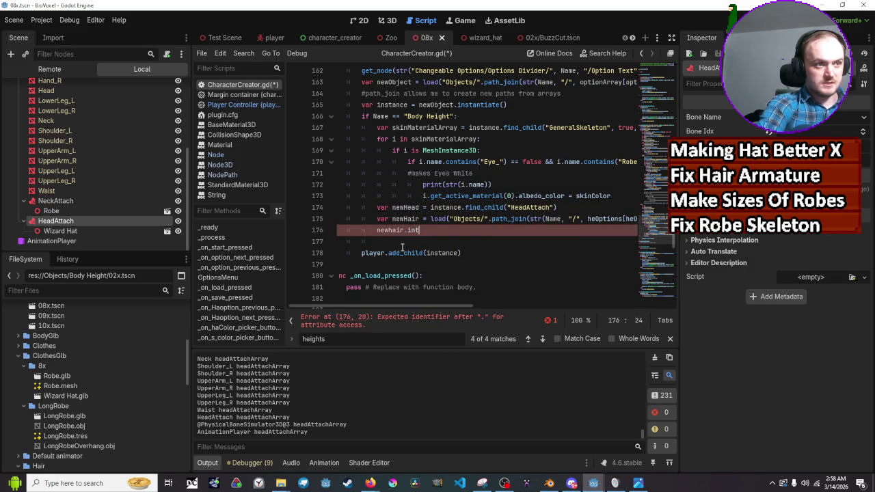
key("BackSpace")
key("BackSpace")
key("BackSpace")
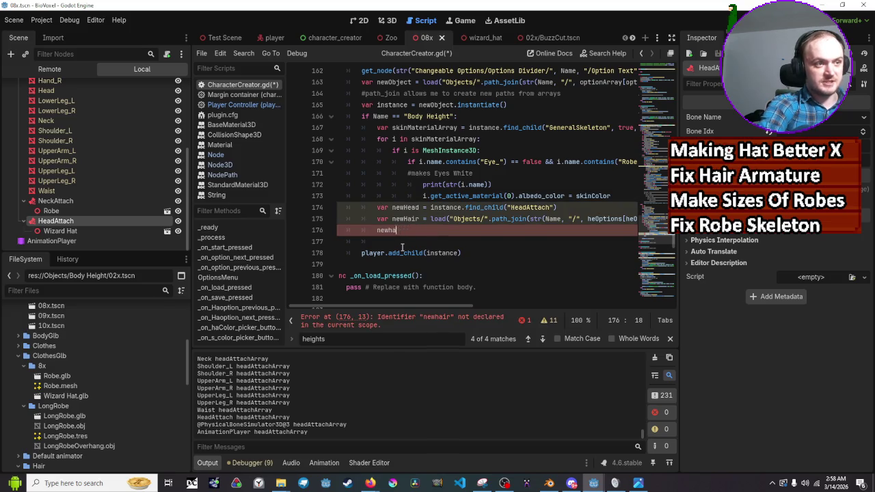
key("BackSpace")
key("BackSpace")
scroll(417, 232, "up", 7)
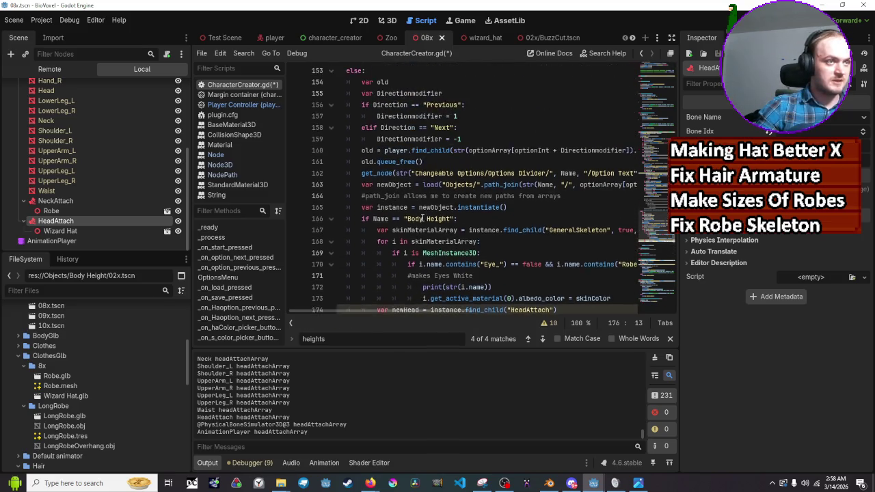
scroll(432, 218, "up", 6)
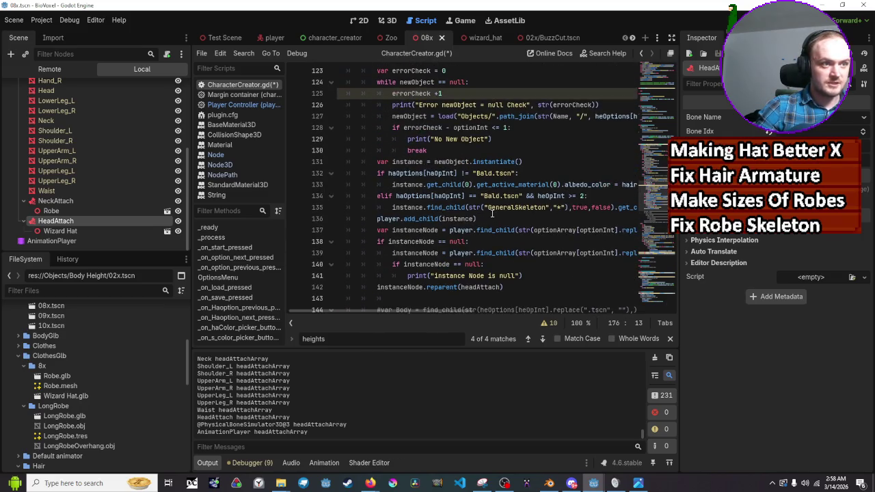
scroll(493, 213, "down", 13)
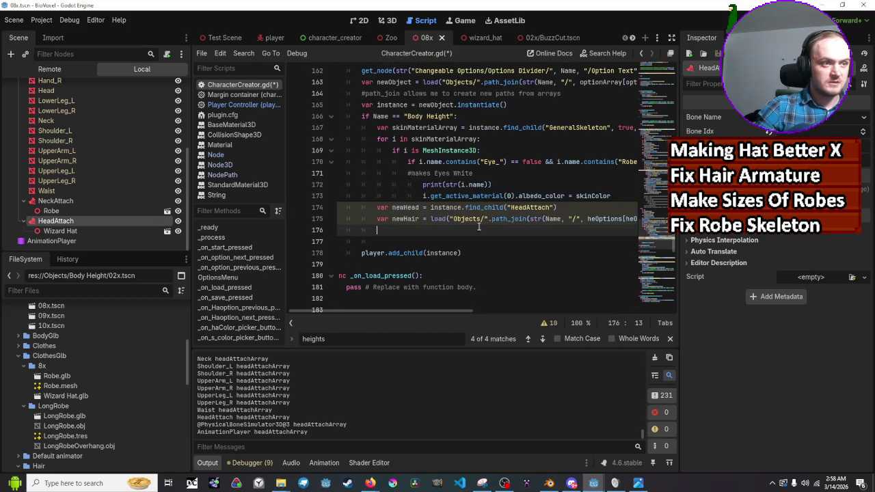
Add a player.add_child(newHair) call on line 176
type("player.add")
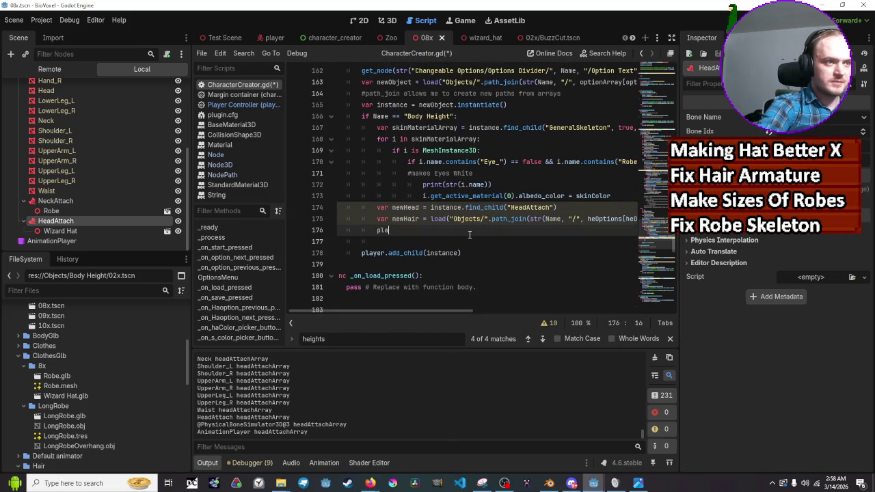
key("Return")
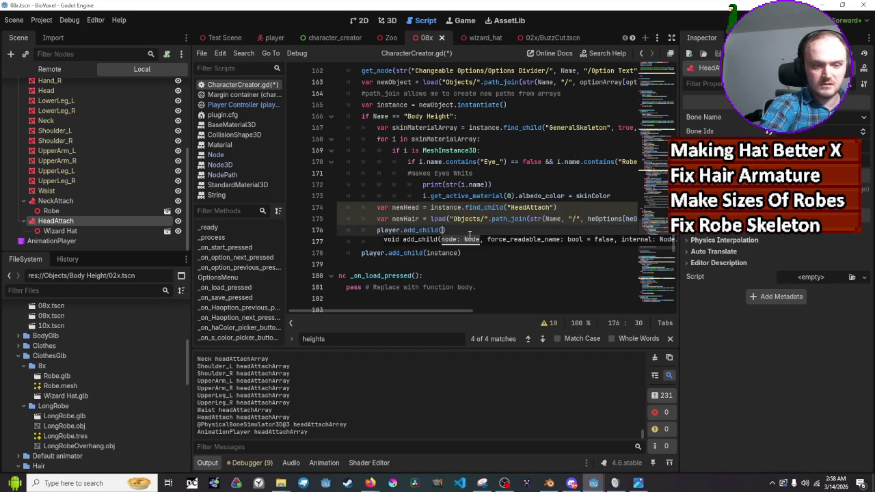
type("newHair")
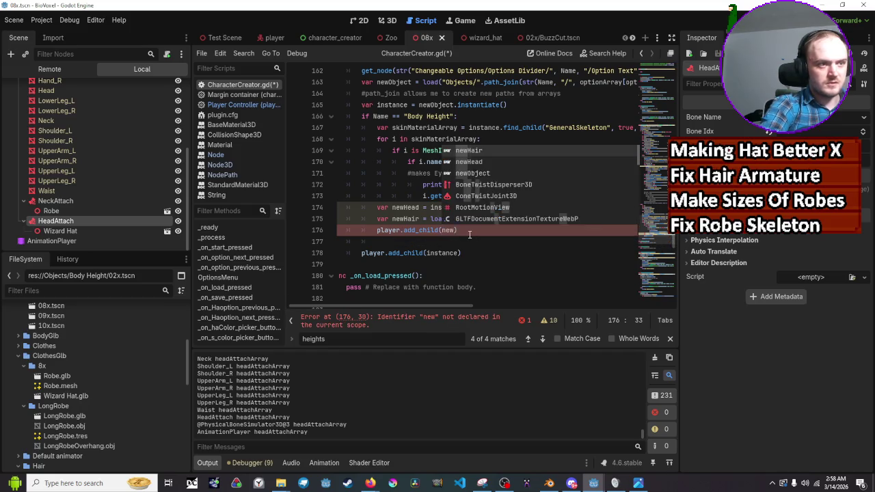
type(")")
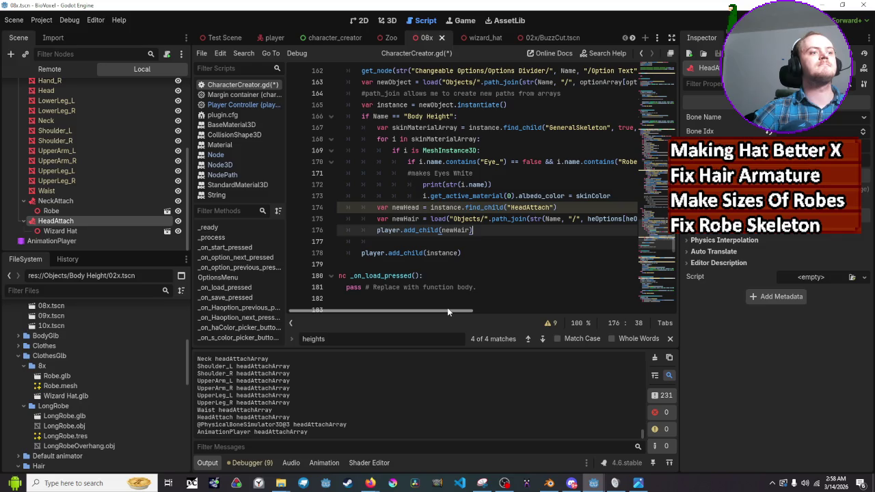
left_click_drag(448, 311, 594, 311)
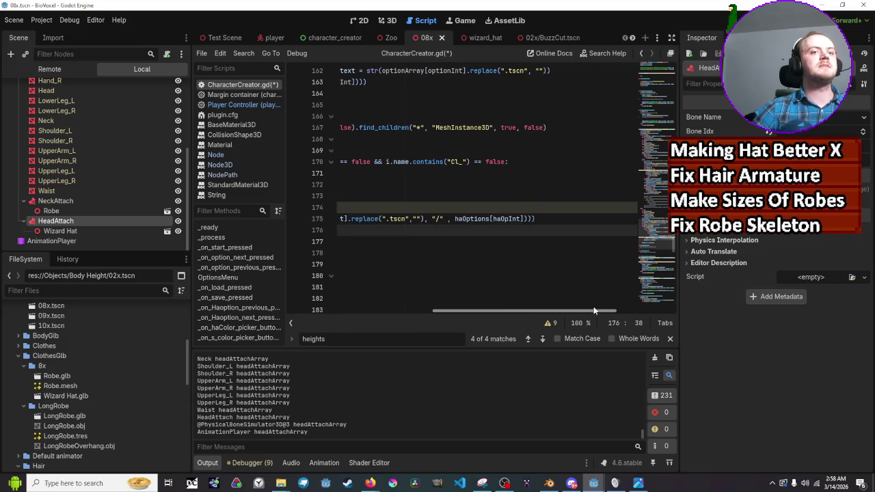
Declare var hairInstance = newHair.instantiate() above the add_child call
left_click(581, 220)
key("Down")
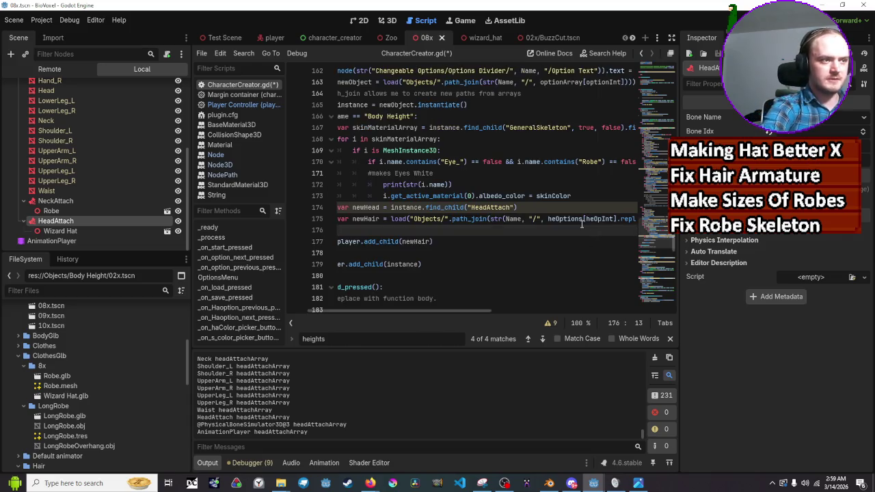
type("var ")
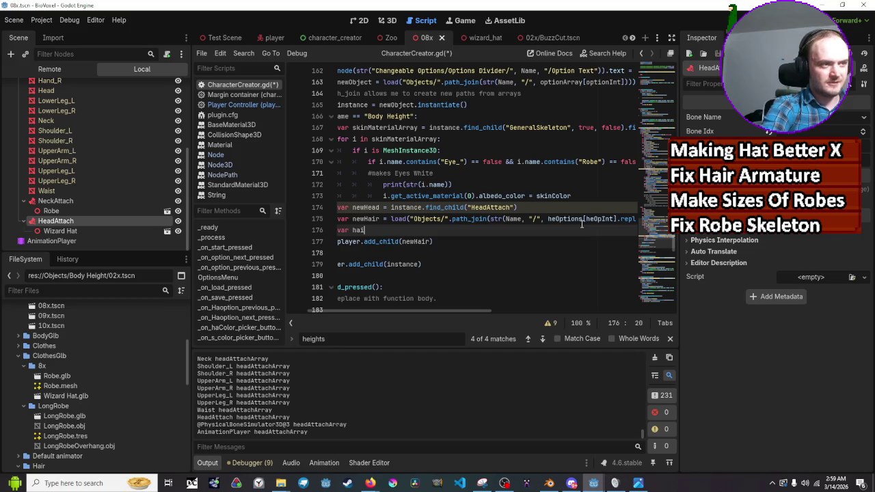
type("Hair")
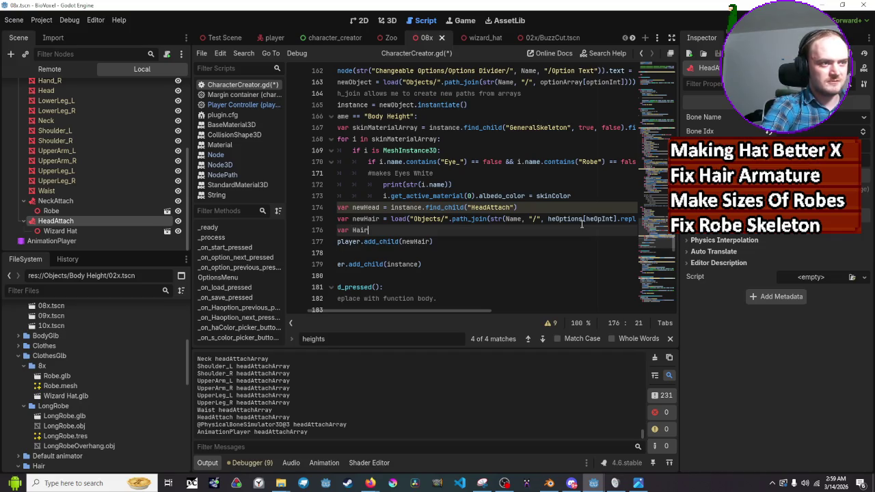
key("BackSpace")
key("BackSpace")
key("BackSpace")
type("hai")
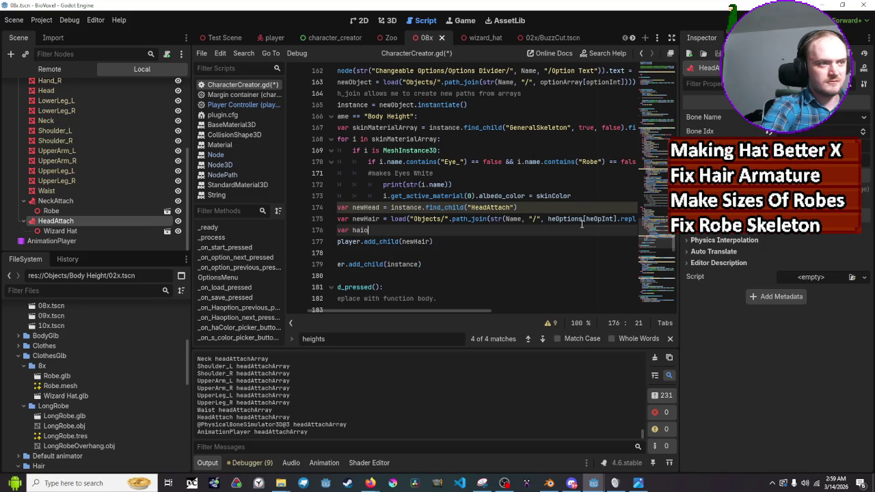
type("rInstance =")
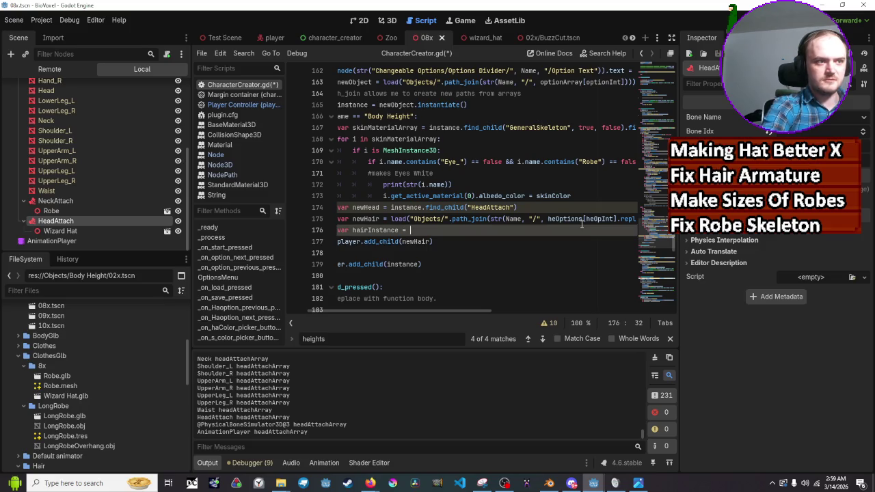
key("ctrl+space")
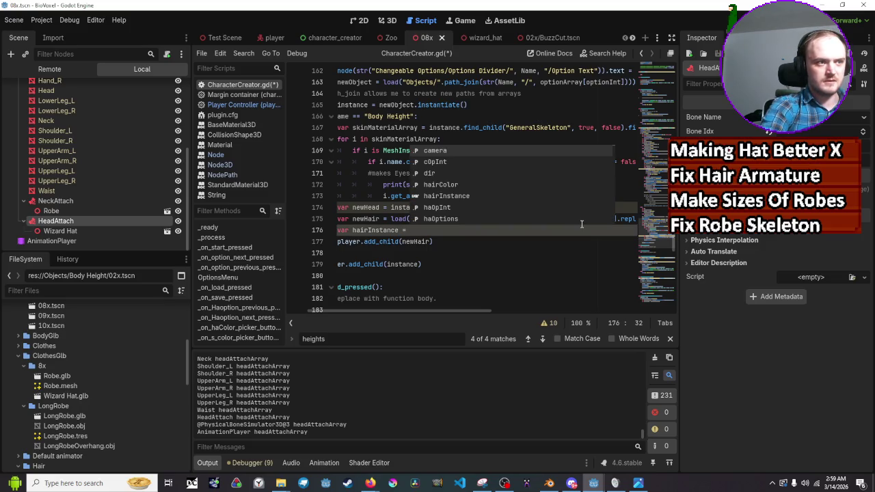
type("h")
key("BackSpace")
type("n")
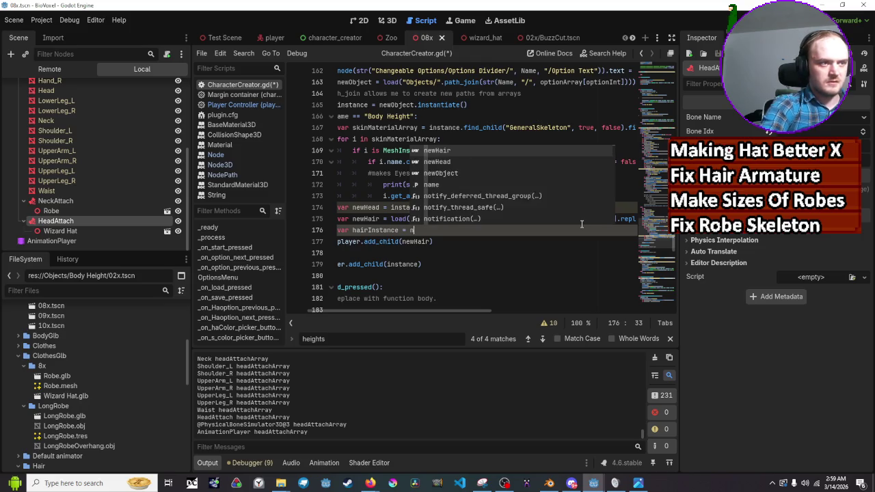
type("ewHair.")
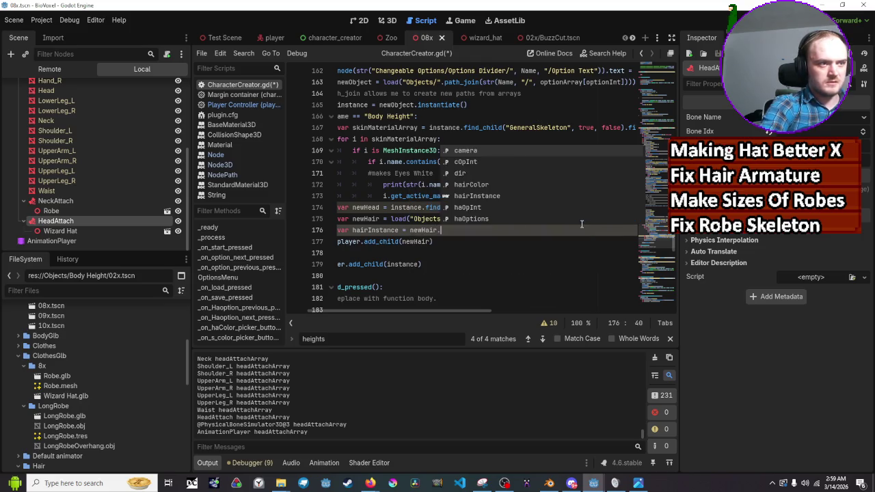
type("instantiate")
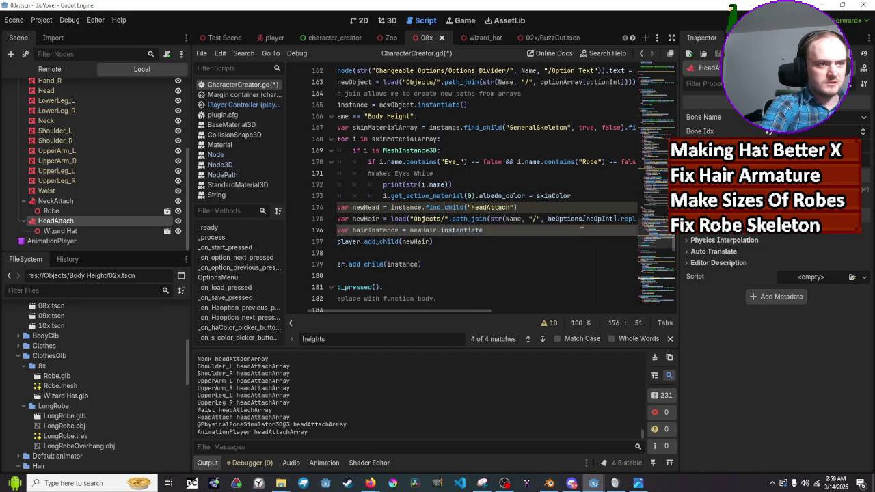
type("(")
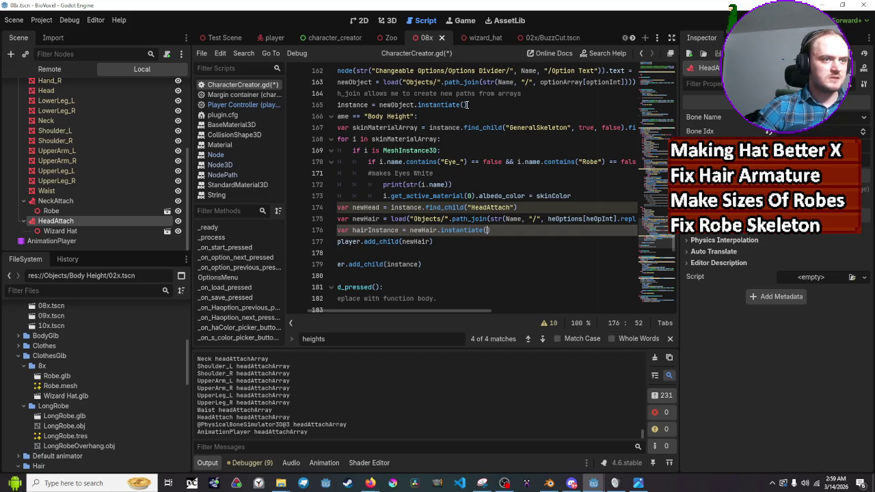
Change the add_child argument to hairInstance and start a new line after it
double_click(418, 241)
type("hairIn")
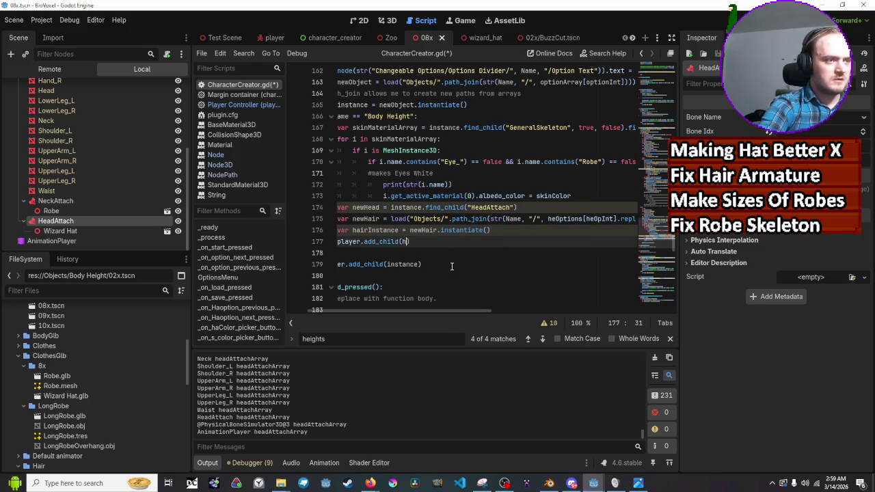
key("Return")
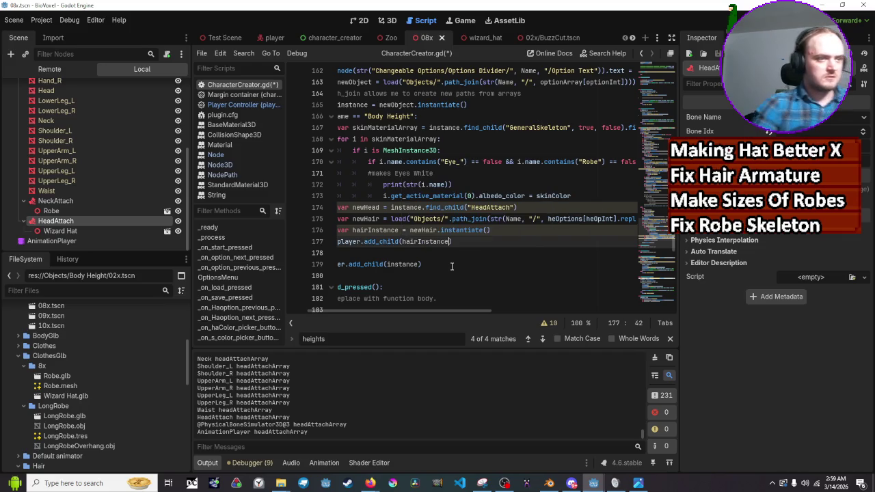
left_click(460, 241)
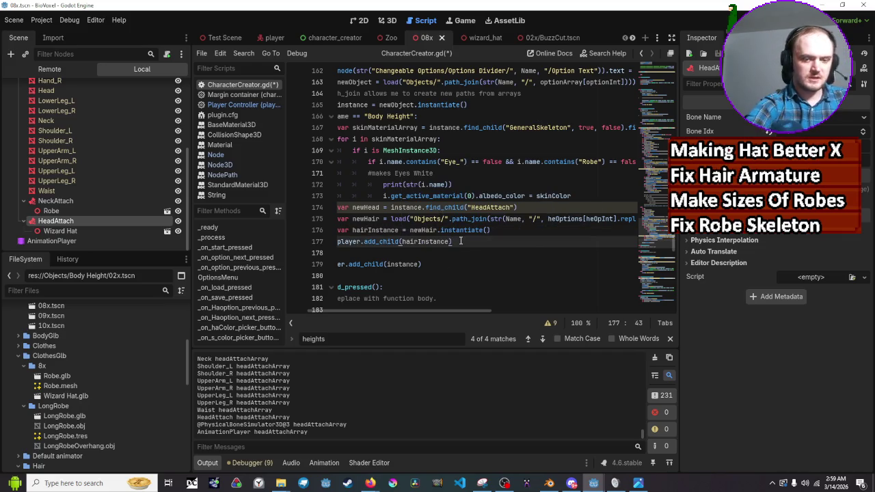
key("Return")
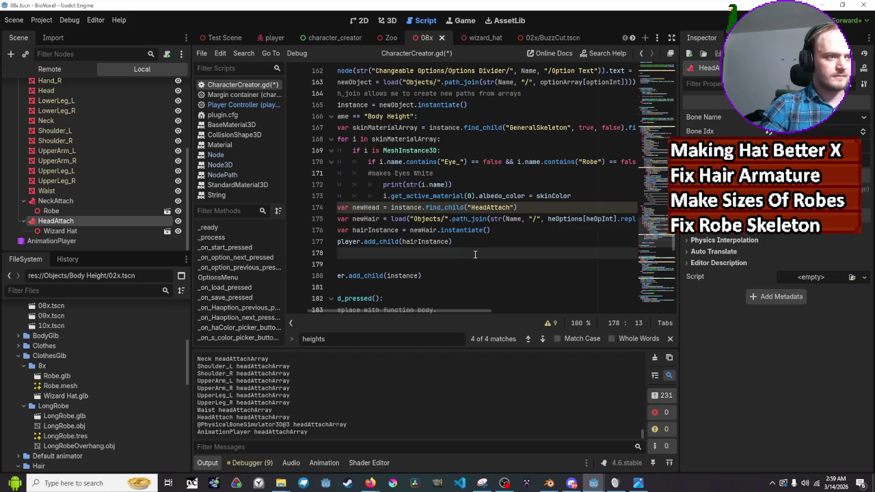
Copy the instanceNode find_child/reparent block from lines 137–142
scroll(475, 254, "up", 3)
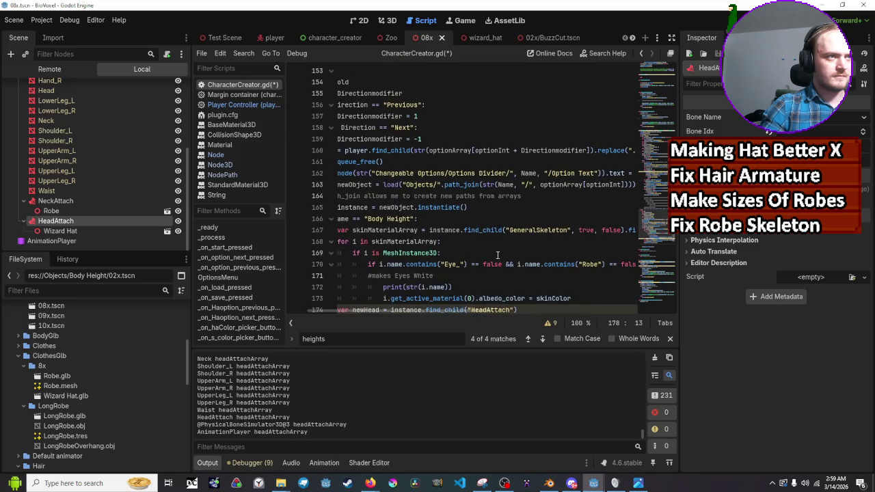
scroll(498, 255, "up", 5)
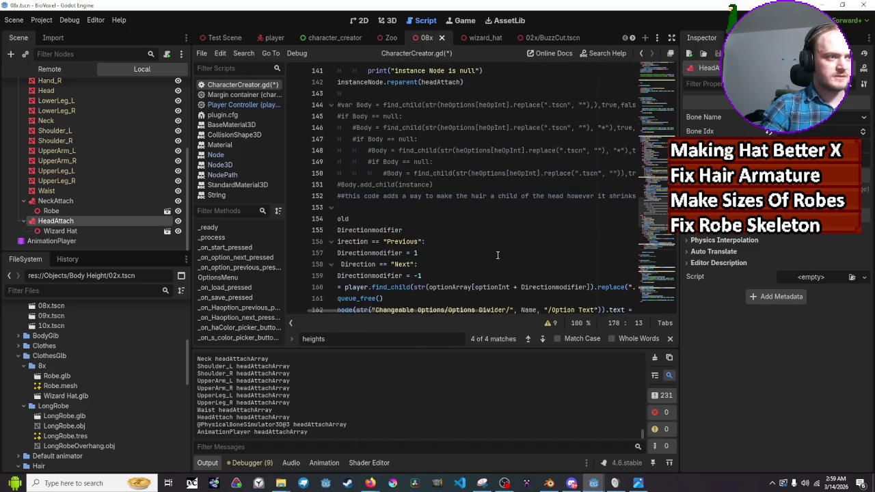
scroll(498, 256, "up", 2)
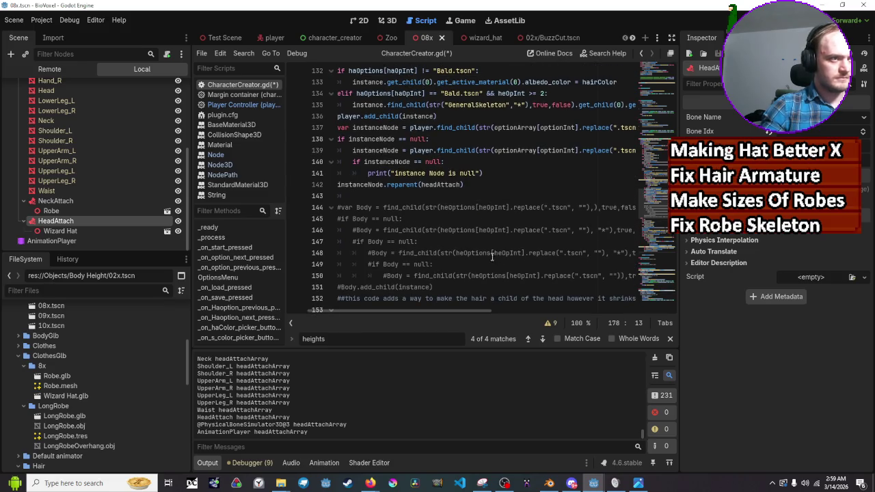
left_click_drag(443, 312, 440, 312)
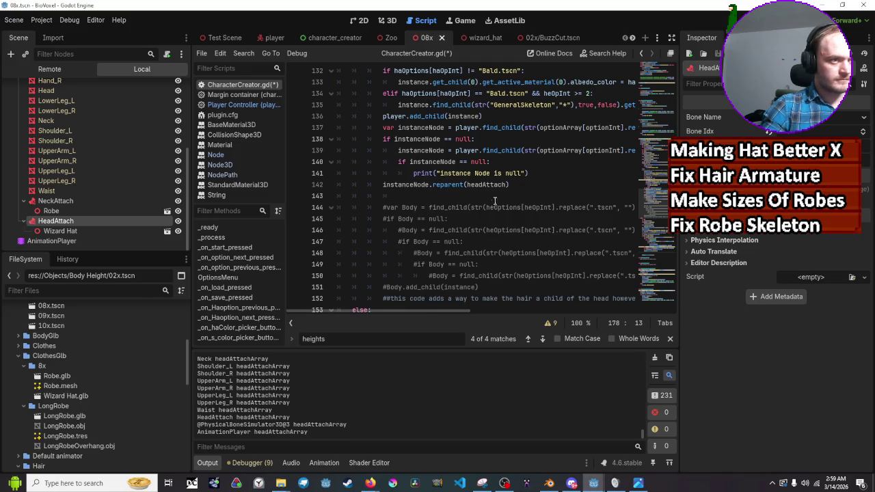
mouse_move(545, 195)
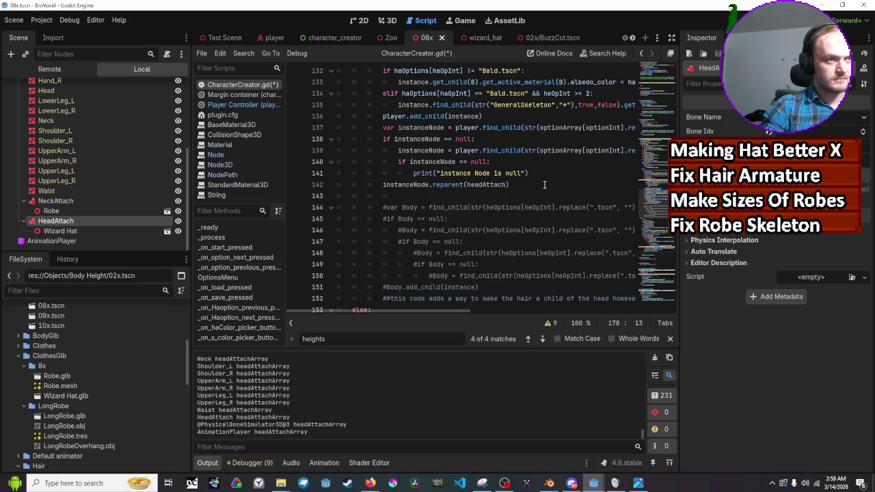
mouse_move(545, 184)
left_mouse_down()
mouse_move(339, 149)
mouse_move(317, 134)
mouse_move(322, 129)
left_mouse_up()
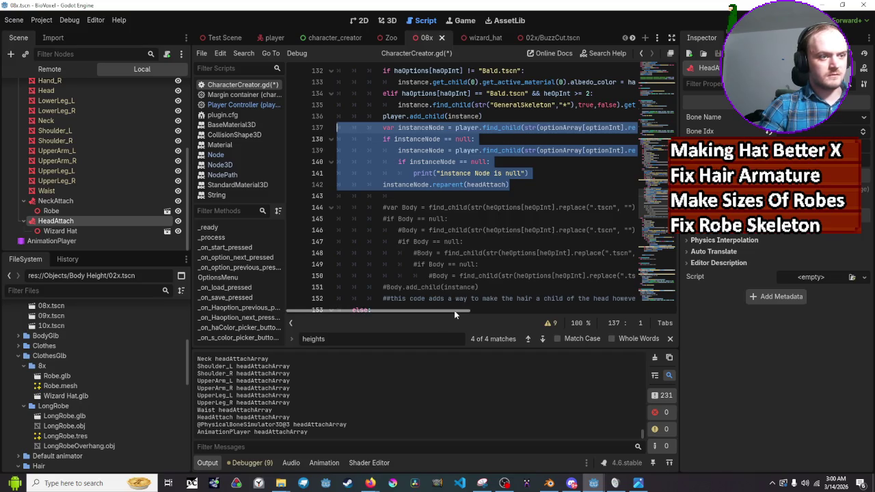
mouse_move(465, 311)
left_mouse_down()
mouse_move(535, 313)
mouse_move(434, 313)
mouse_move(471, 311)
left_mouse_up()
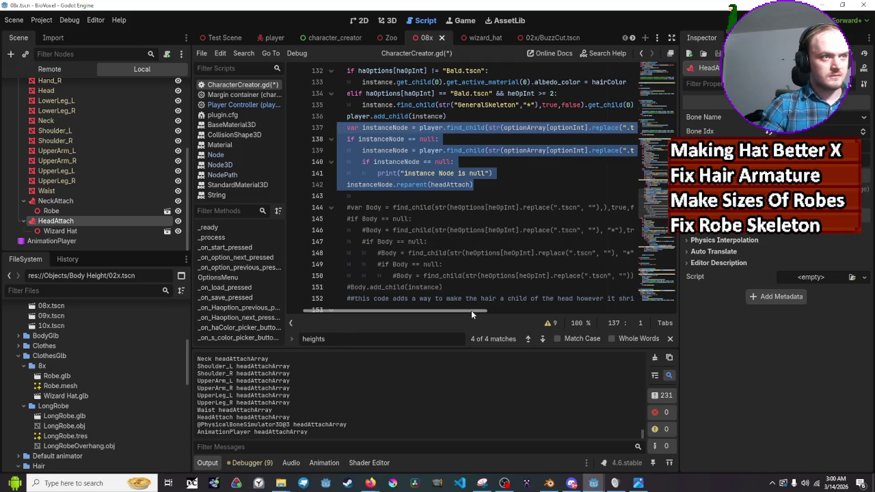
scroll(486, 251, "down", 10)
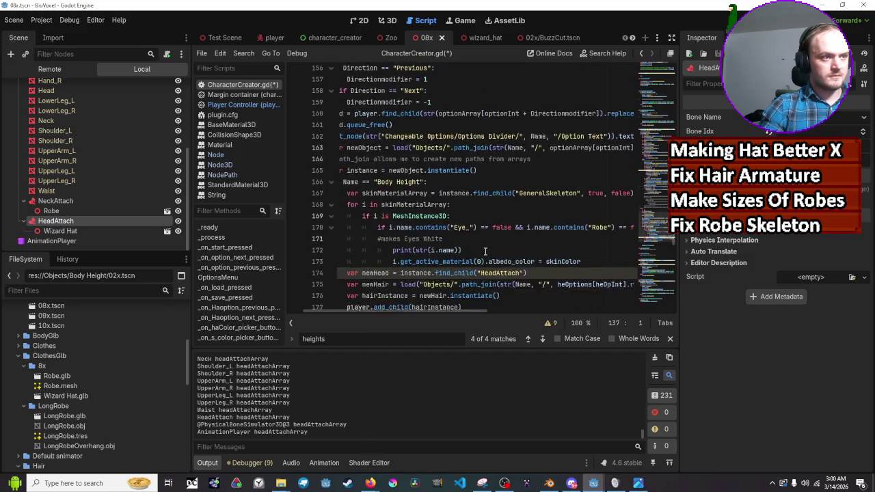
left_click(528, 168)
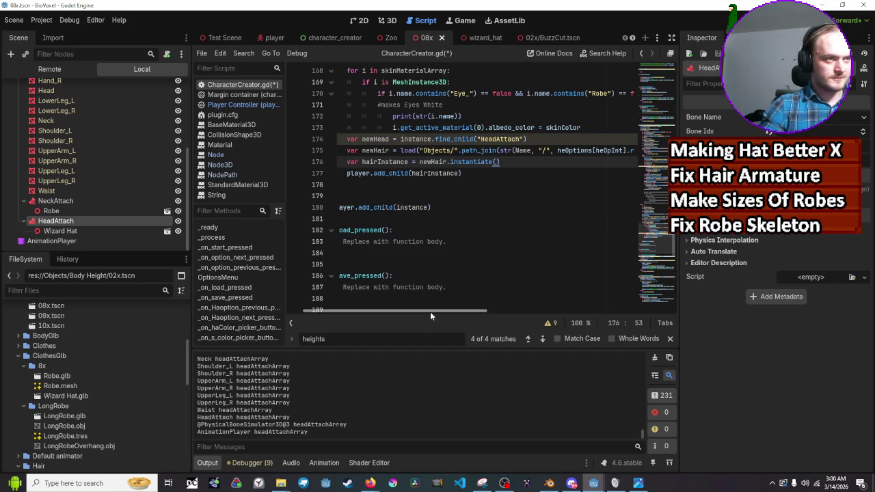
scroll(434, 226, "up", 3)
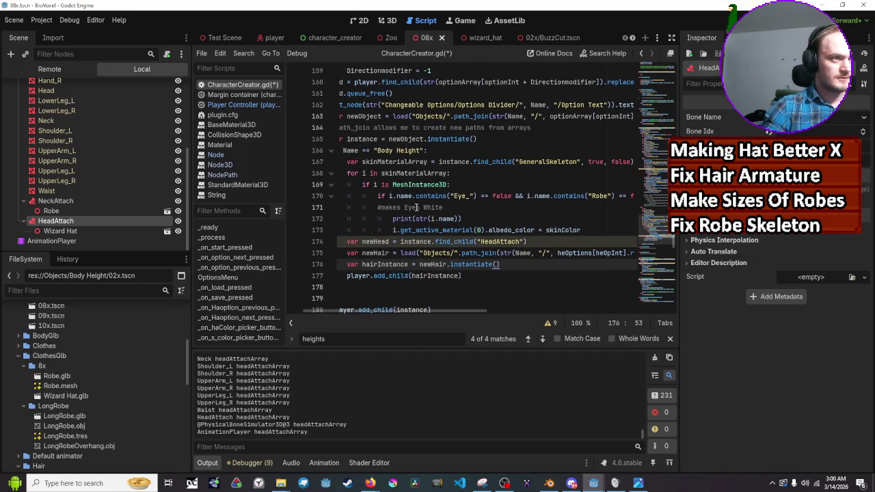
scroll(479, 239, "up", 1)
scroll(506, 249, "down", 1)
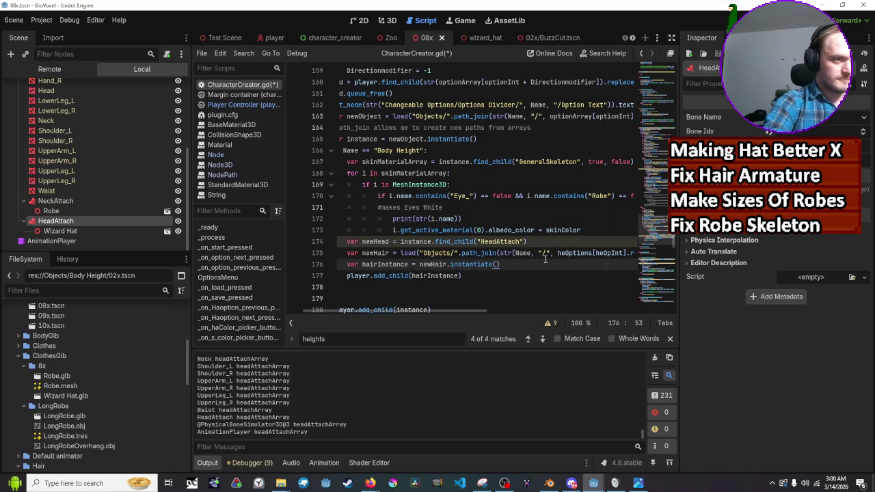
Paste the reparent block after line 177 and remove the extra tab on line 178
key("Down")
key("Return")
key("ctrl+v")
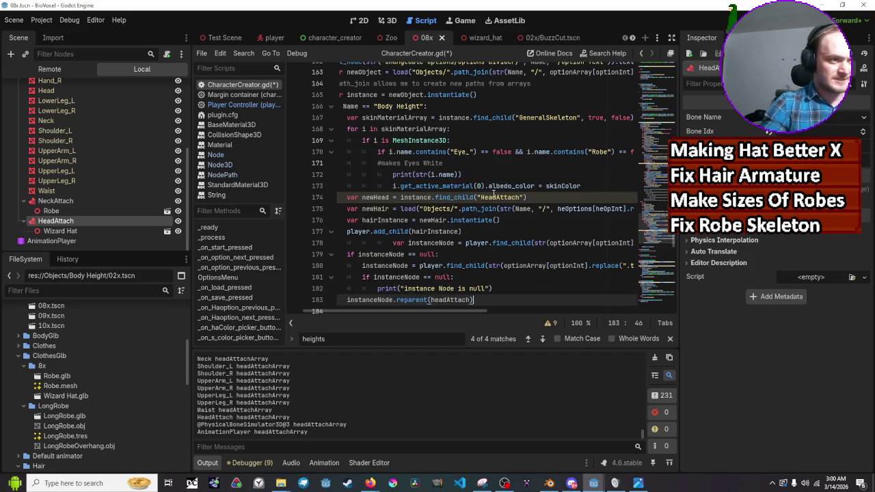
scroll(425, 235, "up", 1)
left_click(390, 264)
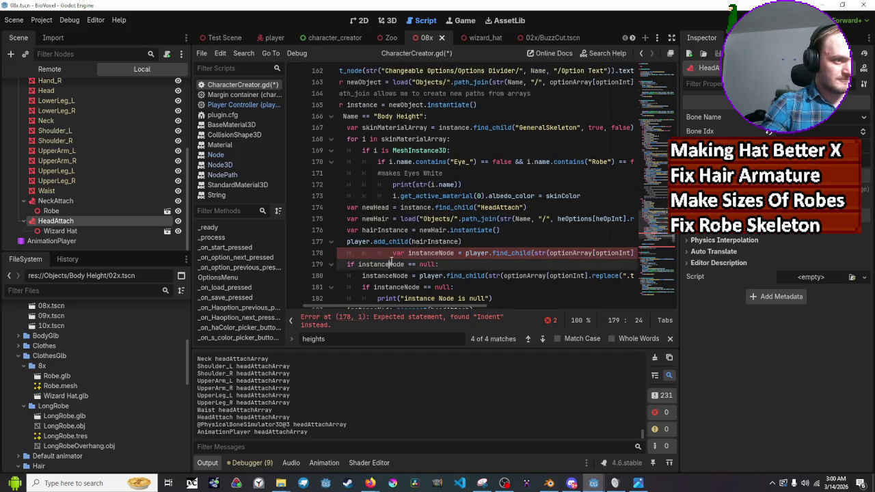
left_click(392, 254)
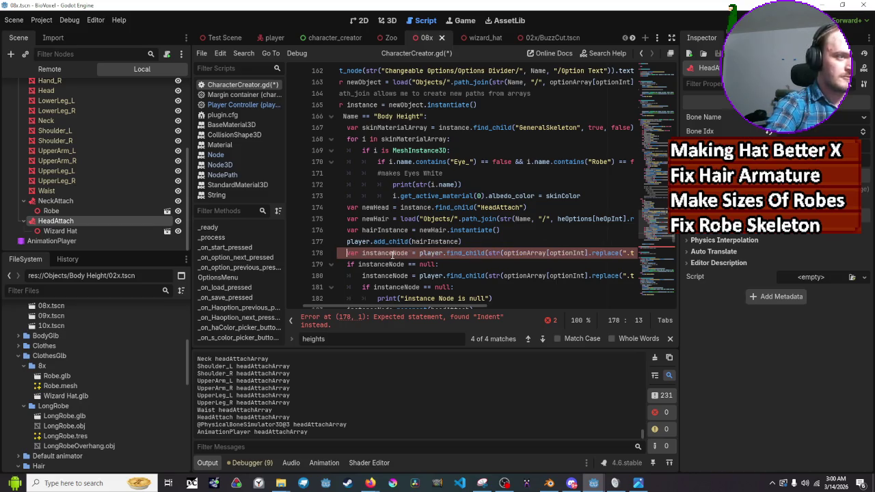
key("BackSpace")
key("BackSpace")
key("BackSpace")
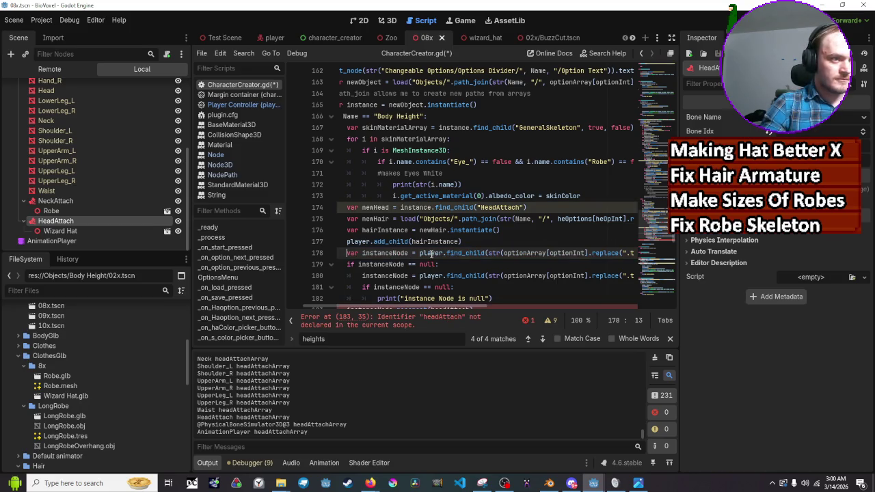
mouse_move(477, 253)
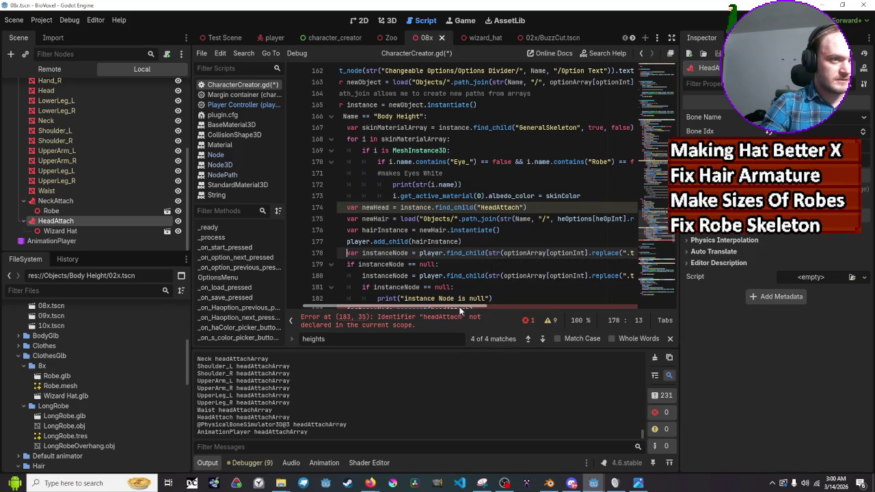
left_click_drag(460, 310, 464, 309)
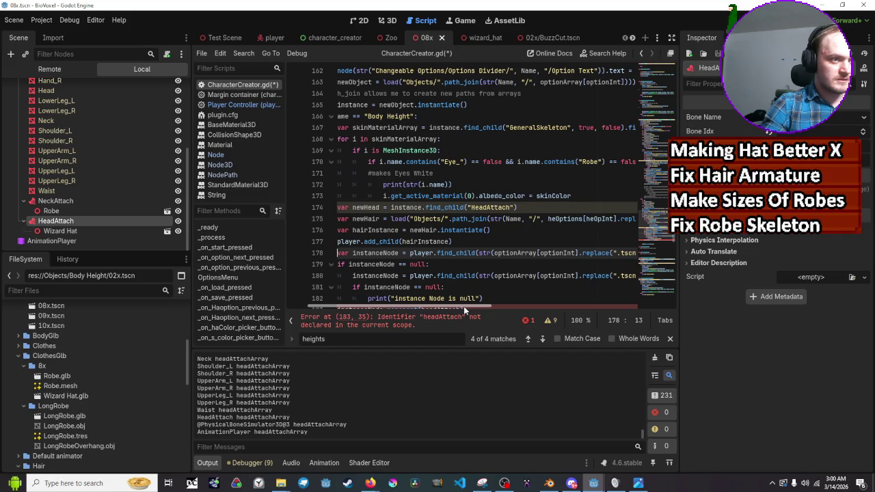
mouse_move(464, 306)
left_mouse_down()
mouse_move(503, 305)
mouse_move(407, 312)
mouse_move(521, 303)
mouse_move(486, 299)
left_mouse_up()
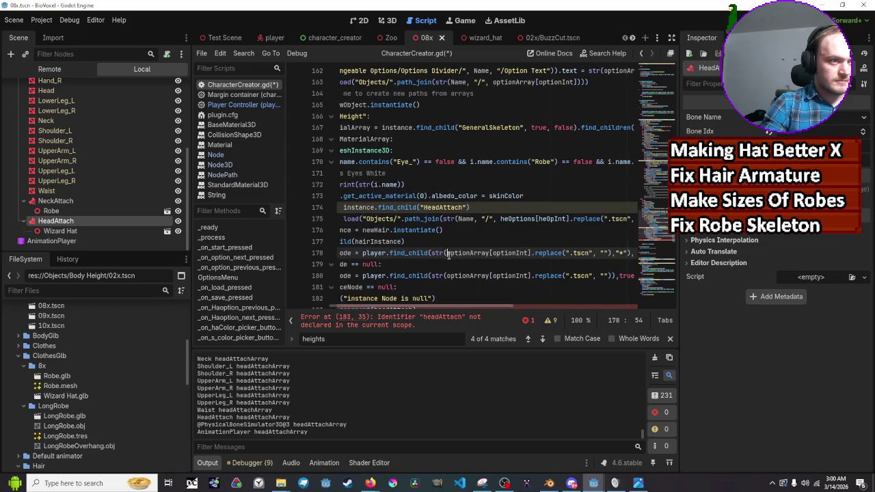
Change line 178's find_child lookup to use haOptions[haOpInt]
left_click_drag(446, 253, 530, 253)
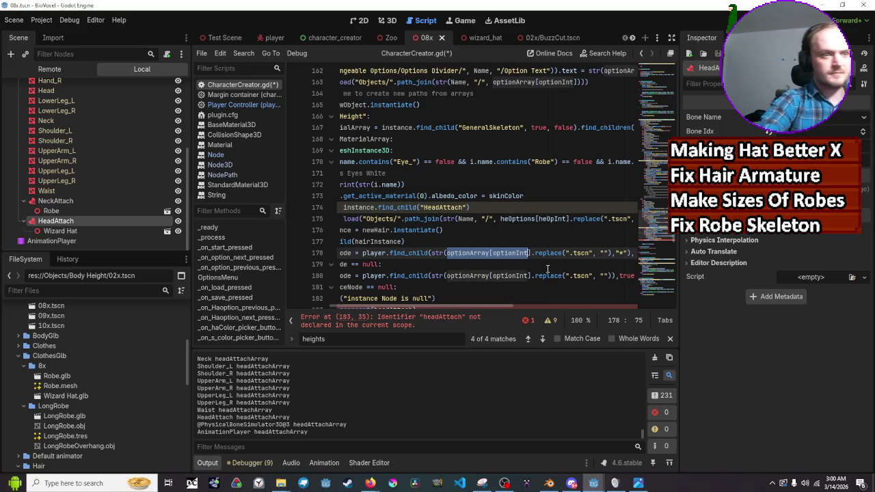
key("Right")
key("BackSpace")
key("BackSpace")
key("BackSpace")
key("BackSpace")
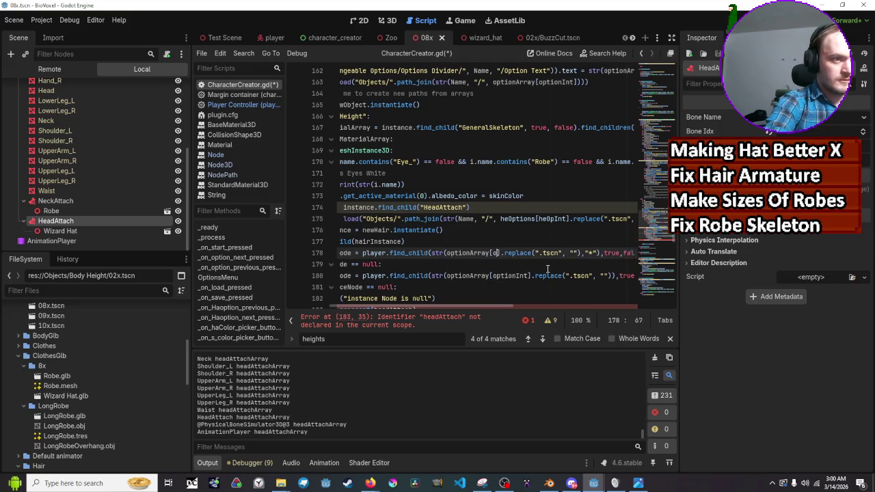
type("ha")
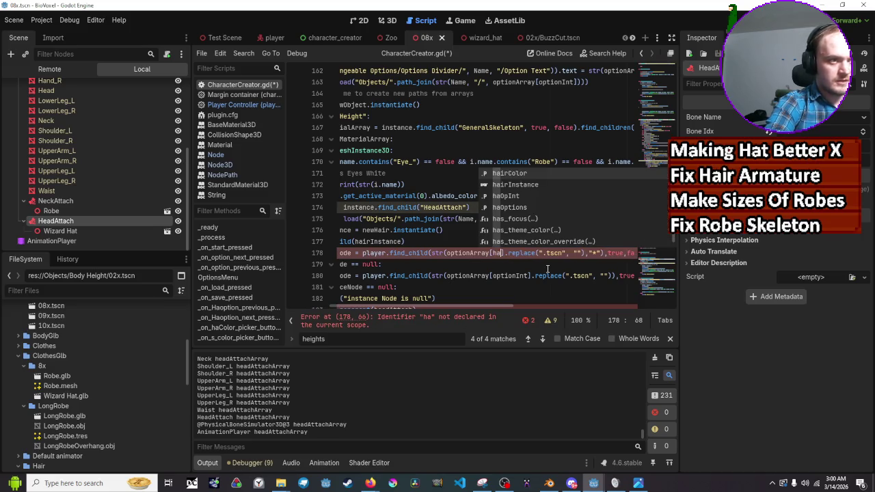
type("opti")
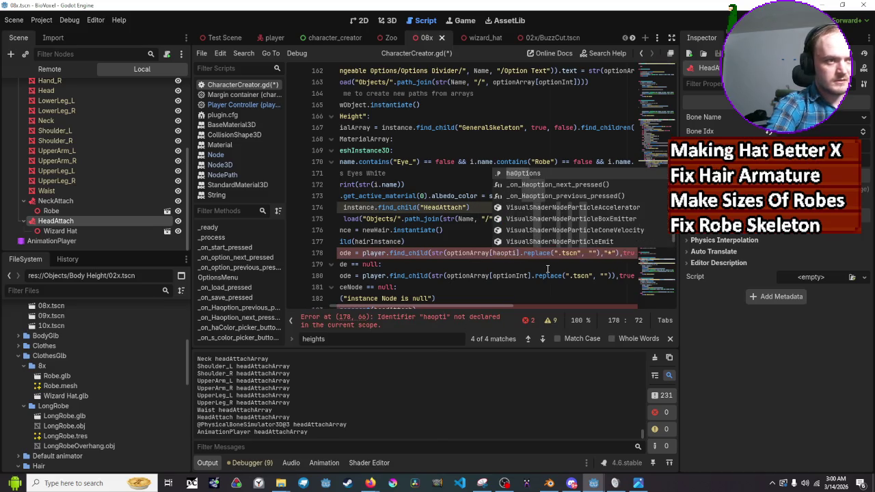
key("BackSpace")
key("Down")
key("Down")
key("Down")
key("Return")
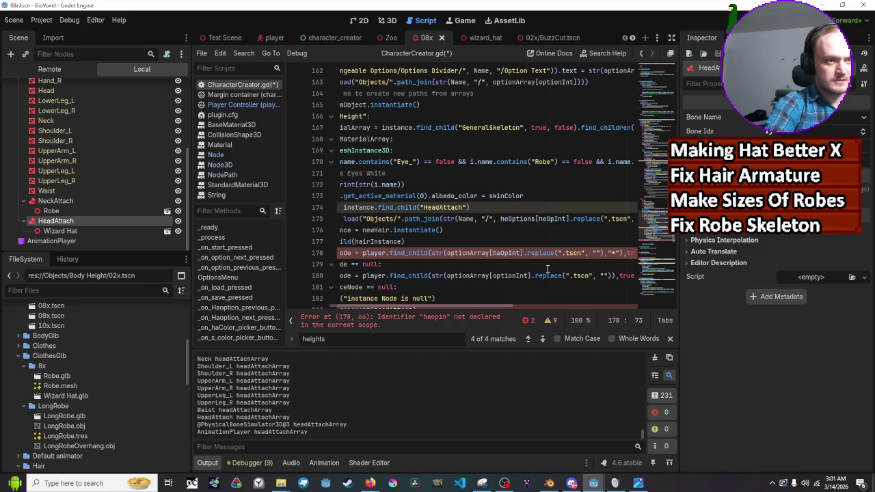
key("Left")
key("Left")
key("Left")
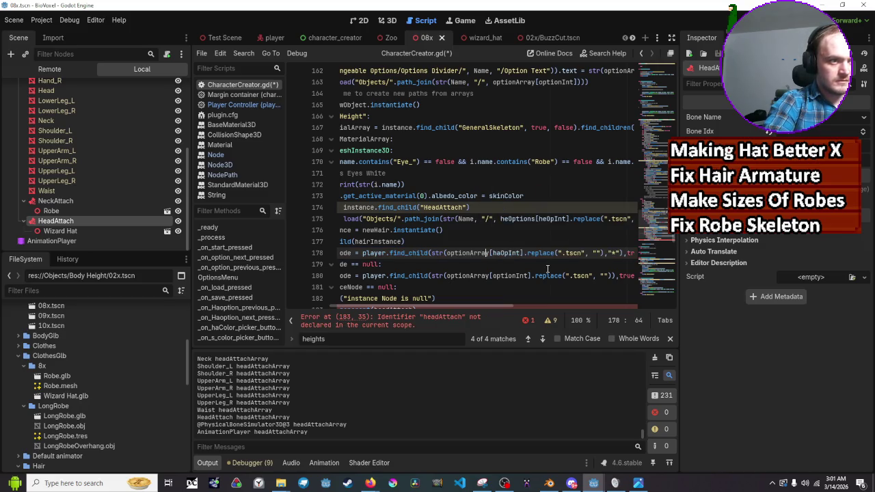
key("BackSpace")
key("BackSpace")
key("BackSpace")
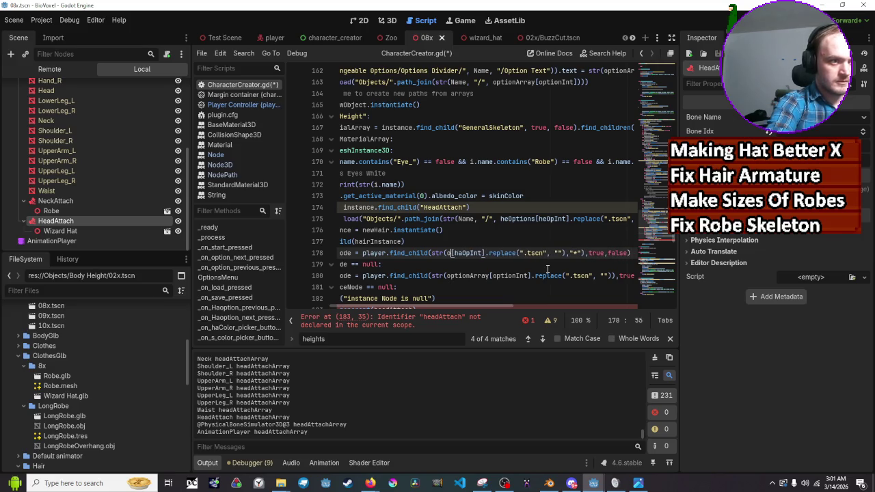
type("haop")
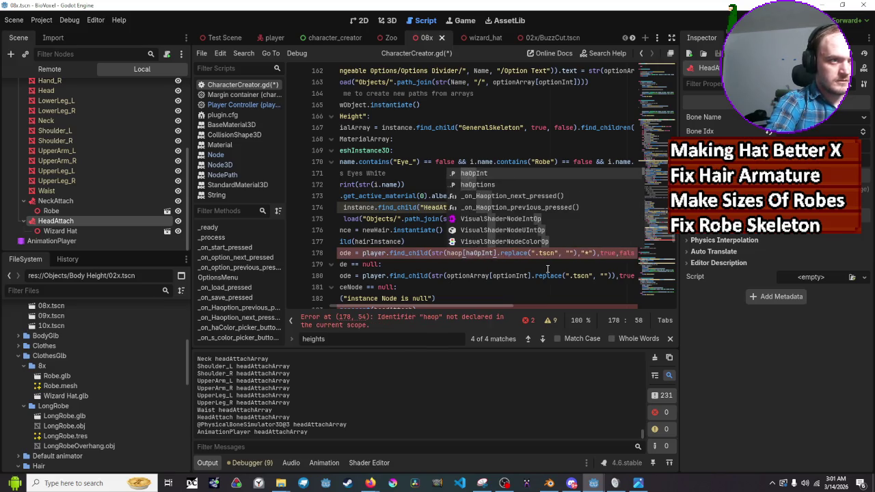
key("Return")
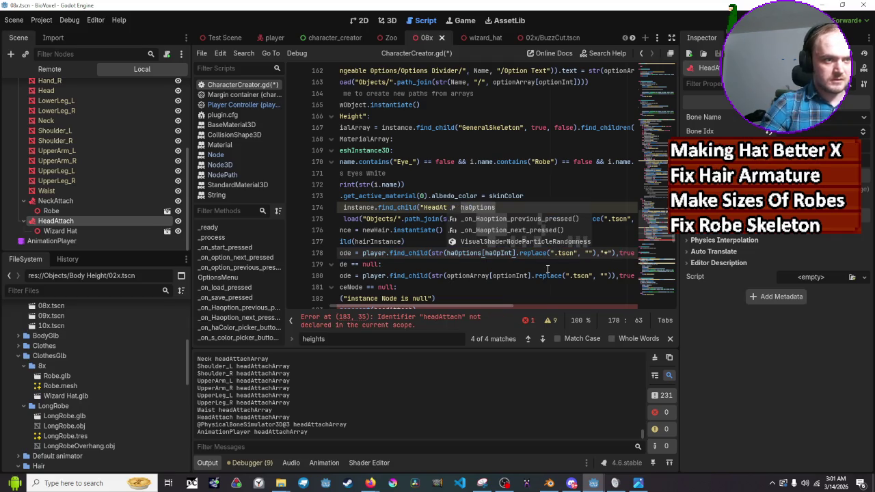
Change line 180's lookup to haOptions[haOpInt] as well, undoing a wrong completion
left_click(547, 269)
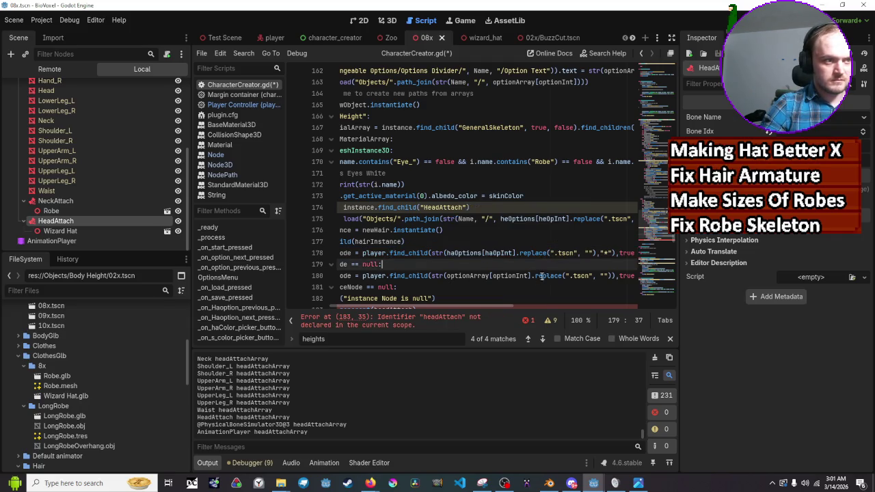
mouse_move(494, 309)
left_mouse_down()
mouse_move(424, 309)
mouse_move(503, 308)
left_mouse_up()
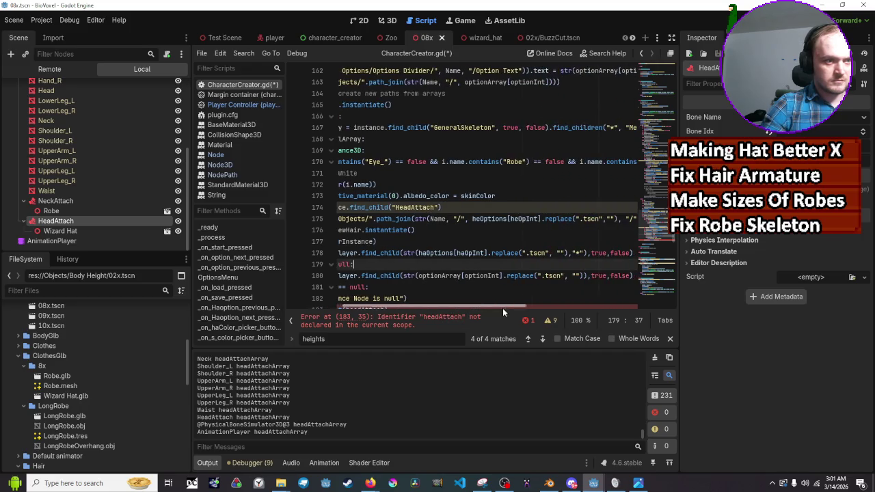
double_click(422, 276)
type("ha")
key("Return")
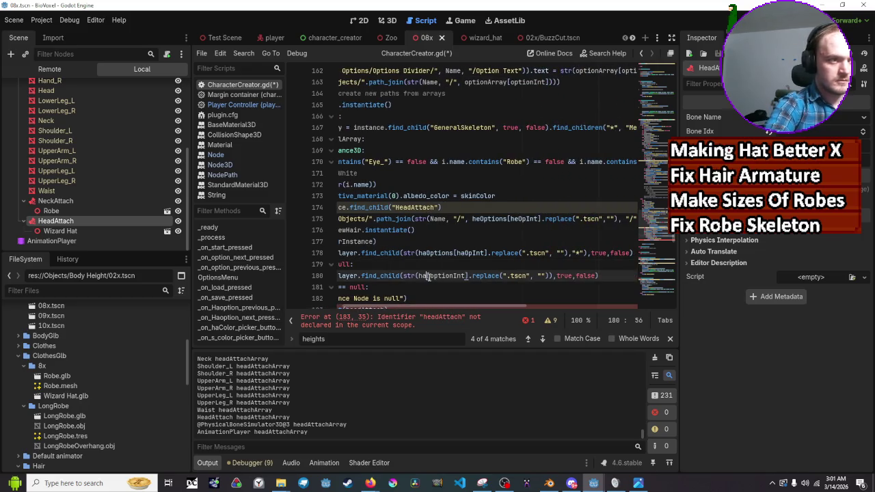
key("ctrl+z")
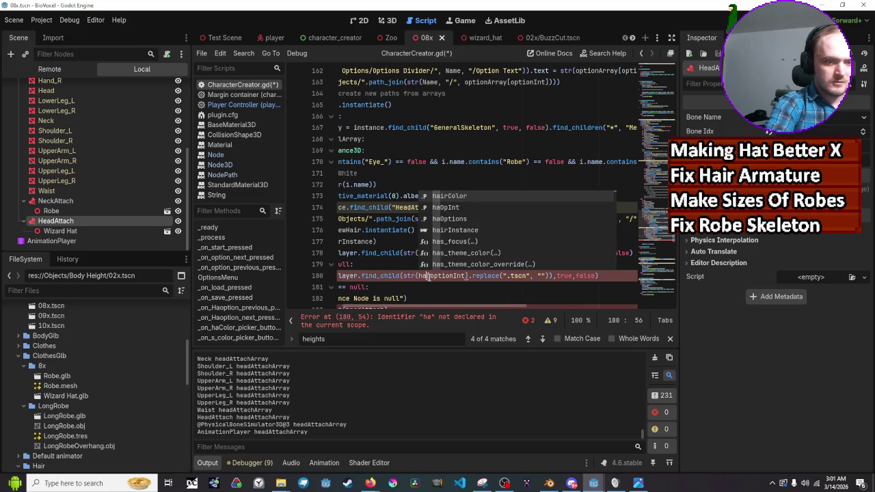
key("Down")
key("Down")
key("Return")
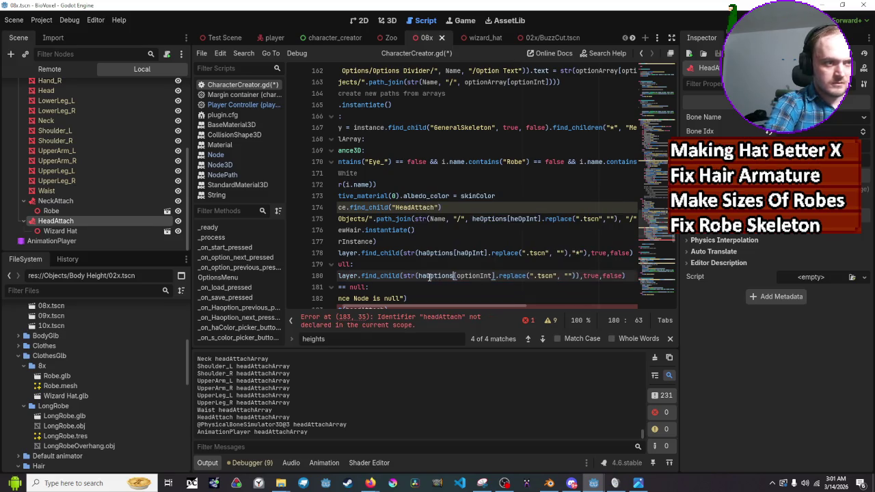
key("Right")
key("Right")
key("Right")
key("Right")
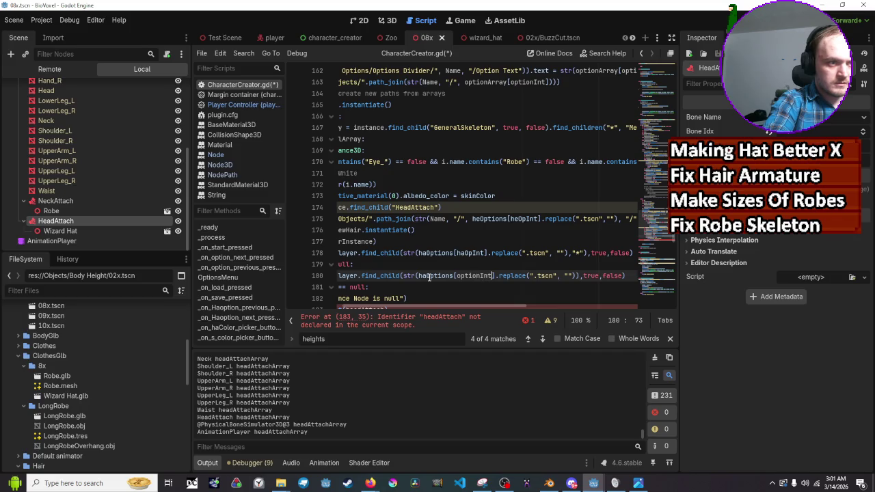
key("BackSpace")
key("BackSpace")
key("BackSpace")
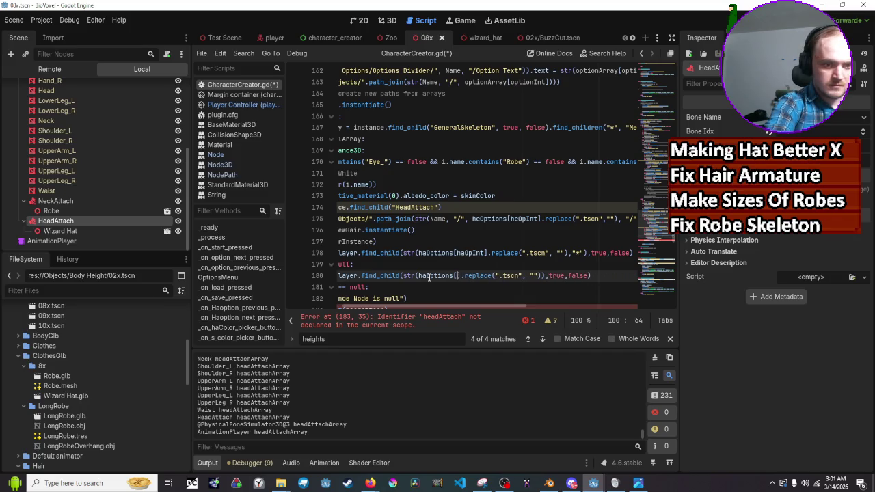
type("haop")
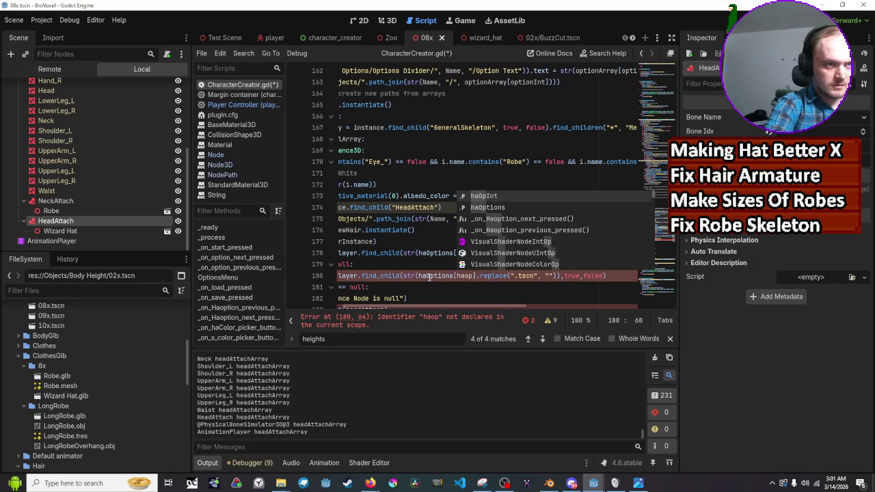
key("Return")
scroll(438, 279, "down", 1)
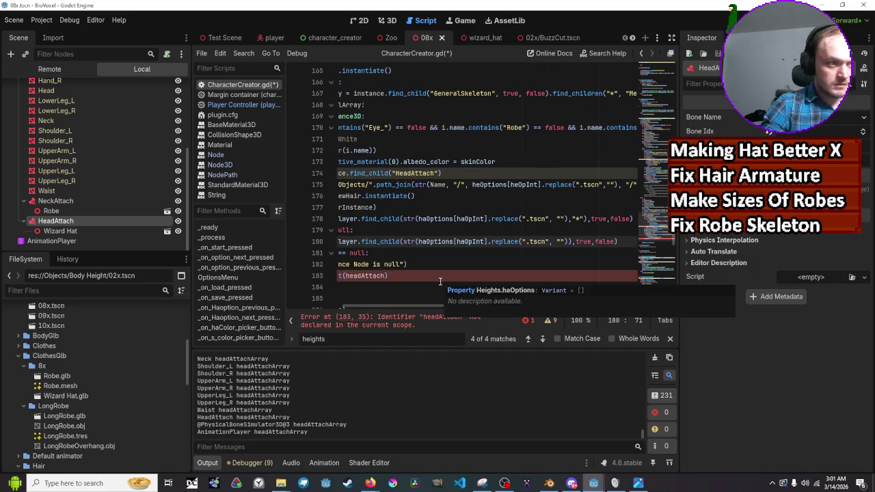
left_click_drag(428, 308, 374, 308)
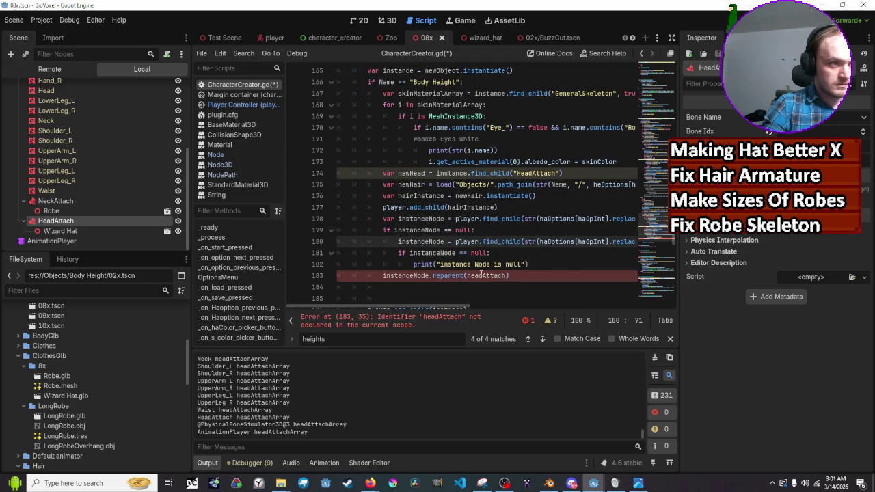
Reparent instanceNode to newHead on line 183, save the script, and stop the game
left_click(498, 276)
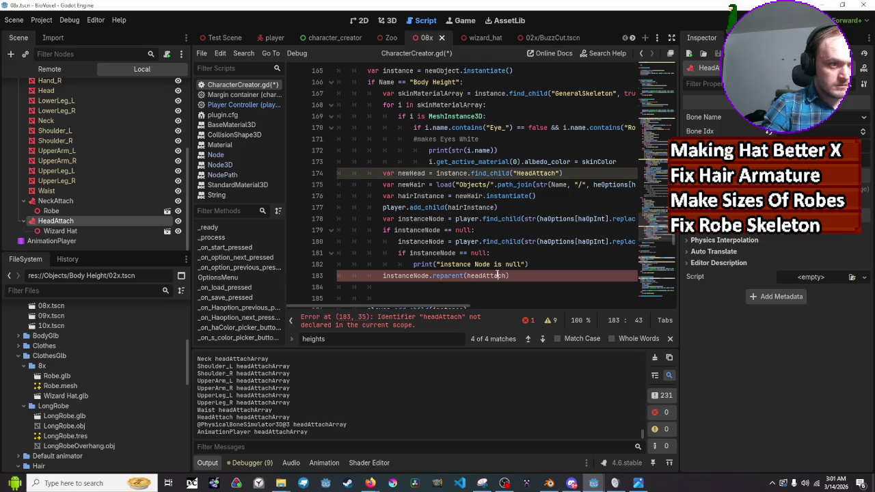
left_click(467, 276)
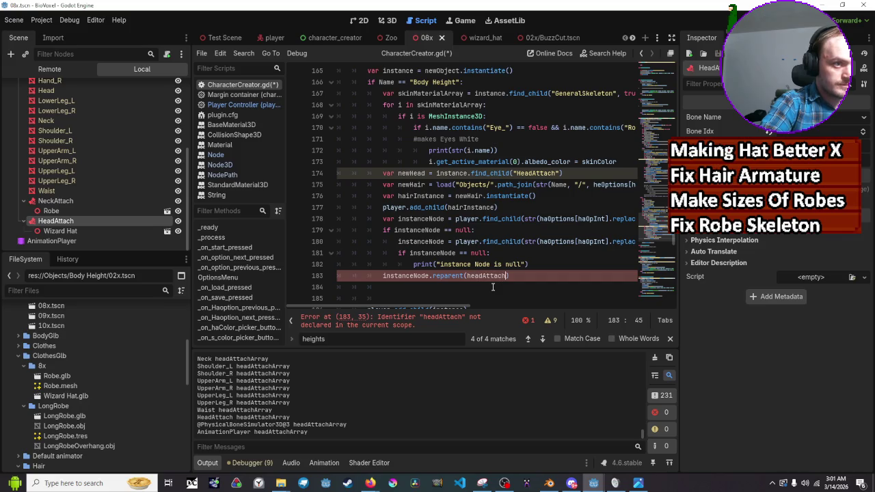
key("BackSpace")
key("BackSpace")
key("BackSpace")
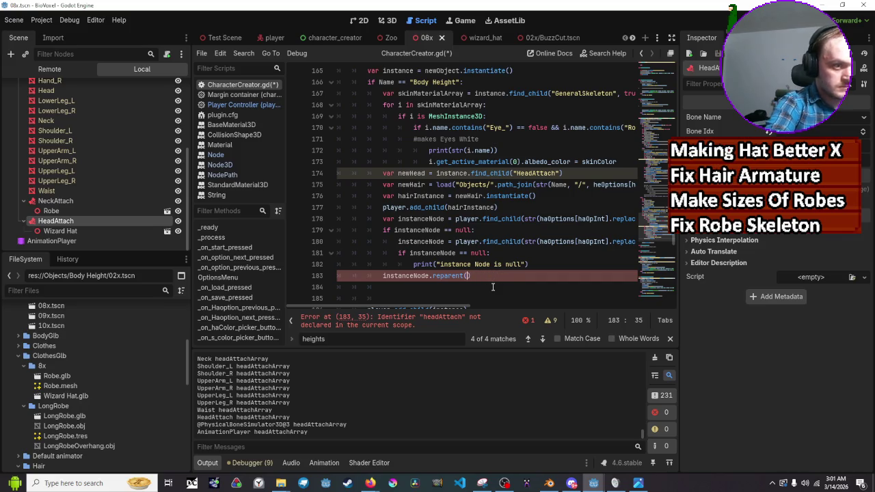
type("newhea")
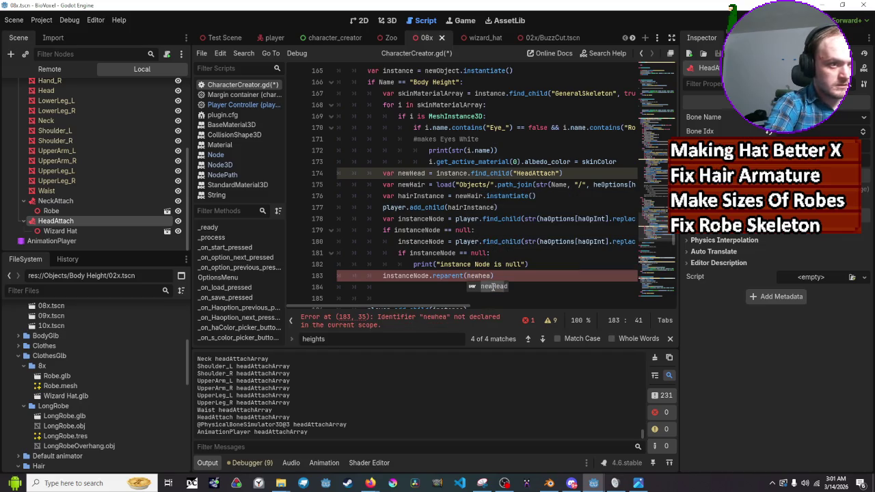
key("Return")
key("ctrl+s")
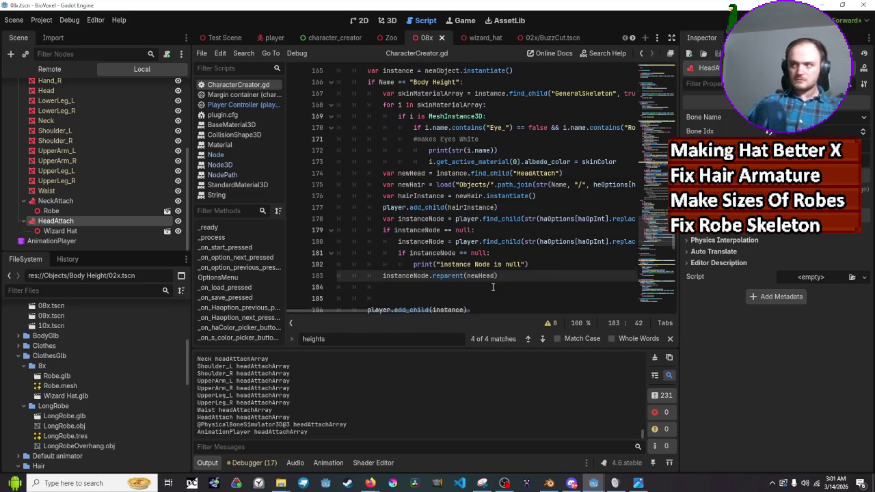
key("F8")
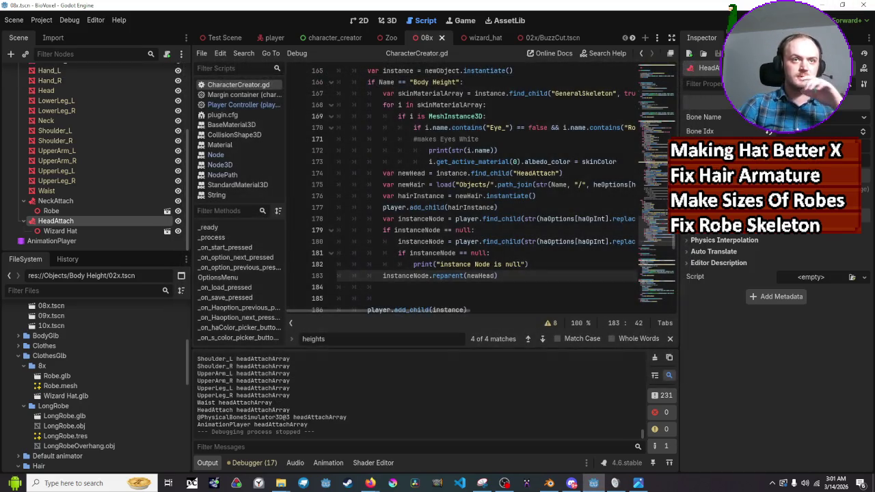
Test hair in-game, add ', true, false' to line 174's HeadAttach find_child, and rerun
key("F5")
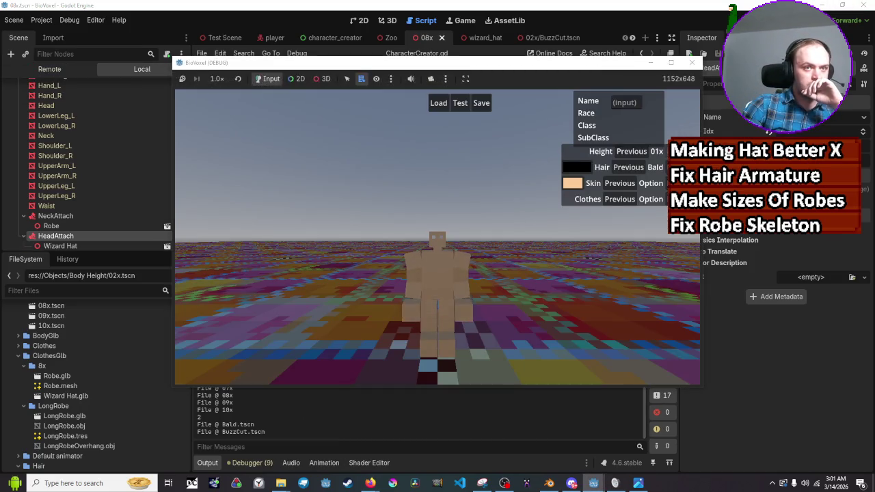
left_click(667, 152)
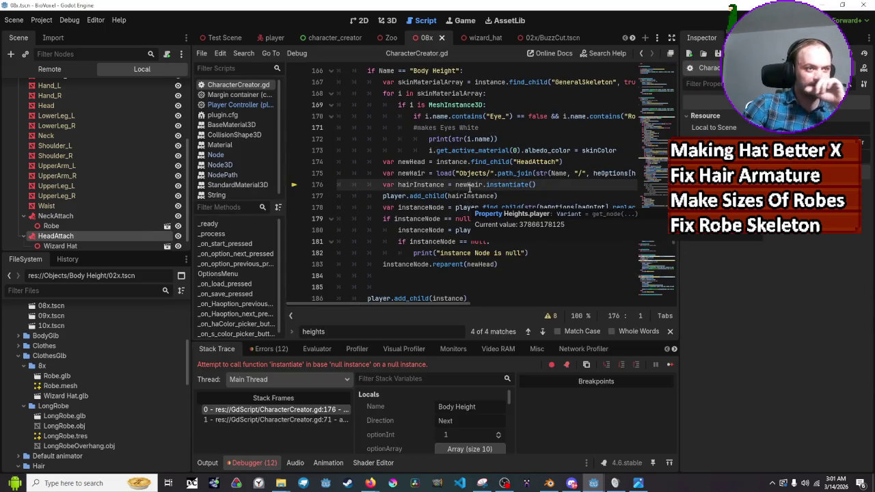
mouse_move(471, 185)
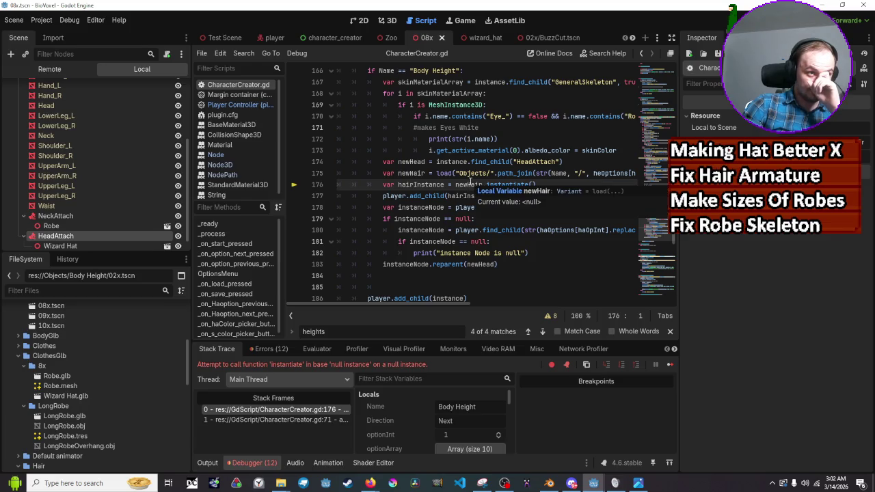
scroll(470, 185, "up", 1)
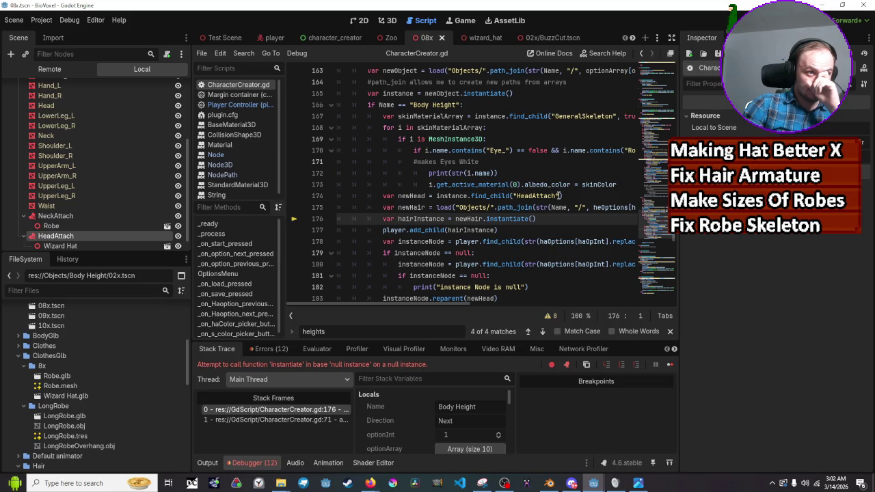
left_click(583, 197)
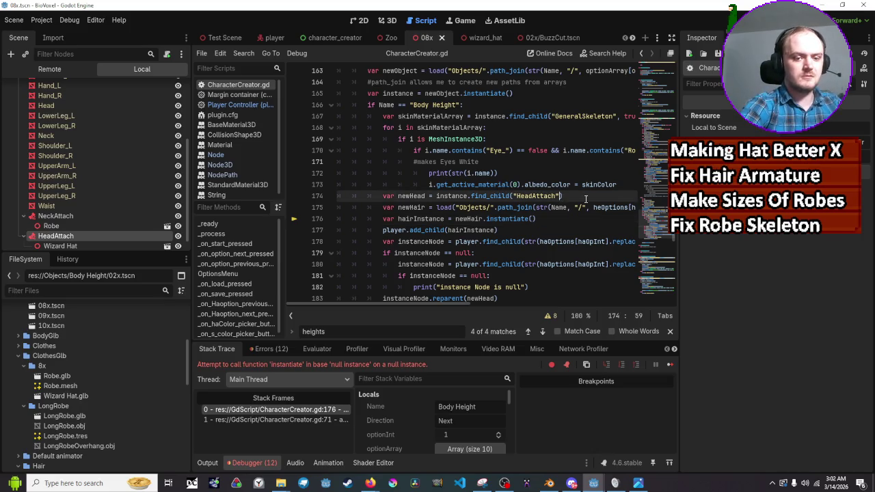
type(", true, false")
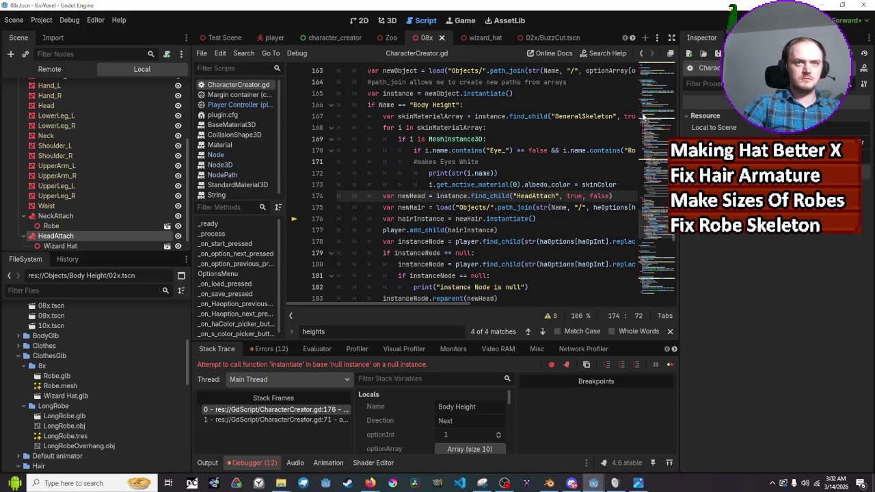
key("F5")
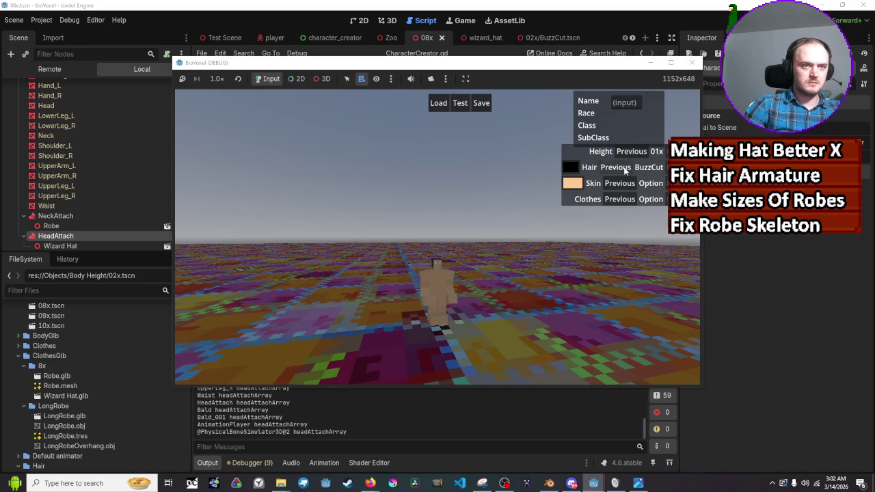
Switch the hair to the previous style in the game, triggering the null-instance break at line 176
left_click(615, 167)
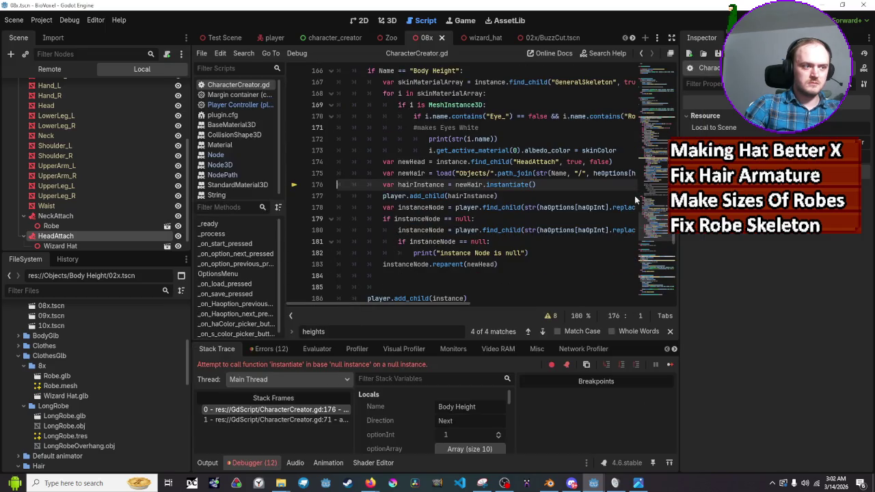
mouse_move(414, 185)
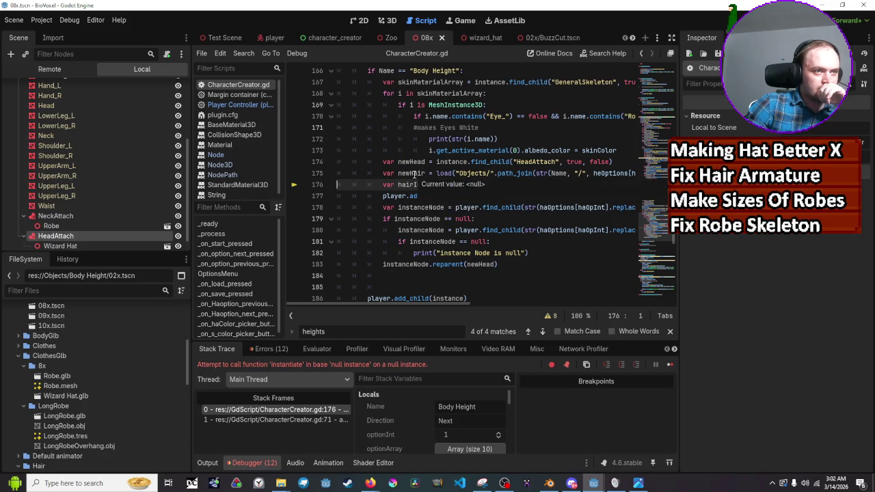
mouse_move(411, 227)
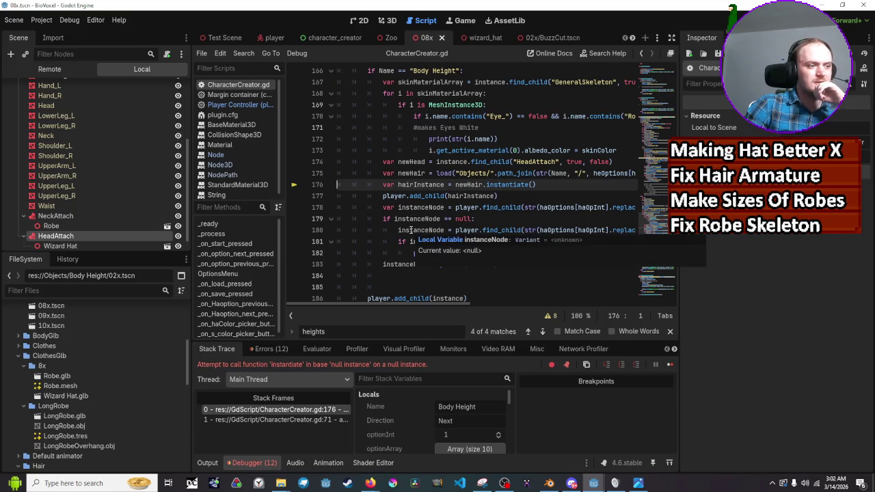
scroll(411, 230, "up", 1)
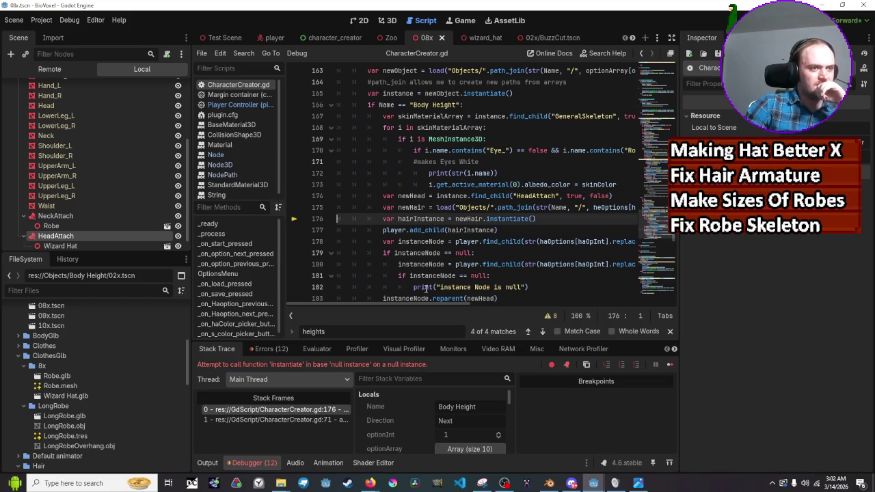
Inspect line 175's hair path and the null newHair variable, ending with the caret at the line's end
left_click_drag(424, 304, 446, 304)
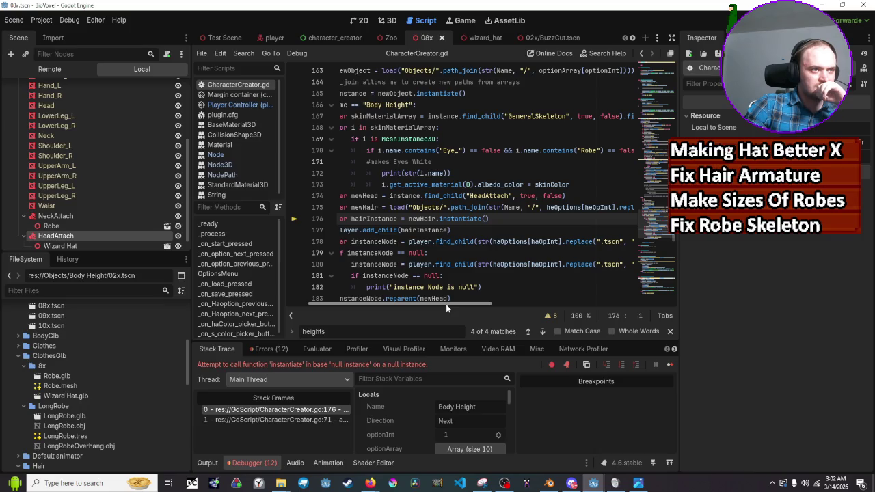
left_click_drag(446, 304, 525, 302)
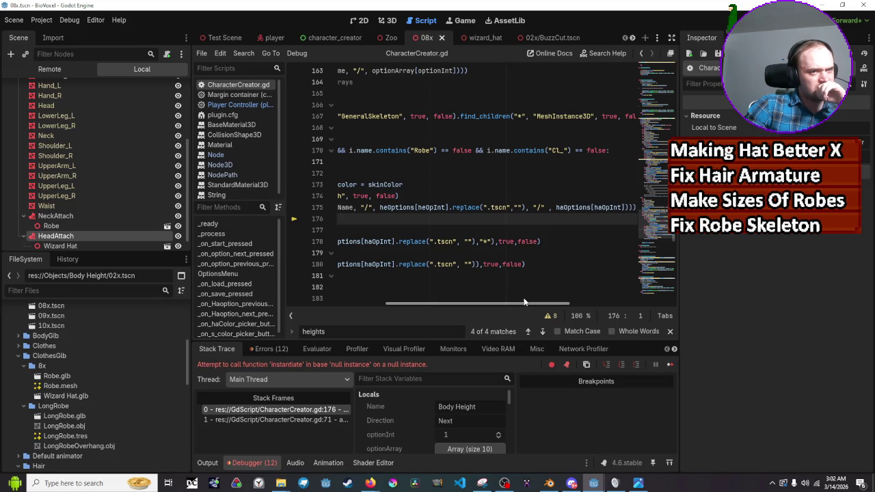
mouse_move(399, 209)
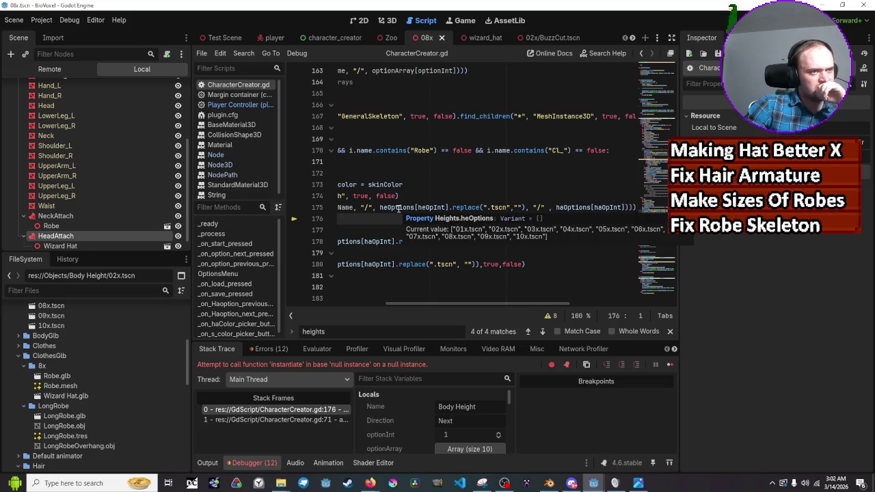
mouse_move(453, 208)
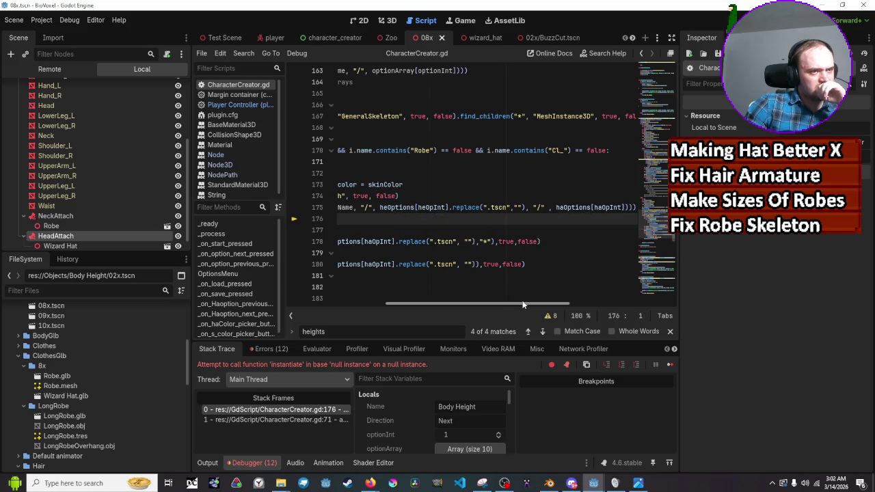
mouse_move(521, 305)
left_mouse_down()
mouse_move(433, 304)
mouse_move(441, 304)
left_mouse_up()
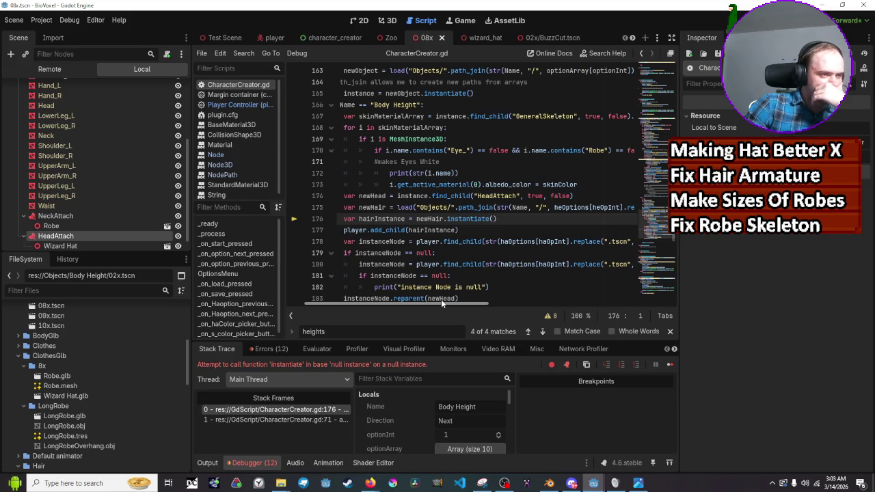
mouse_move(441, 300)
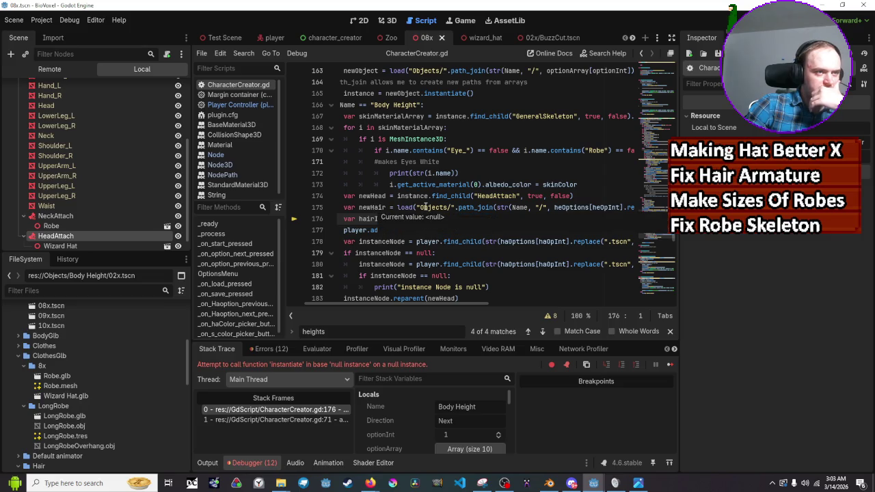
left_click_drag(455, 304, 500, 305)
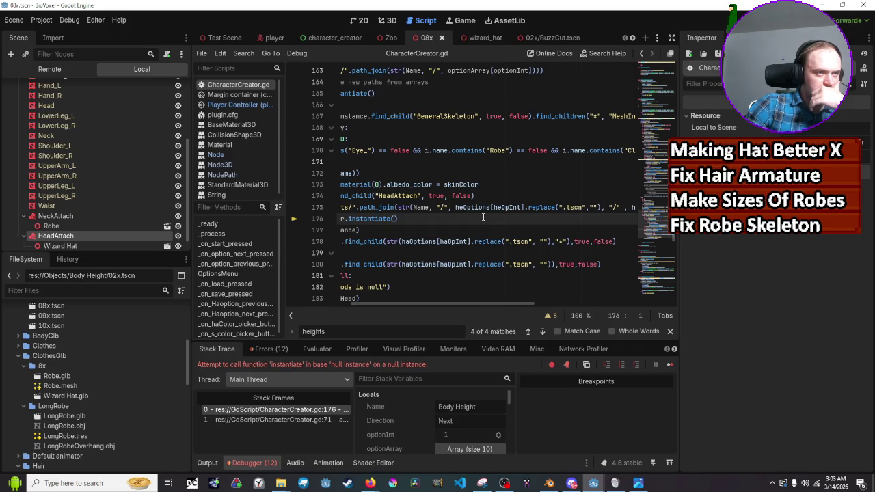
mouse_move(482, 208)
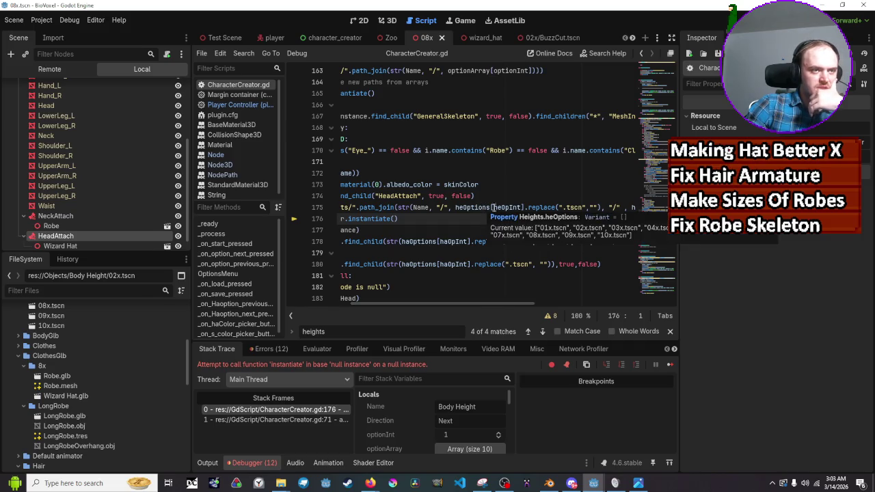
mouse_move(523, 207)
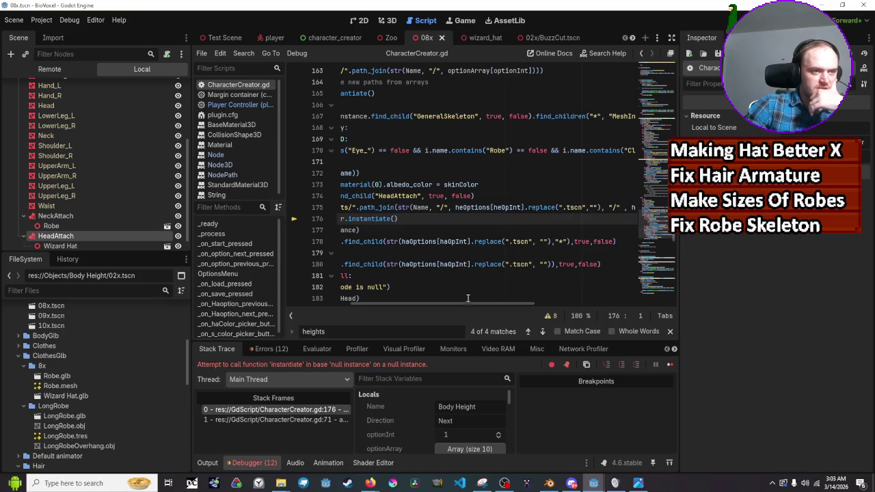
left_click_drag(468, 301, 530, 302)
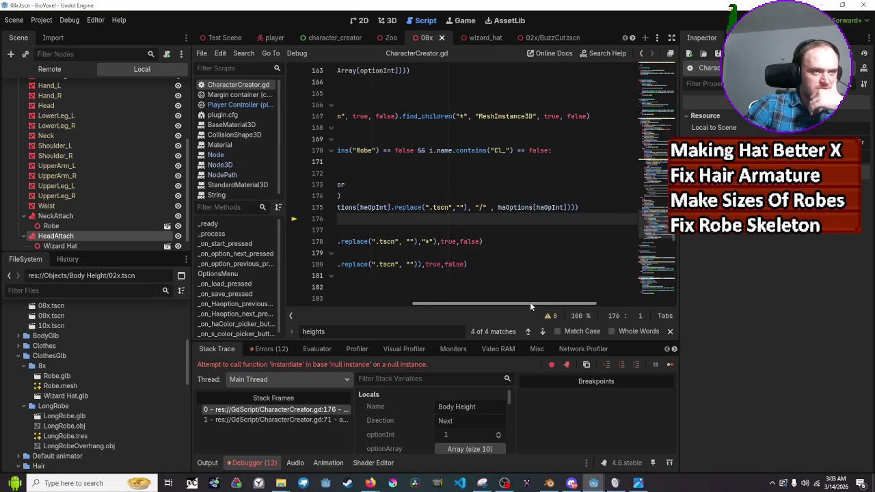
left_click(568, 208)
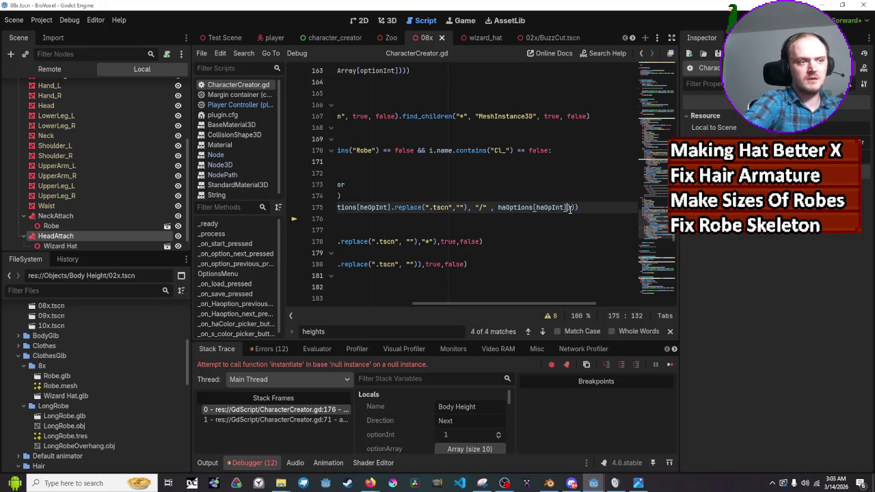
type(".replace(")
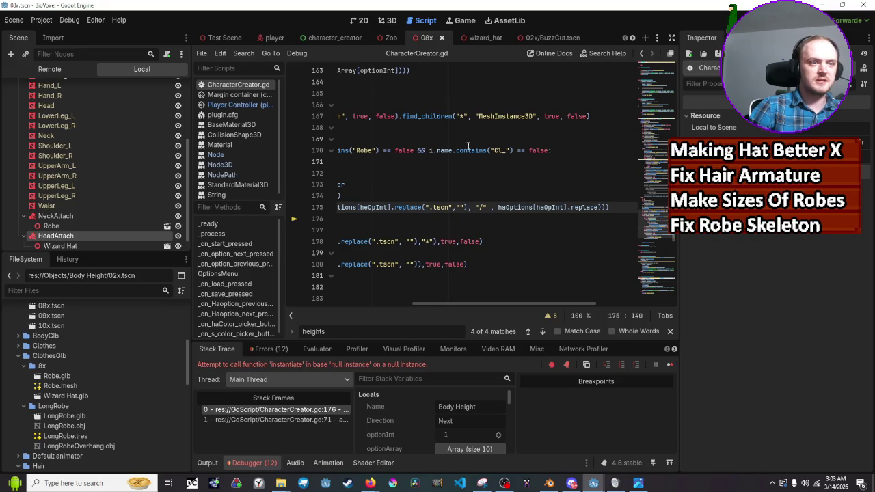
mouse_move(511, 209)
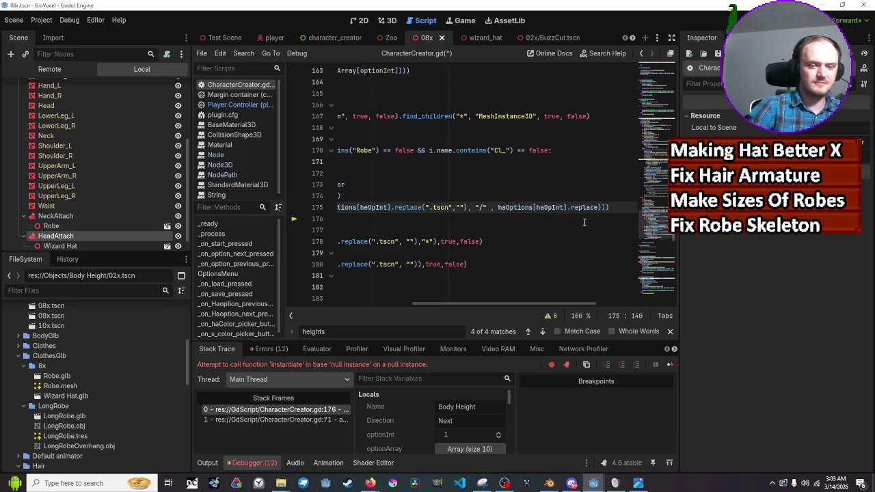
type("(")
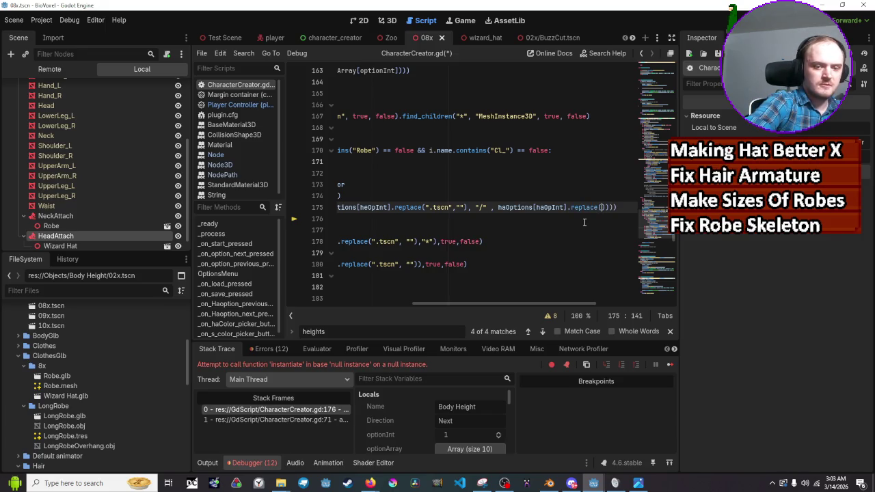
type("\".tscn")
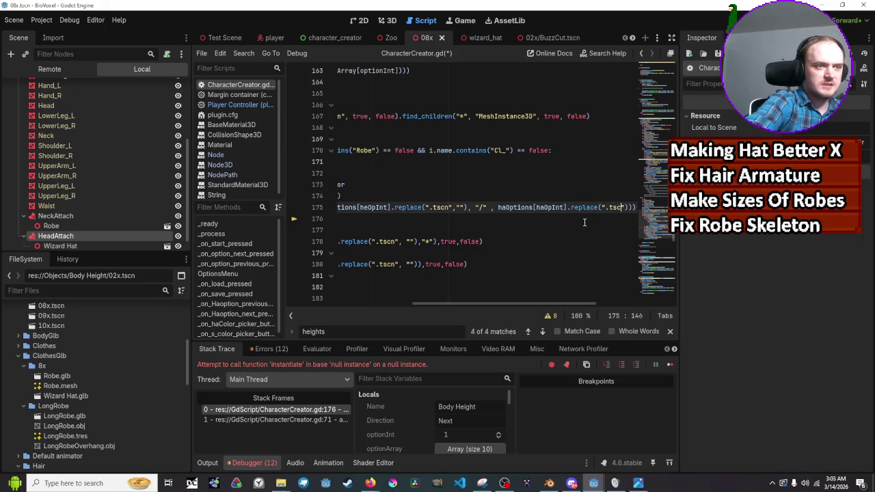
type("\",")
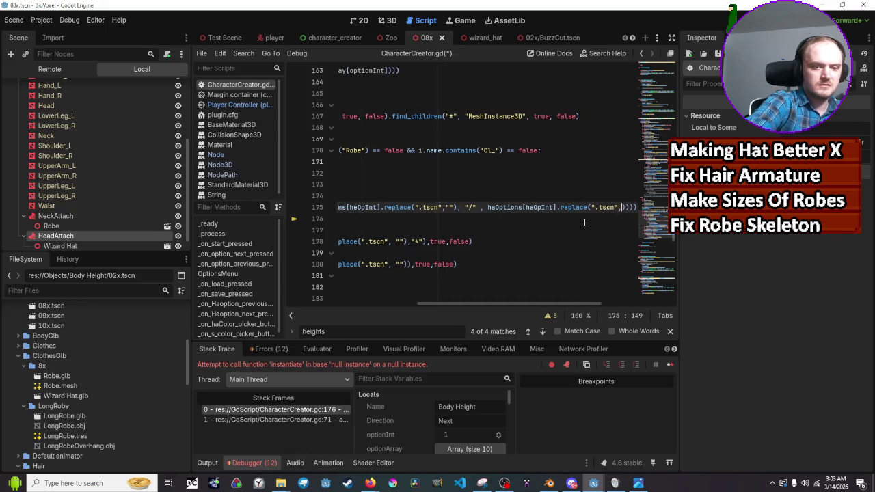
type("\"")
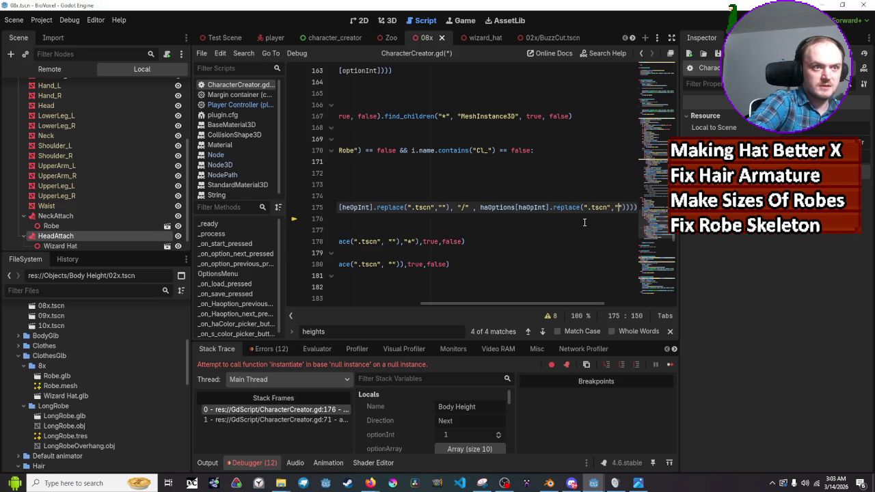
key("Left")
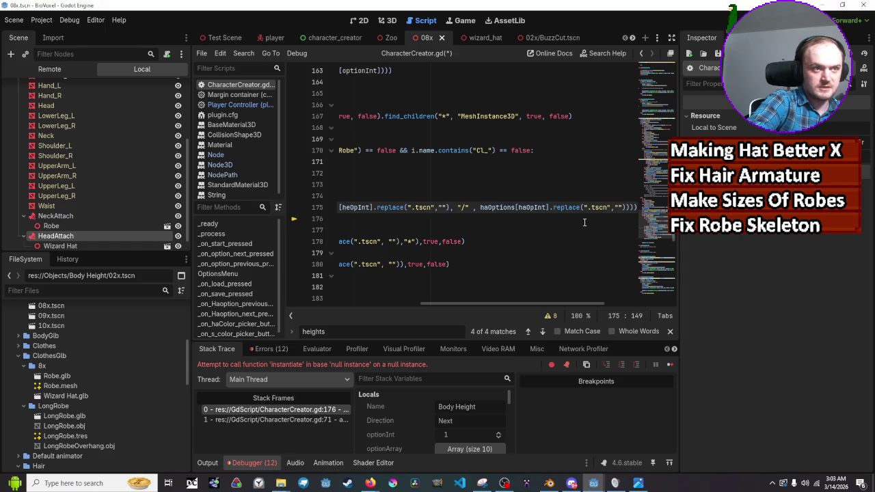
key("ctrl+s")
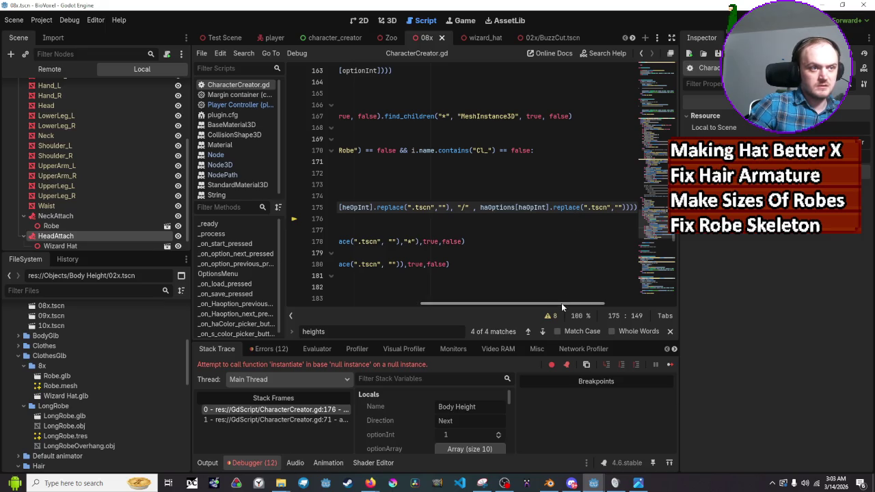
mouse_move(561, 302)
left_mouse_down()
mouse_move(481, 303)
mouse_move(577, 303)
left_mouse_up()
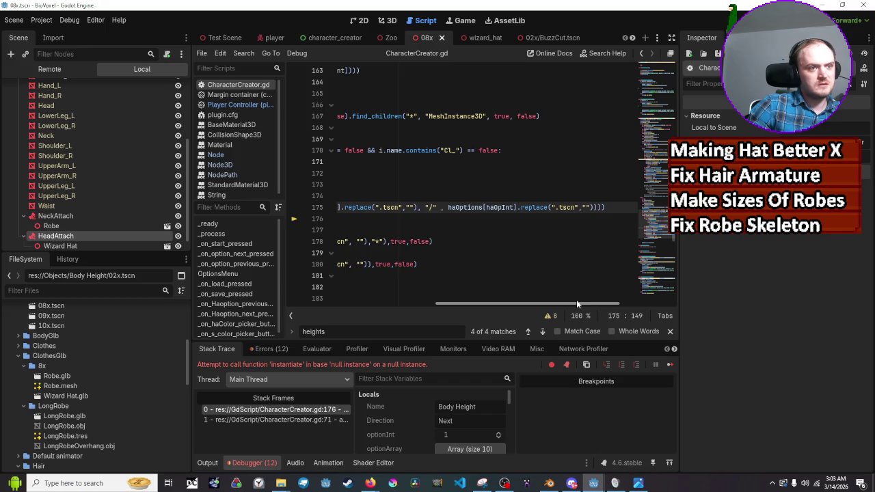
left_click_drag(577, 304, 578, 304)
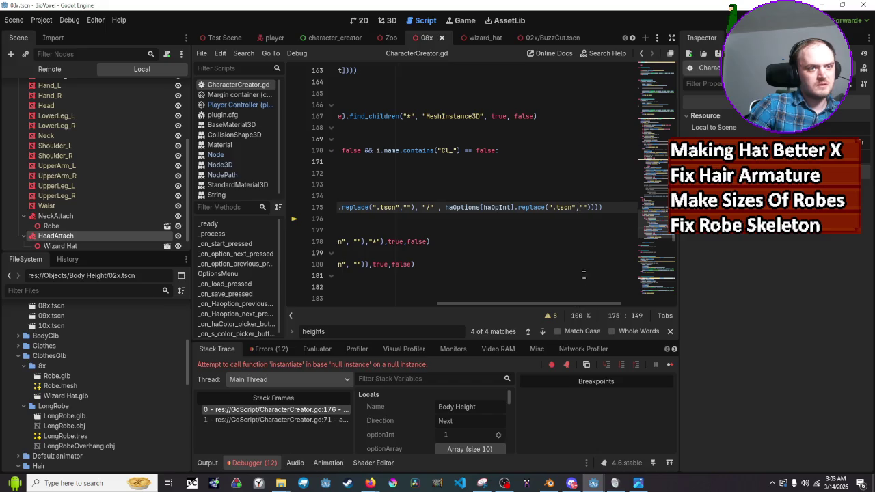
left_click(586, 208)
key("BackSpace")
key("BackSpace")
key("BackSpace")
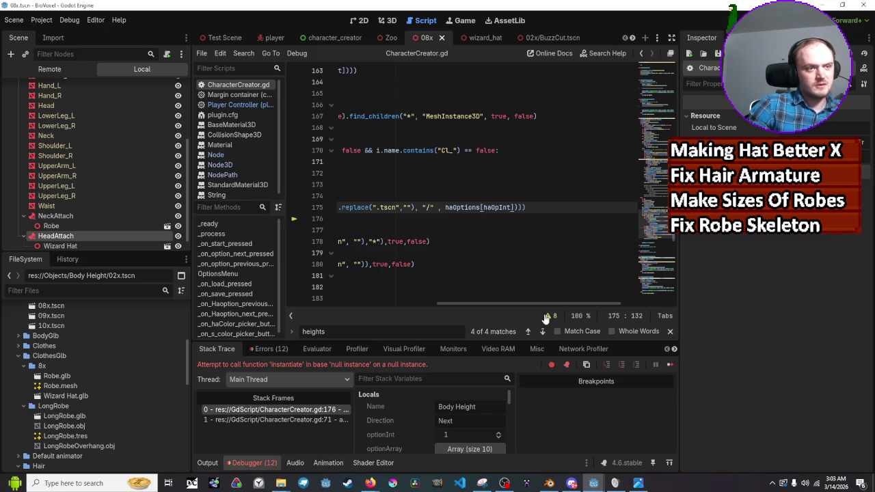
left_click_drag(547, 304, 521, 304)
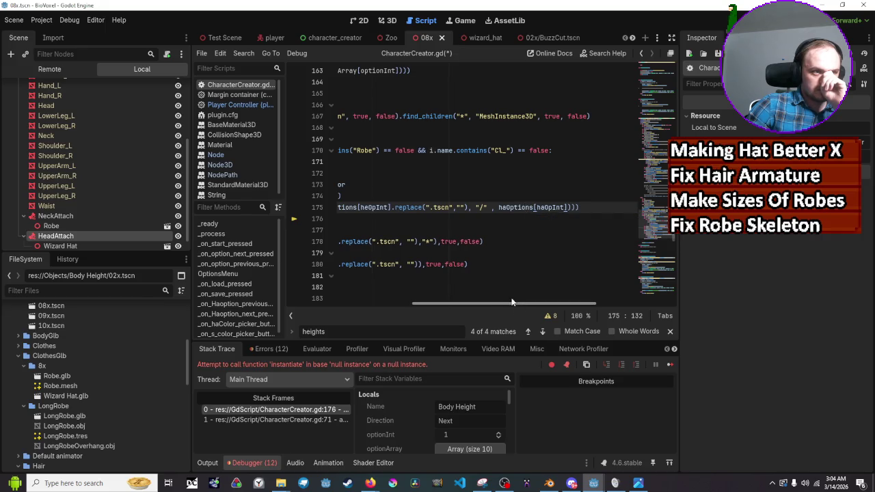
left_click_drag(512, 301, 490, 303)
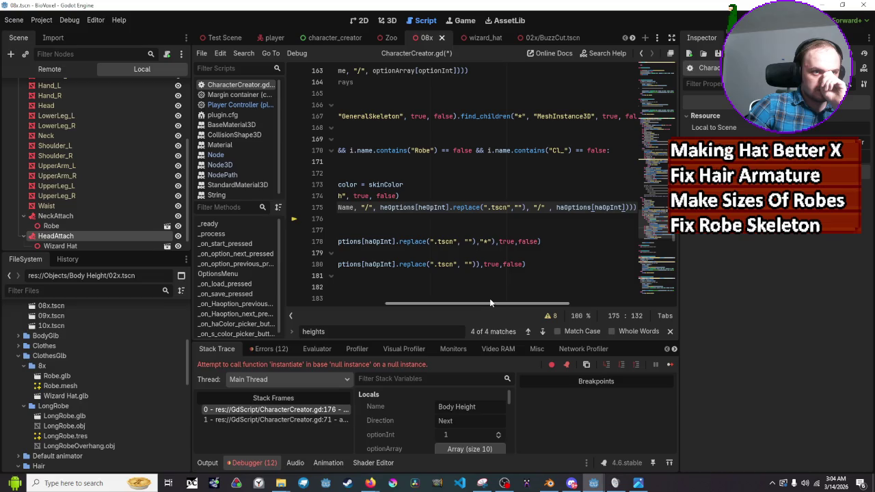
left_click_drag(490, 303, 485, 298)
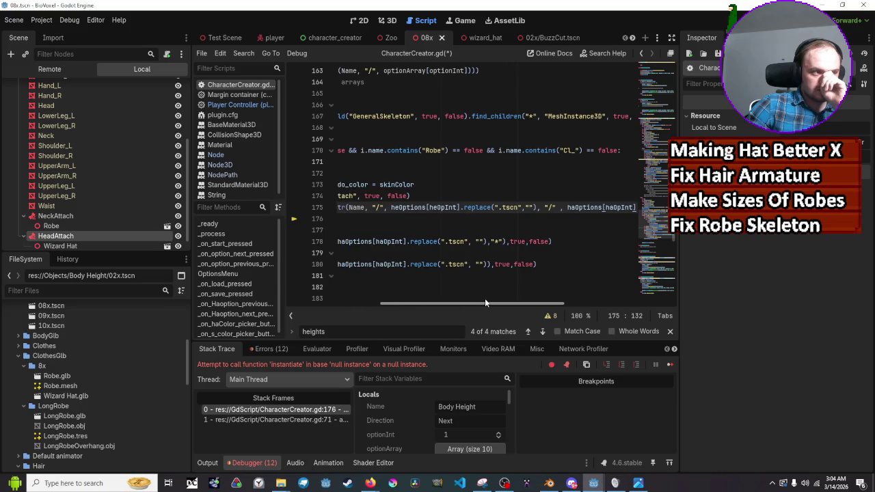
scroll(36, 414, "down", 1)
scroll(36, 414, "down", 4)
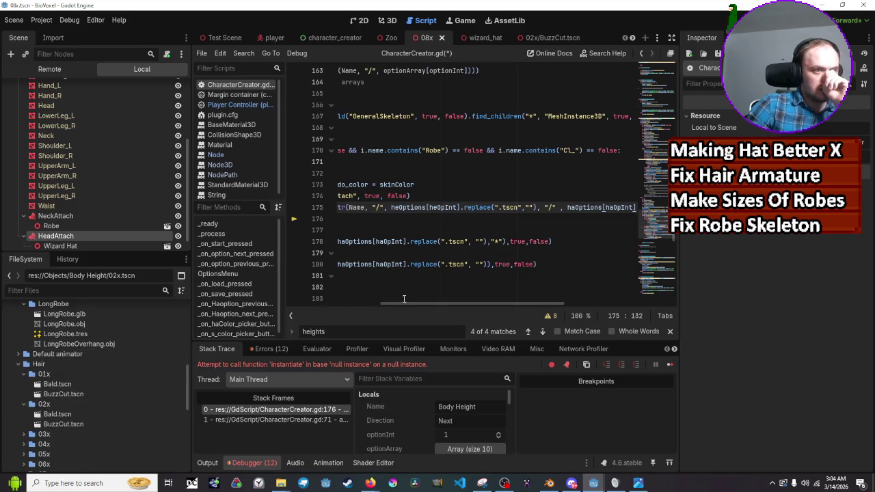
left_click_drag(410, 303, 378, 311)
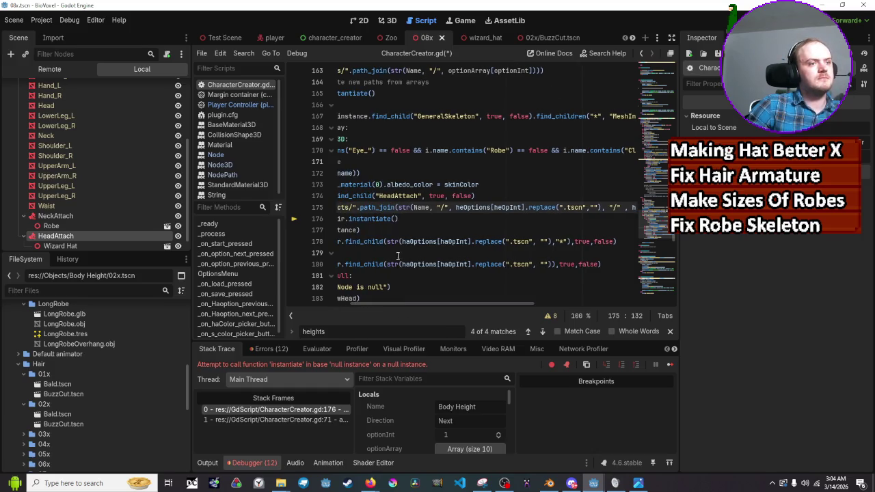
Replace Name on line 175 with the string "Hair/"
left_click(422, 206)
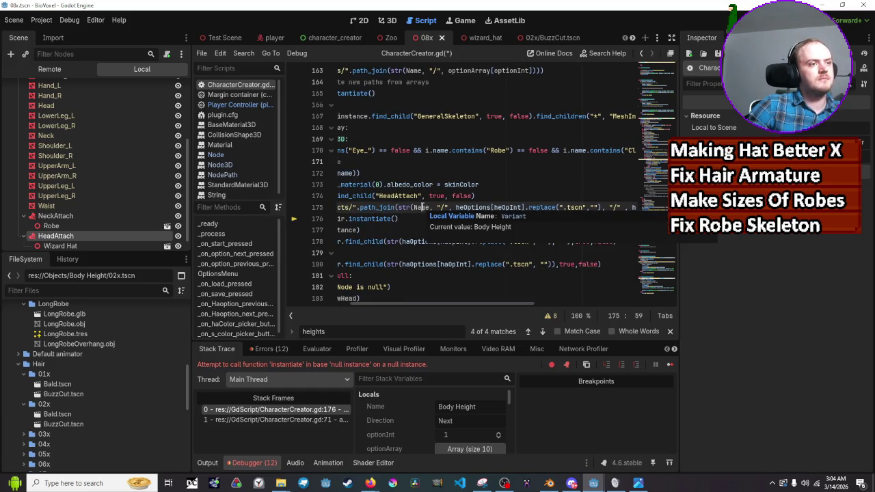
double_click(422, 206)
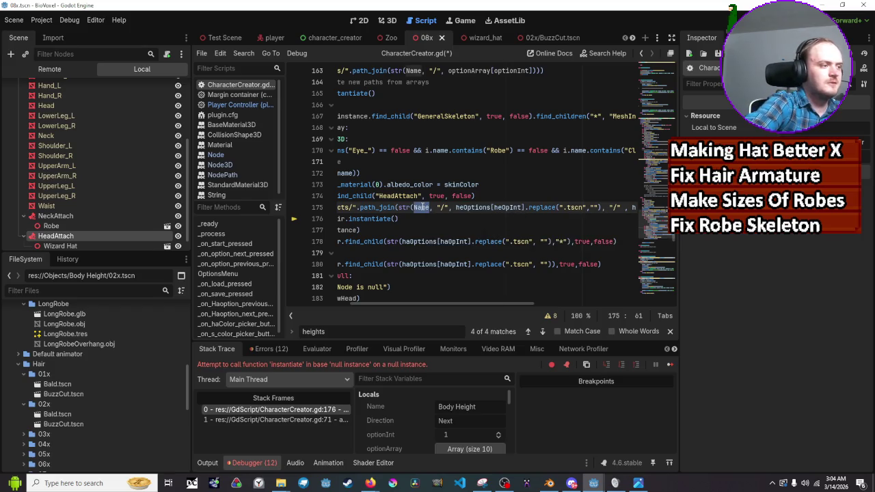
type("Hair")
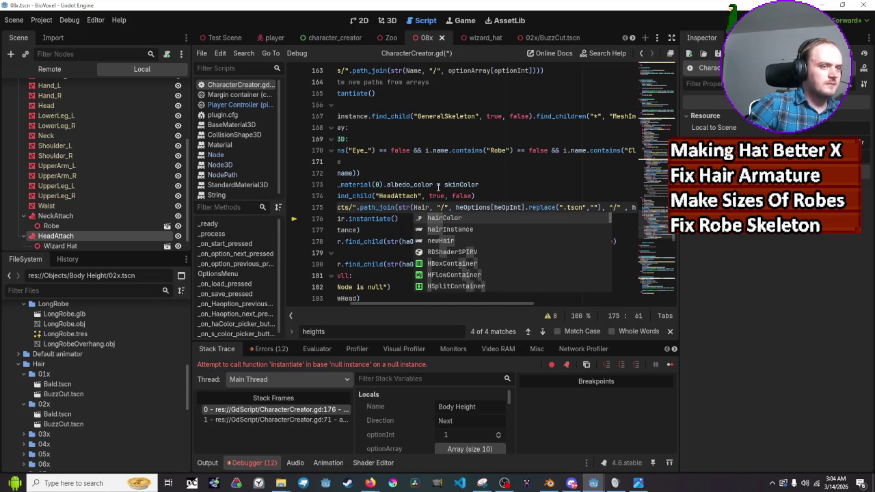
left_click(439, 186)
double_click(424, 205)
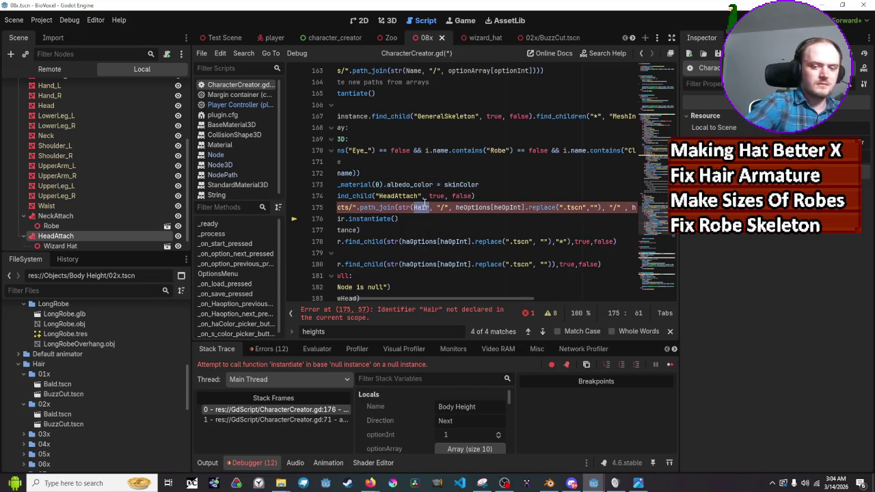
type("\"")
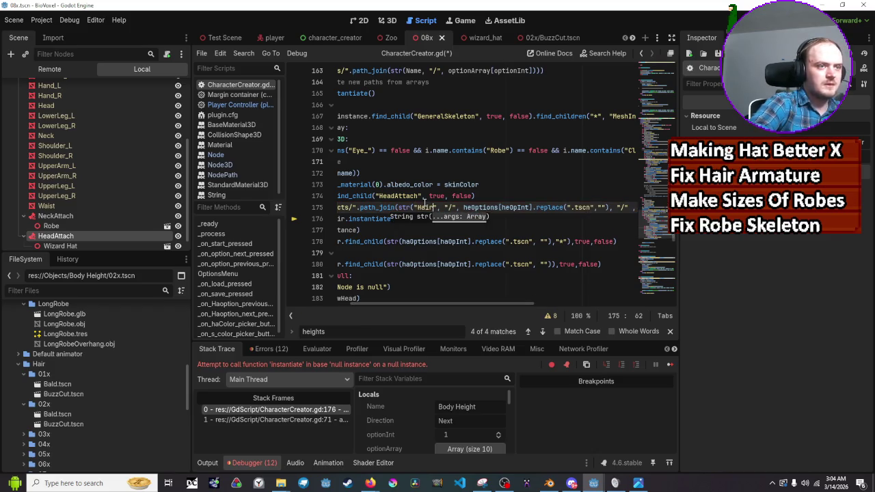
key("BackSpace")
key("BackSpace")
key("BackSpace")
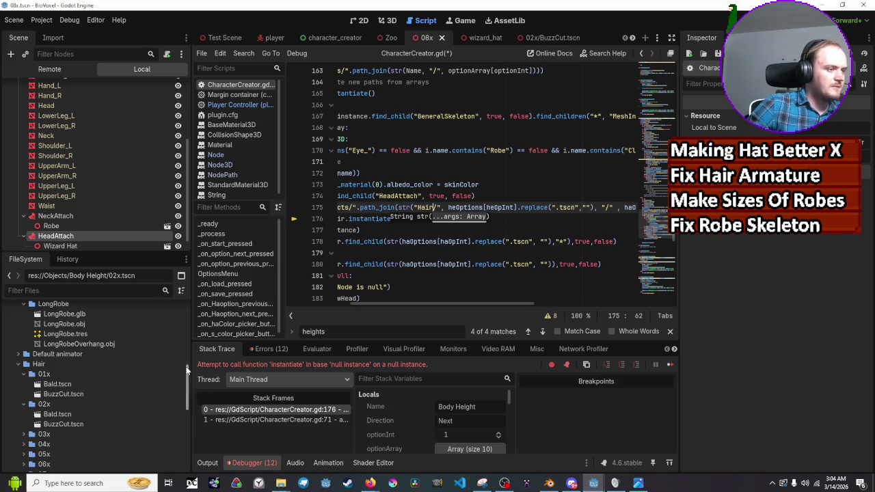
Save CharacterCreator.gd and run the game to test the hair path
scroll(184, 364, "up", 6)
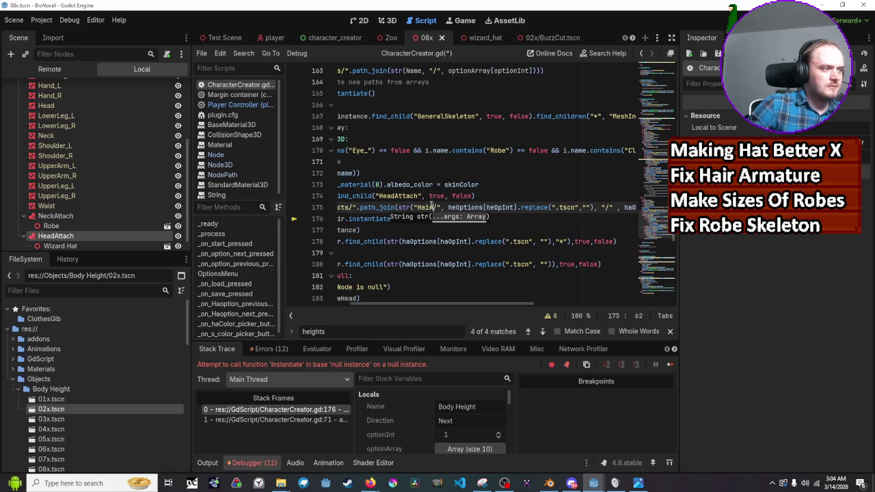
left_click(432, 207)
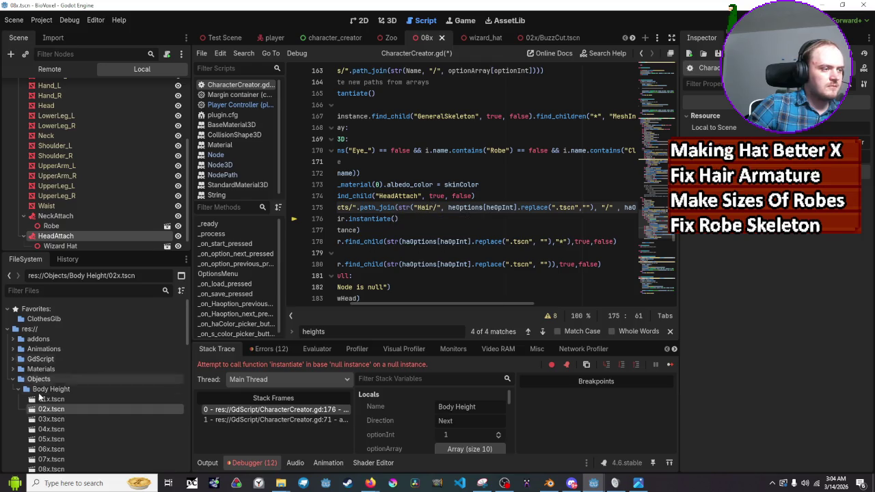
scroll(40, 403, "down", 5)
scroll(54, 423, "down", 5)
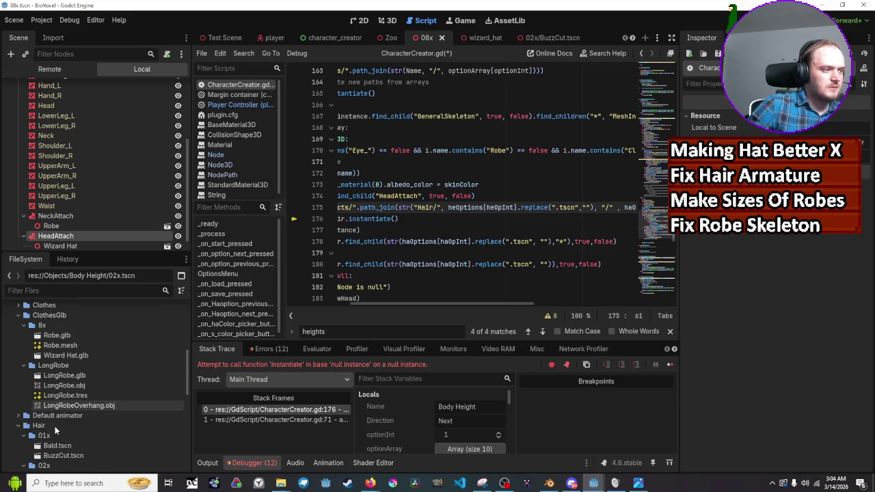
left_click(514, 232)
key("ctrl+s")
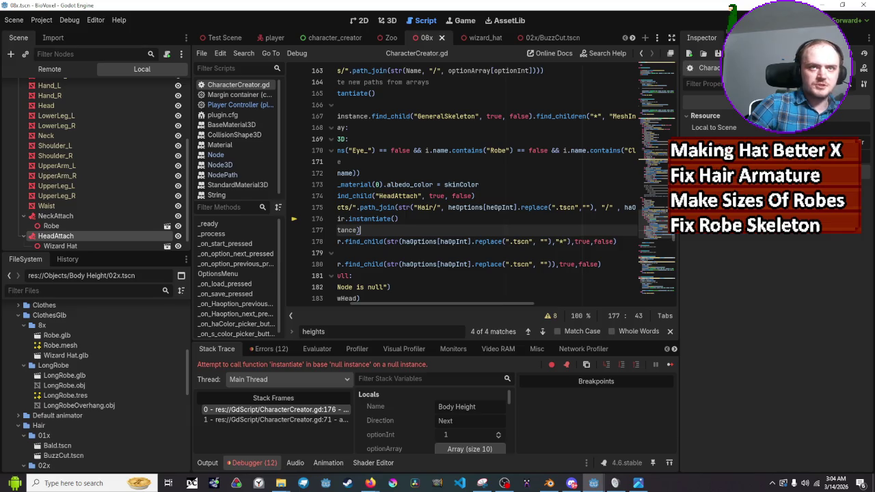
key("F5")
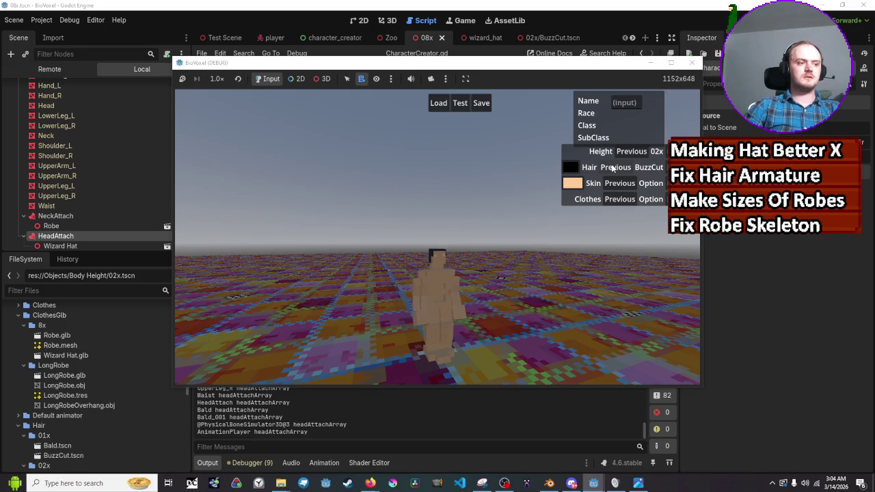
Toggle the hair between Bald and BuzzCut, set height 01x, then close the game and return to Godot
left_click(614, 168)
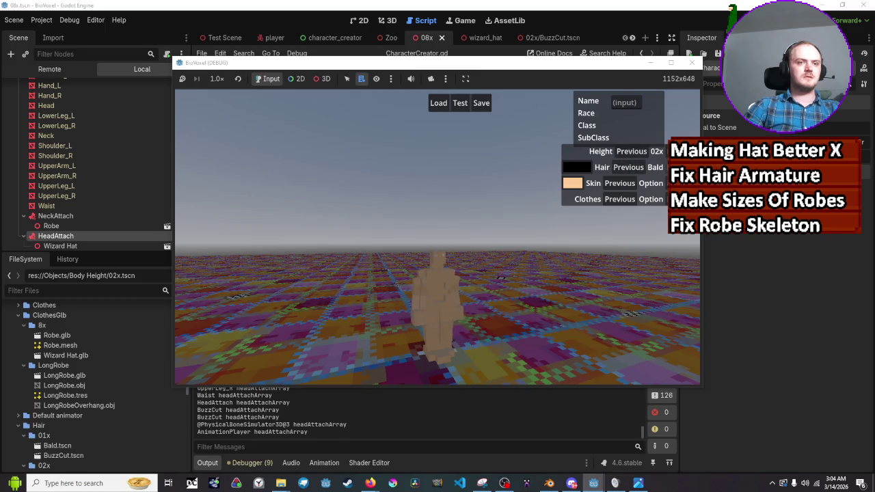
left_click(614, 167)
left_click(636, 152)
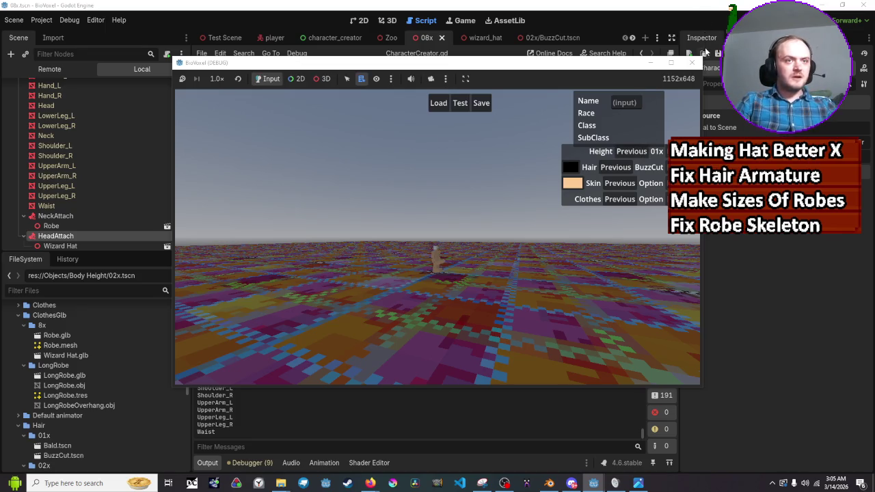
left_click(692, 63)
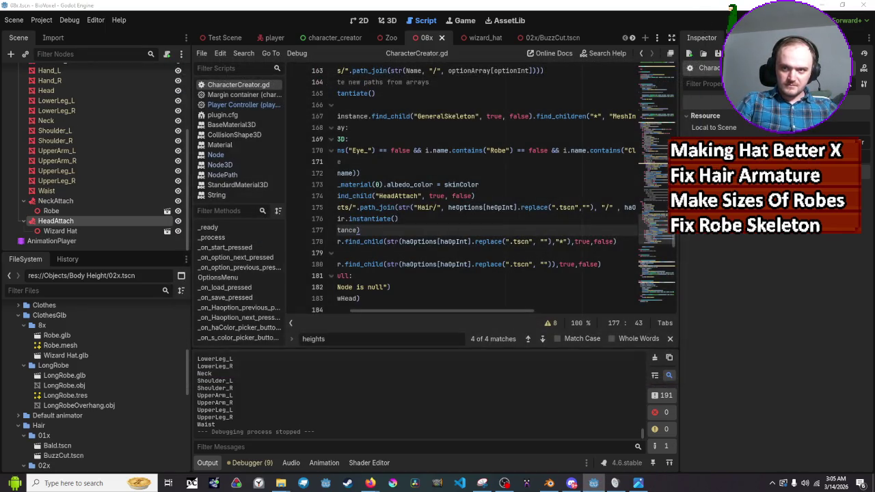
key("alt+Tab")
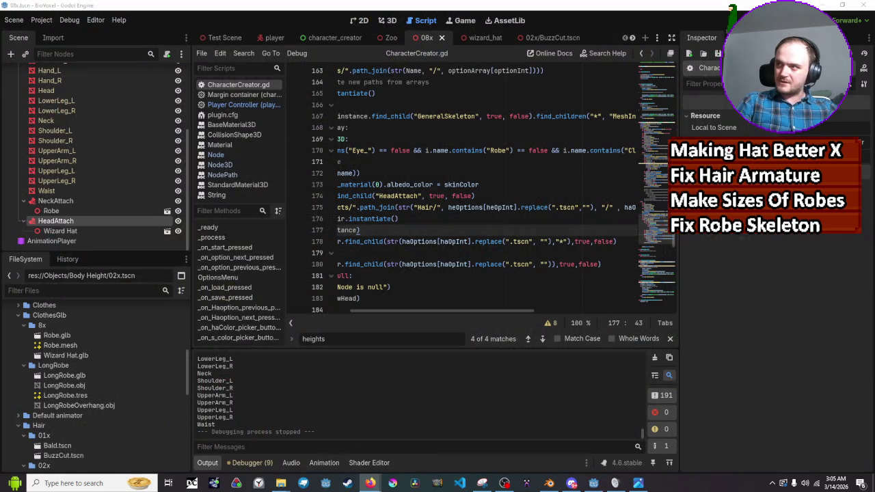
key("alt+Tab")
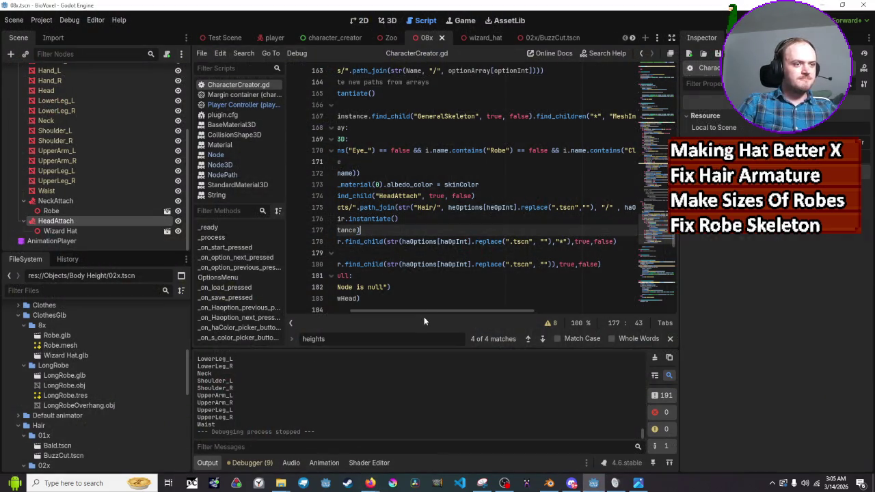
scroll(424, 311, "left", 5)
Relaunch the game and give the character BuzzCut hair at height 02x
left_click(735, 20)
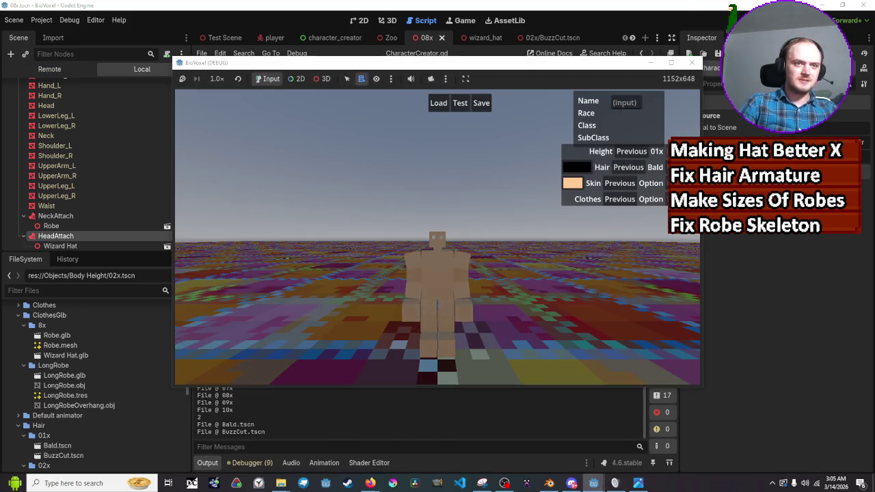
left_click(634, 152)
left_click(638, 152)
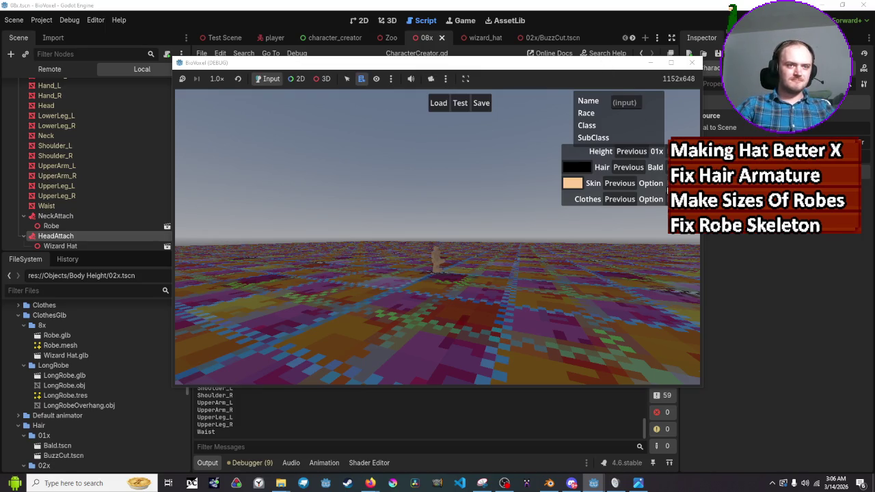
left_click(615, 167)
left_click(631, 151)
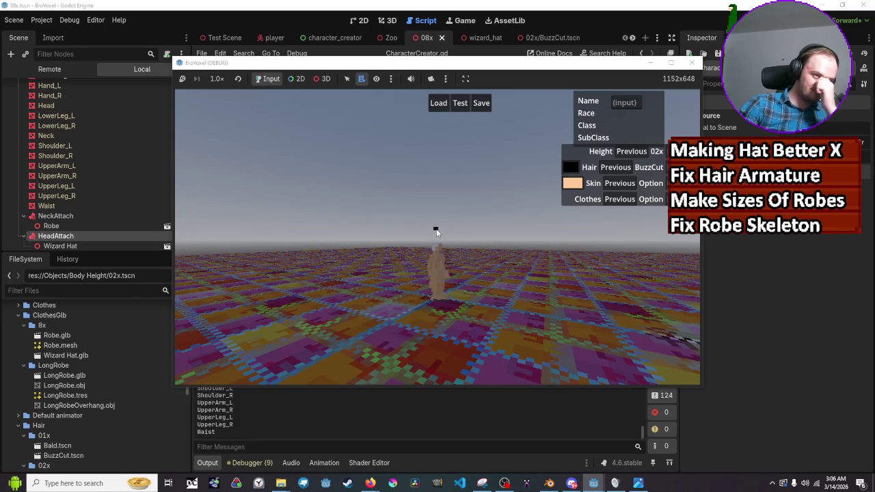
Switch the game view to 3D, override the game camera and fly toward the character
left_click(327, 80)
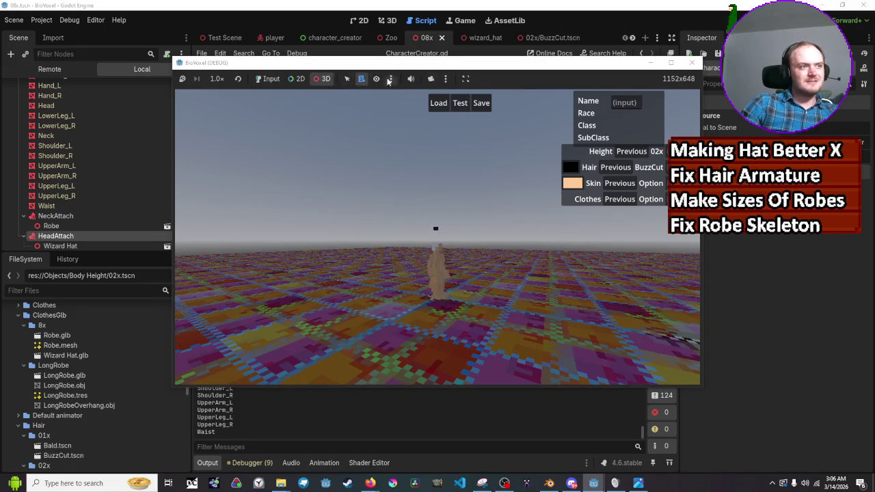
left_click(444, 79)
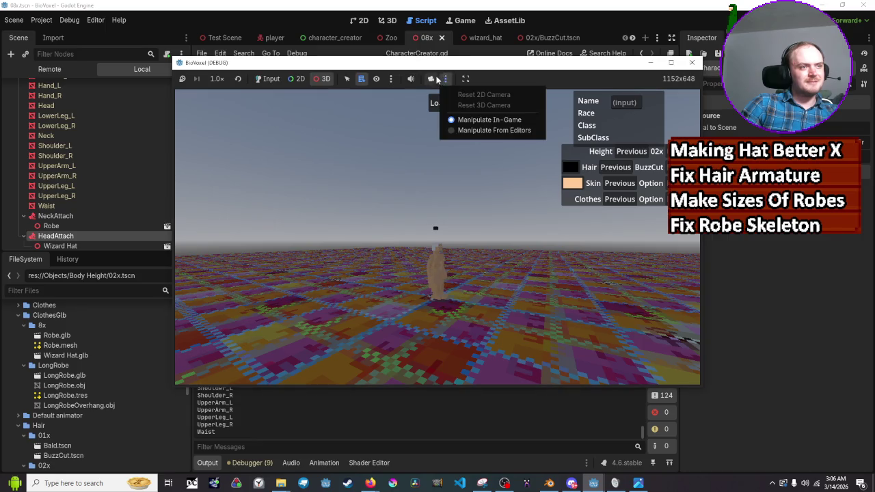
left_click(430, 79)
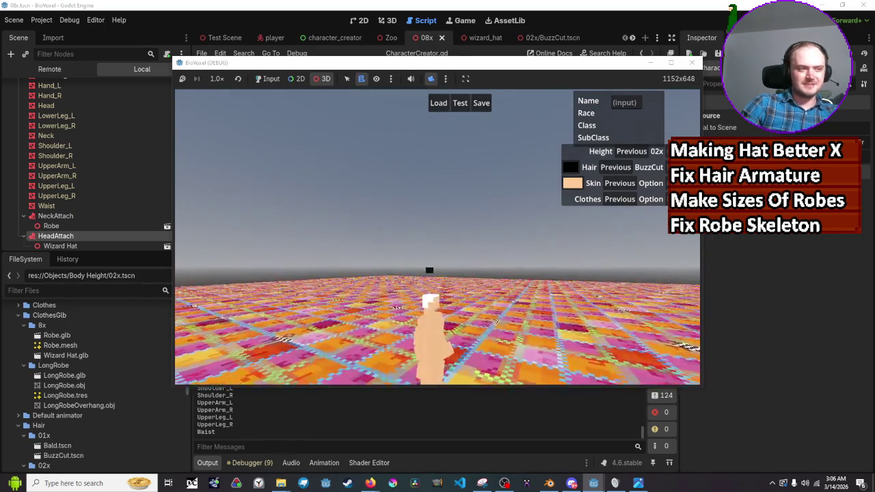
key("w")
key("w")
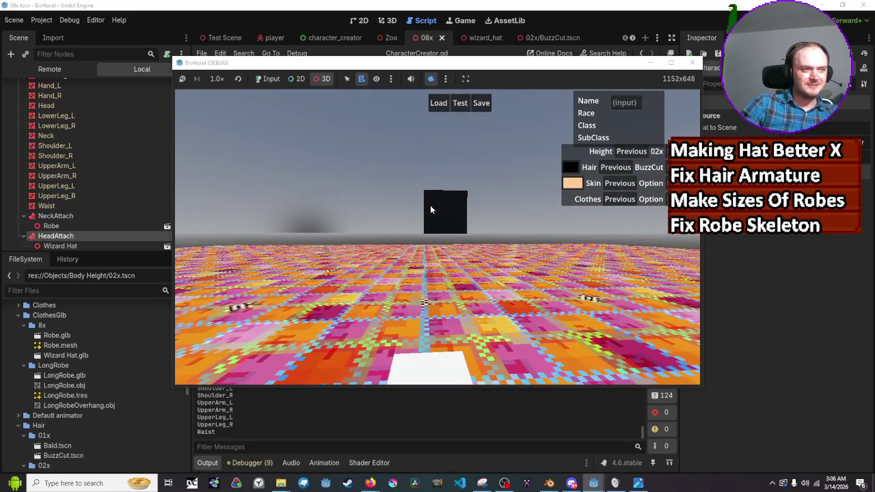
key("w")
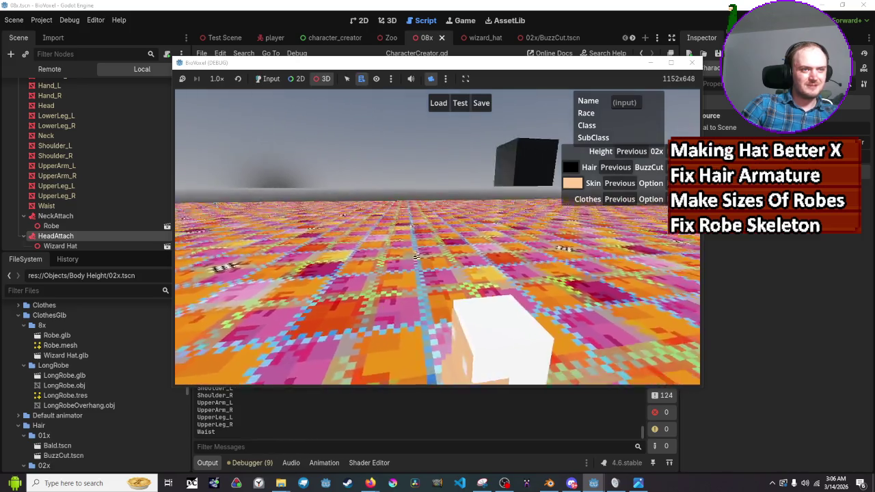
key("w")
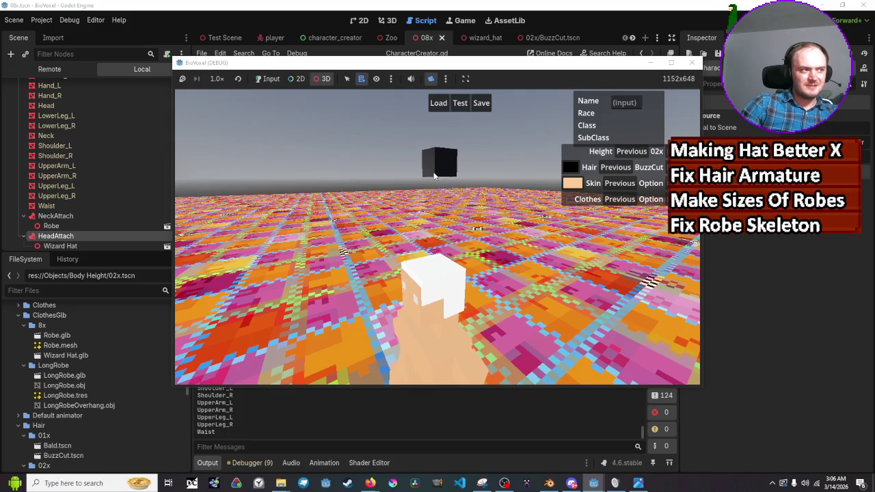
Select the floating black BuzzCut hair cube and orbit around the character's head
mouse_move(451, 171)
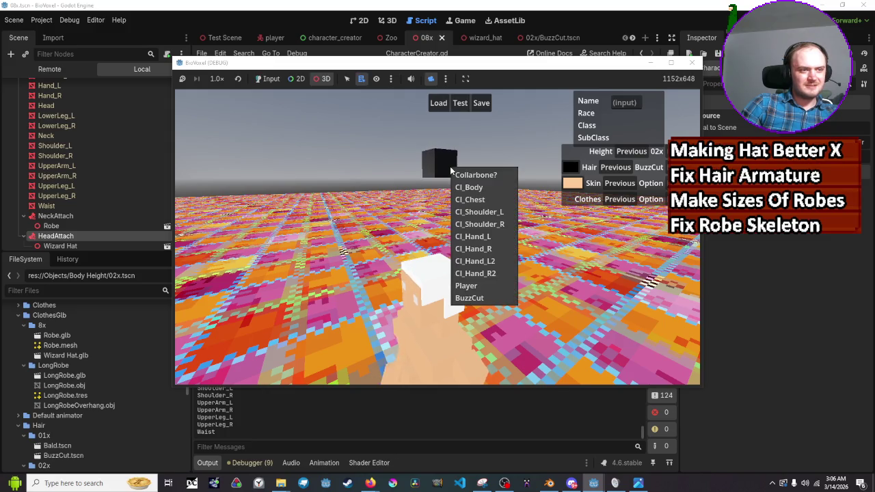
left_click(469, 304)
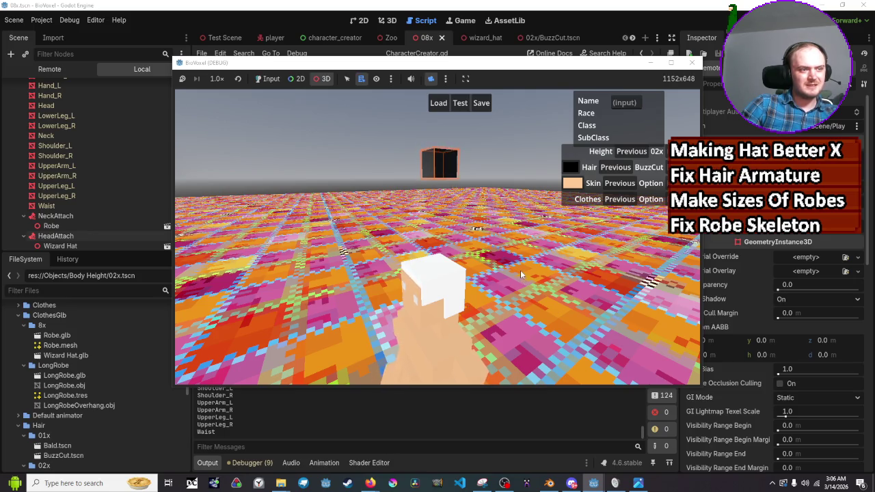
scroll(521, 274, "up", 3)
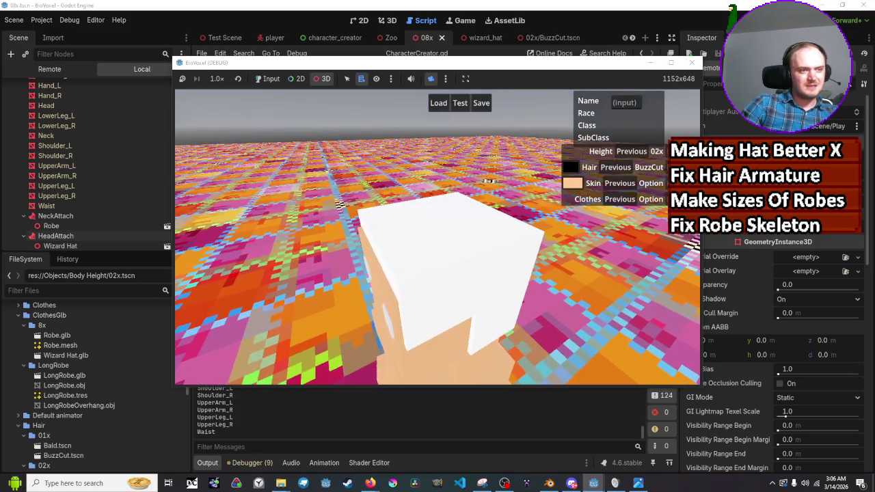
left_click_drag(340, 204, 569, 148)
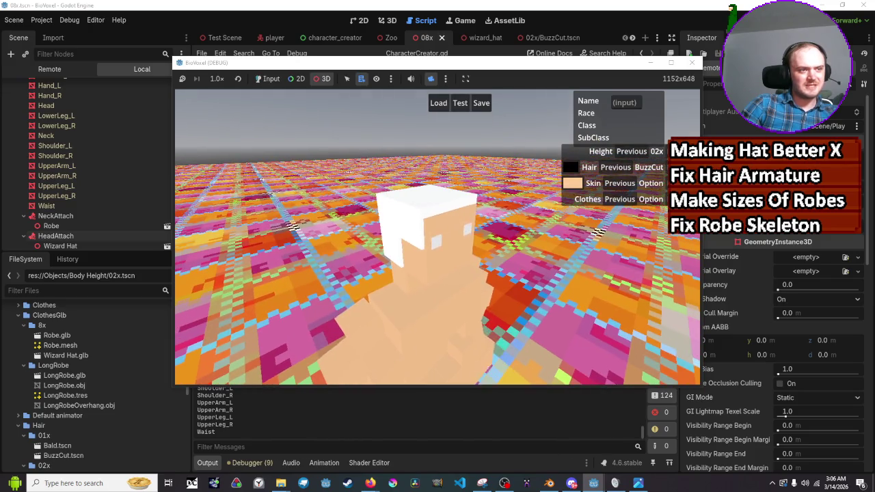
scroll(570, 149, "down", 3)
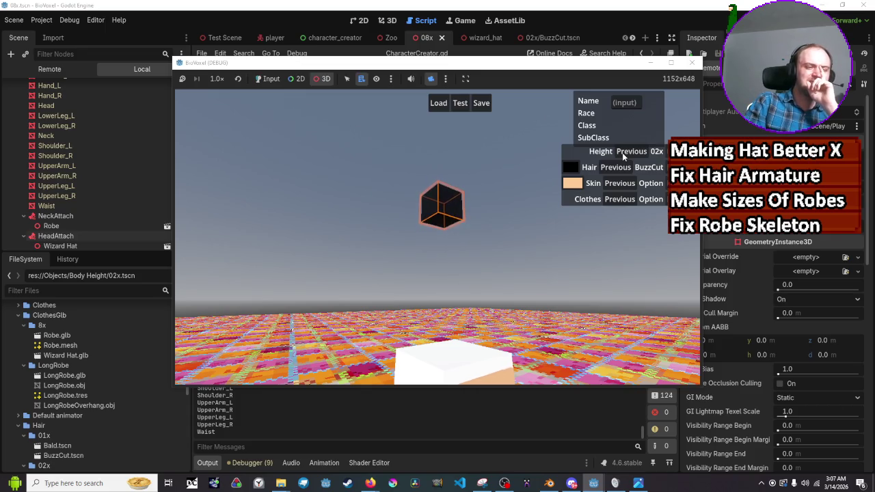
Bring the script editor forward, scroll the Output log's headAttachArray lines, and shift the code back left
left_click(340, 422)
scroll(335, 426, "up", 5)
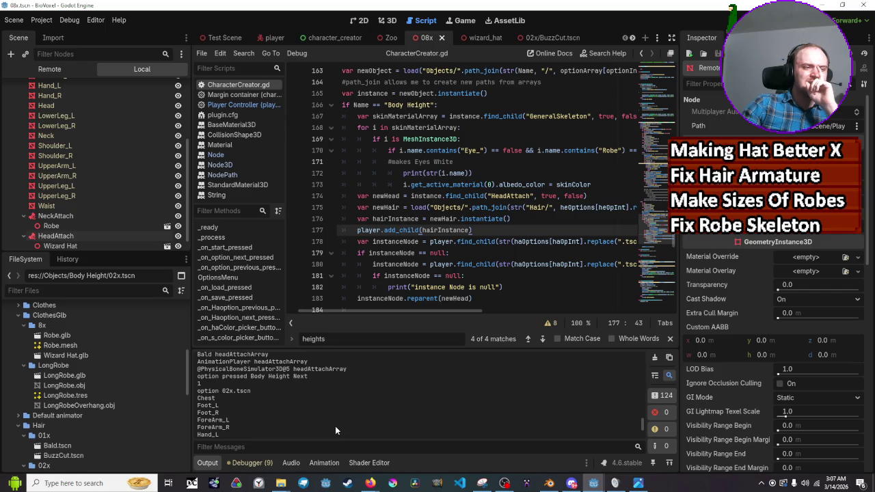
scroll(335, 426, "up", 1)
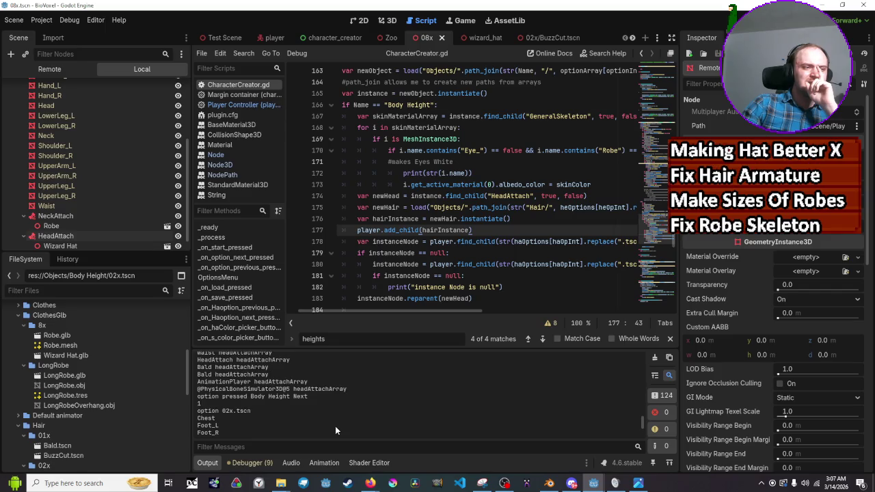
scroll(335, 426, "up", 1)
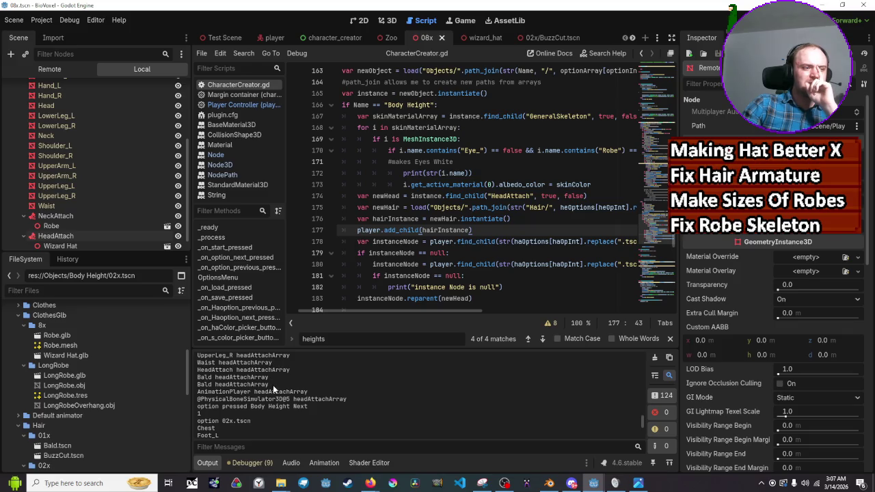
scroll(273, 385, "down", 3)
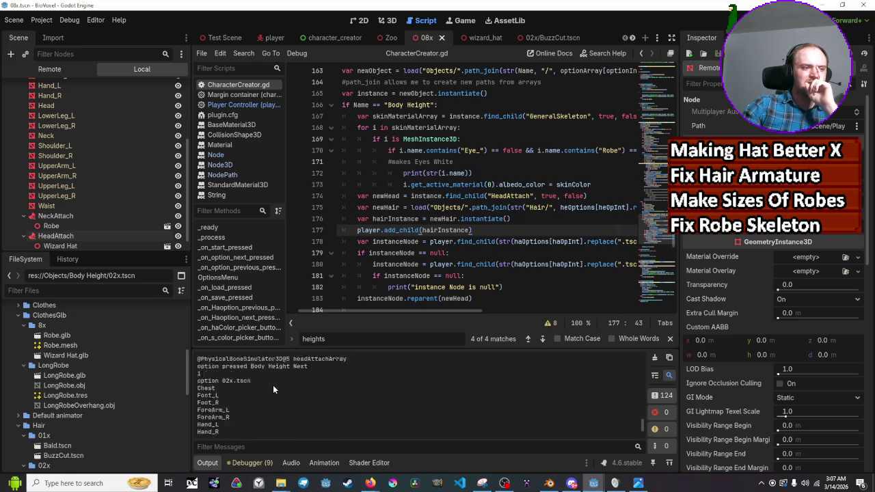
scroll(273, 385, "up", 3)
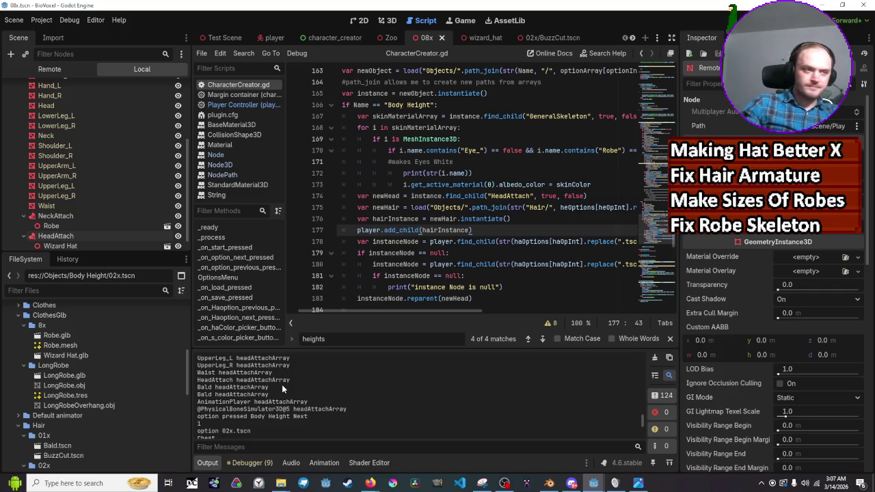
left_click_drag(435, 308, 419, 309)
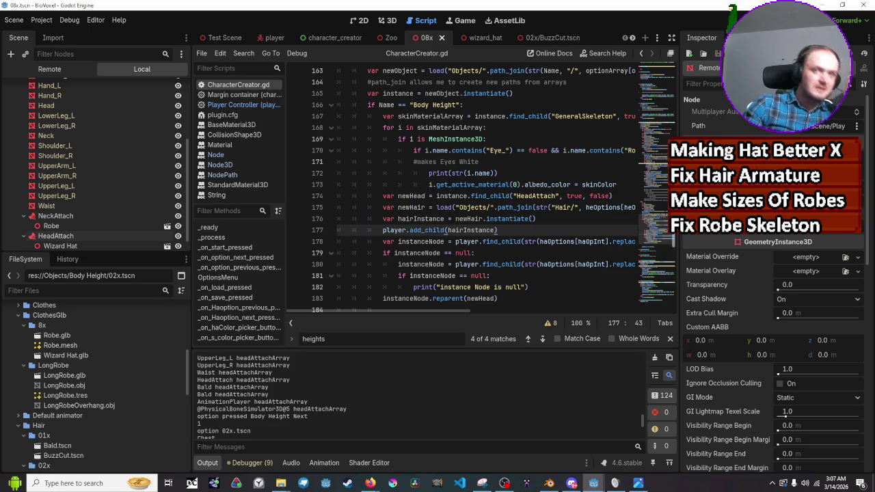
Stop the game with F8 and relaunch it with F5
key("F8")
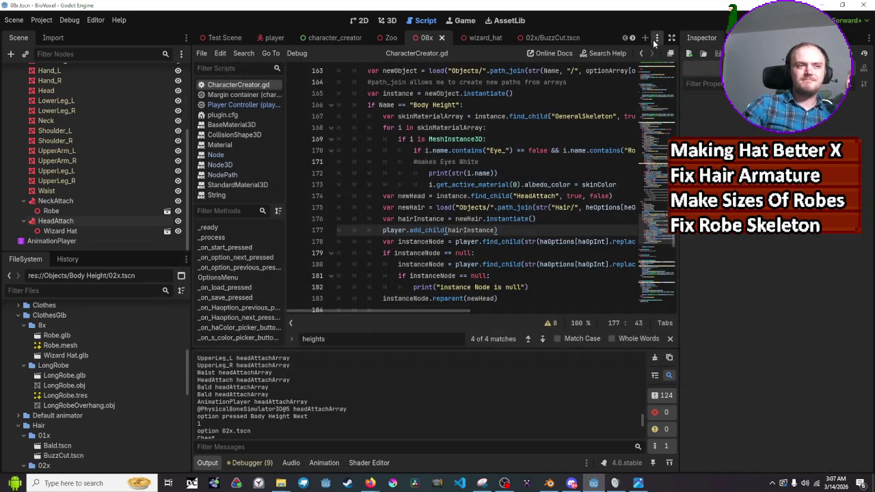
key("F5")
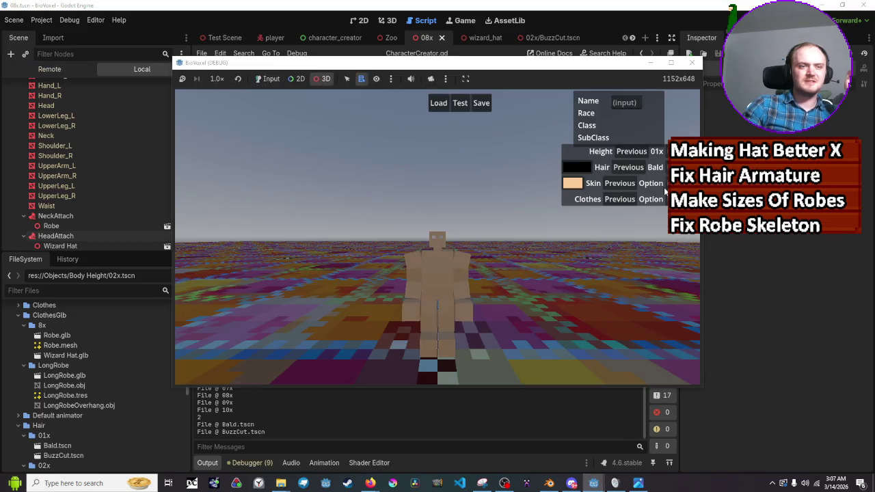
Return the game to normal input, switch the hair to BuzzCut and toggle height 02x/01x
left_click(273, 79)
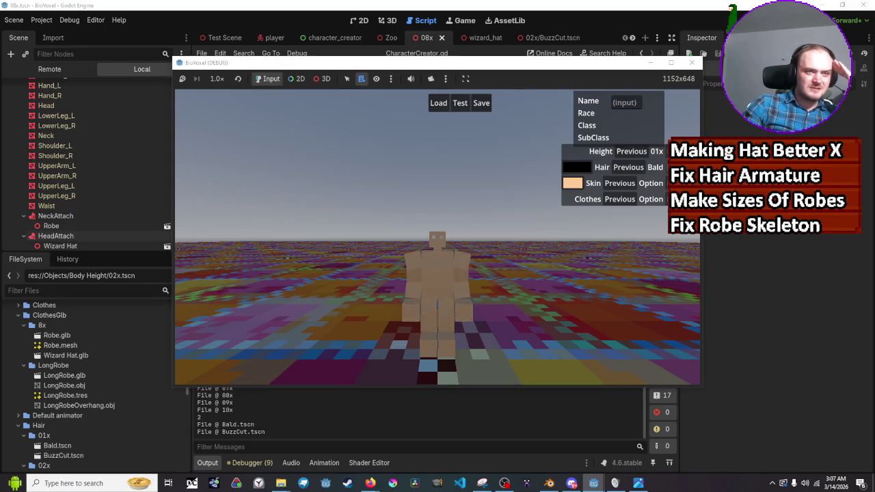
left_click(615, 167)
left_click(653, 152)
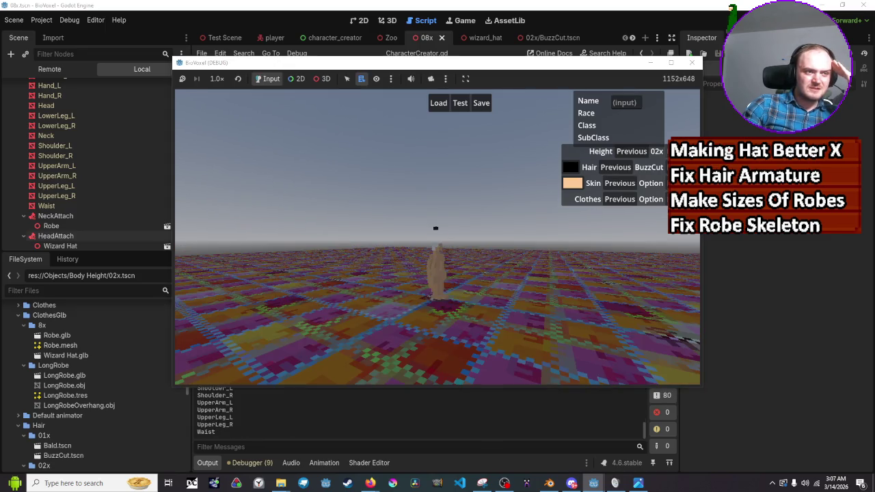
left_click(651, 152)
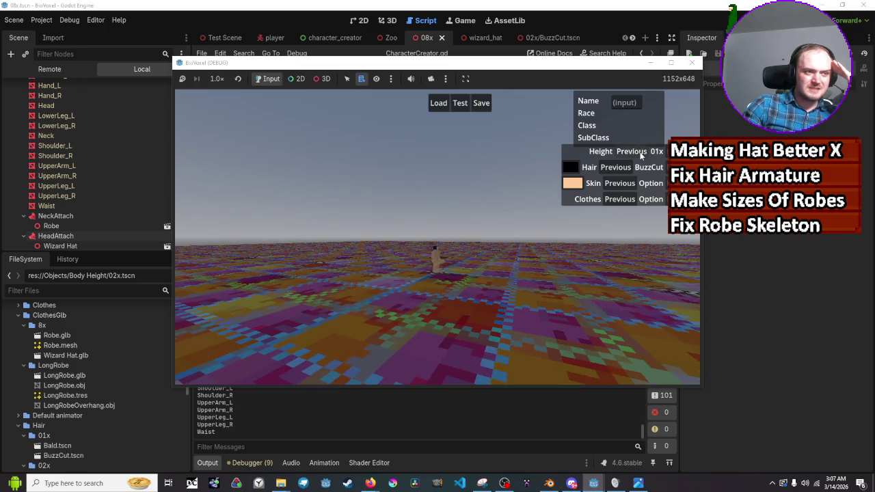
Cycle the height back to 02x several times to retest hair attachment, then close the game
left_click(655, 152)
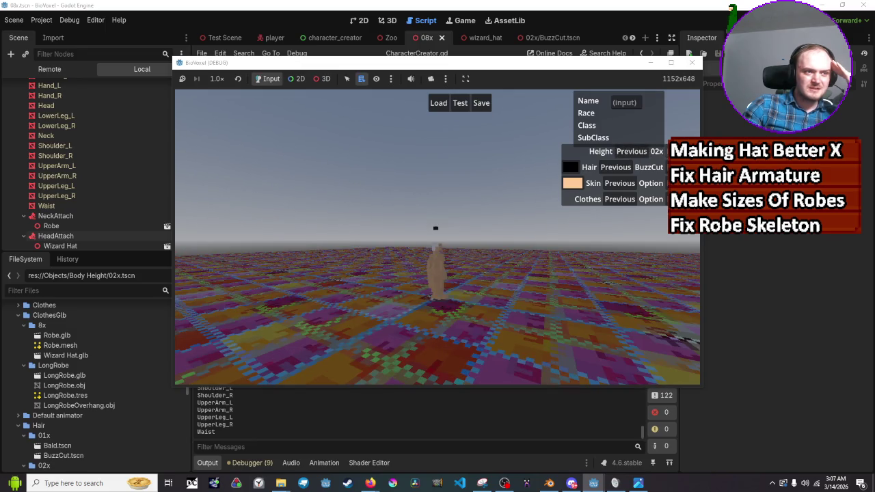
left_click(638, 155)
left_click(632, 156)
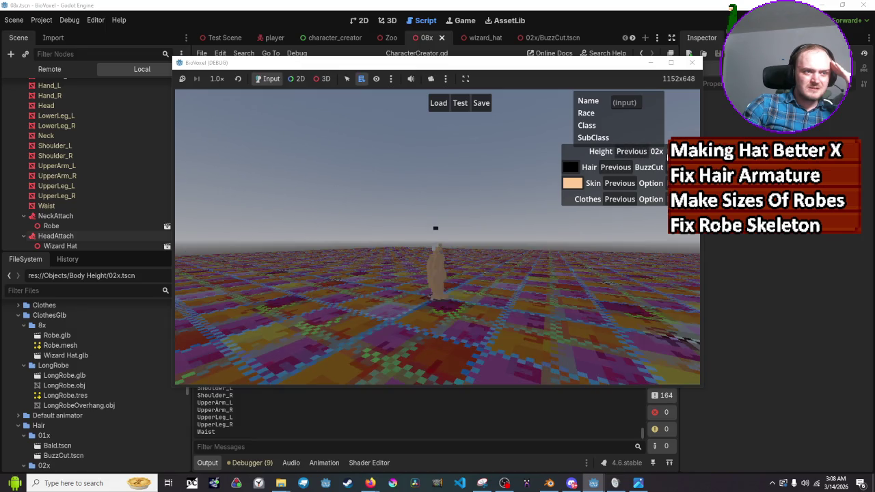
left_click(622, 156)
left_click(622, 156)
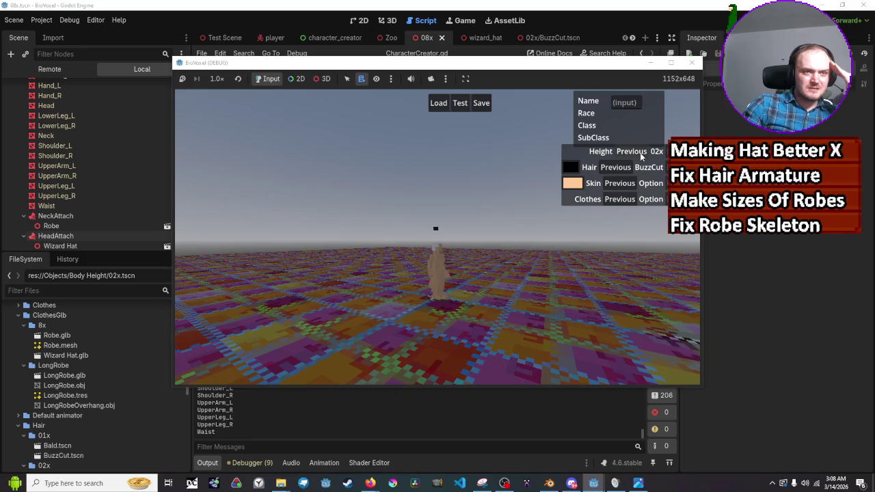
left_click(693, 63)
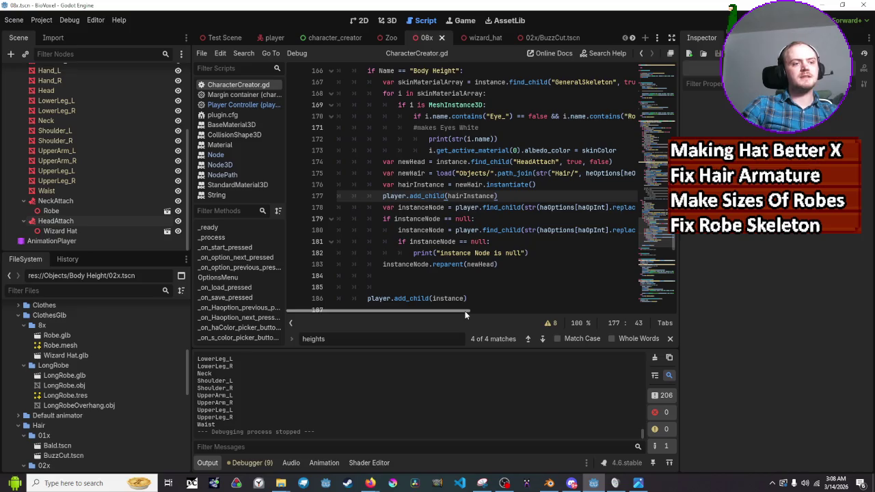
scroll(496, 311, "right", 3)
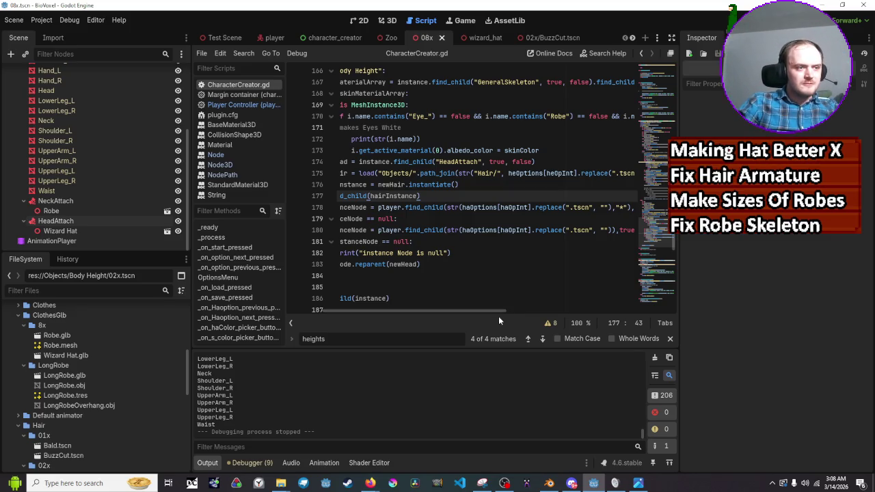
left_click_drag(499, 316, 441, 317)
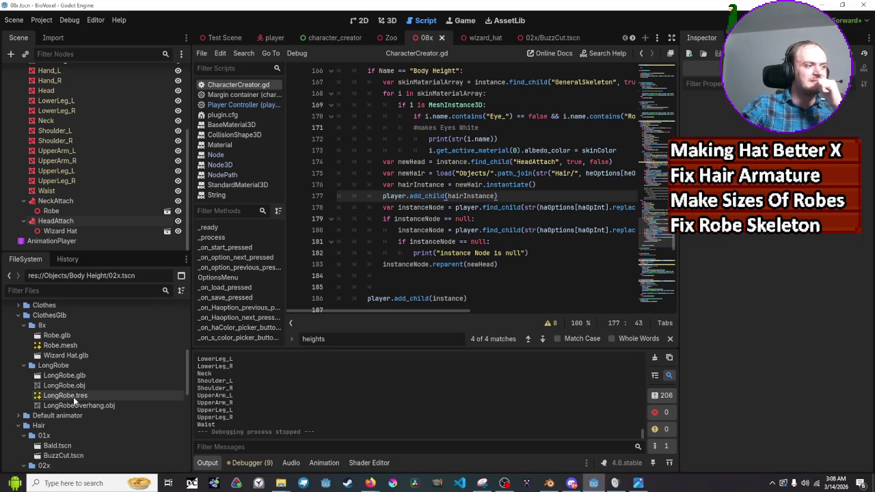
scroll(75, 395, "up", 5)
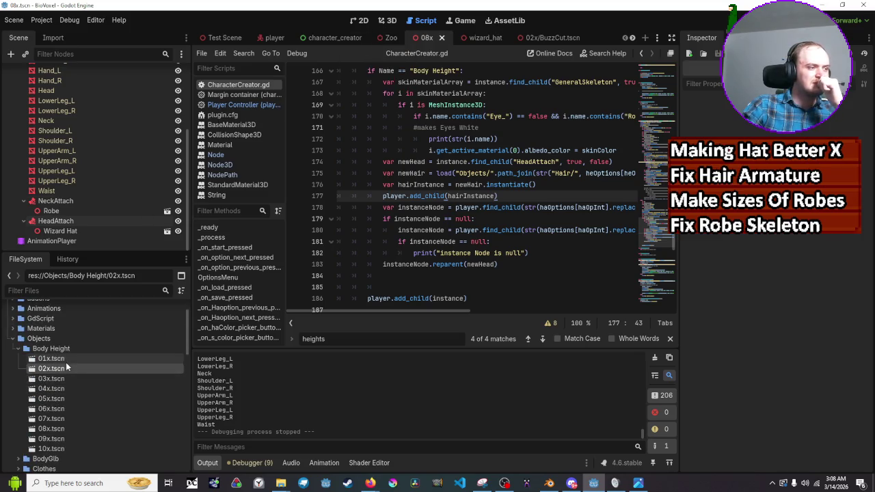
Open 02x.tscn from Objects > Body Height and scroll through the script
double_click(66, 369)
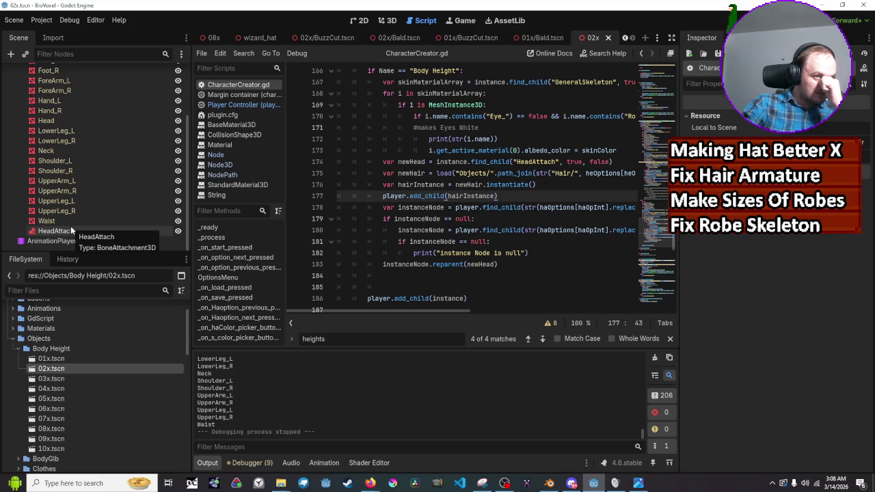
scroll(441, 176, "down", 1)
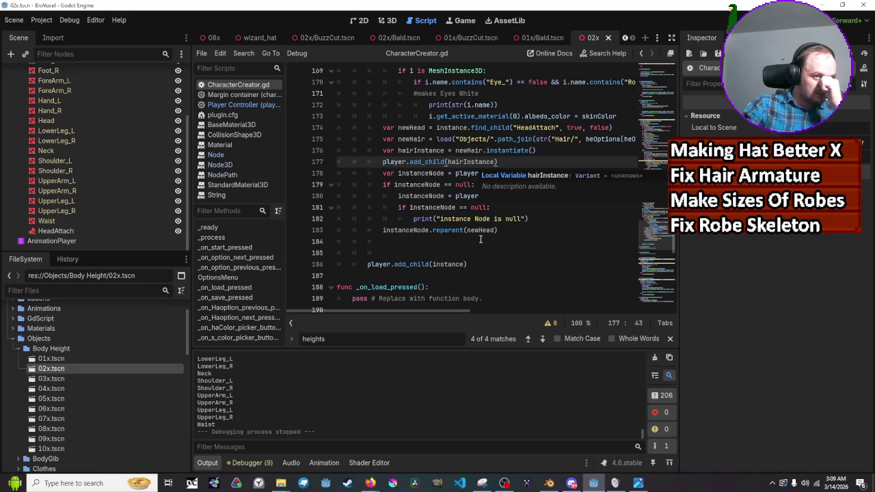
scroll(481, 240, "up", 1)
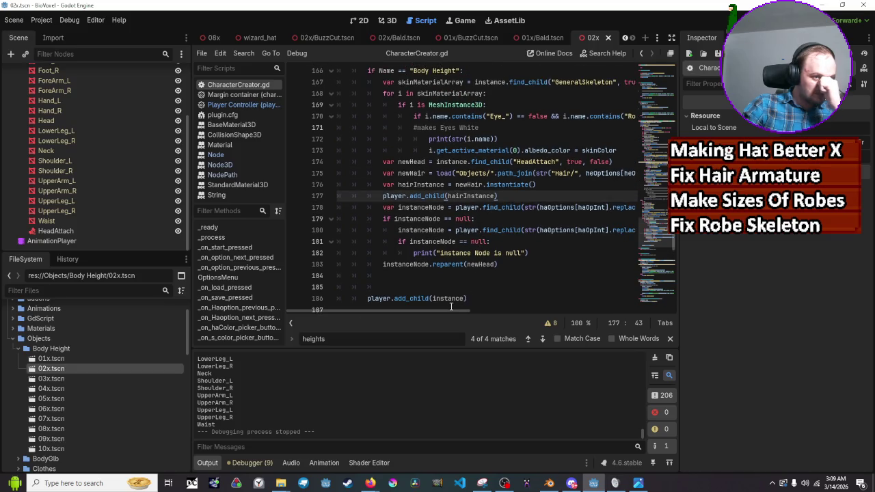
left_click_drag(444, 311, 475, 311)
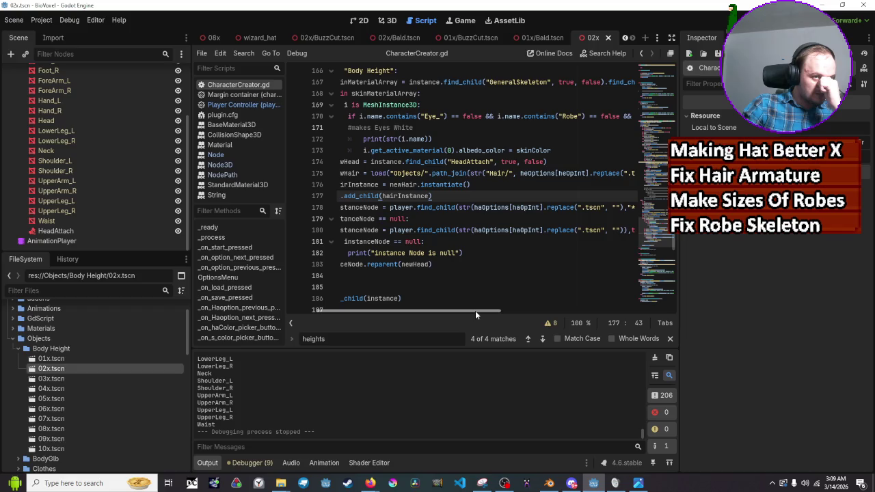
scroll(477, 312, "left", 5)
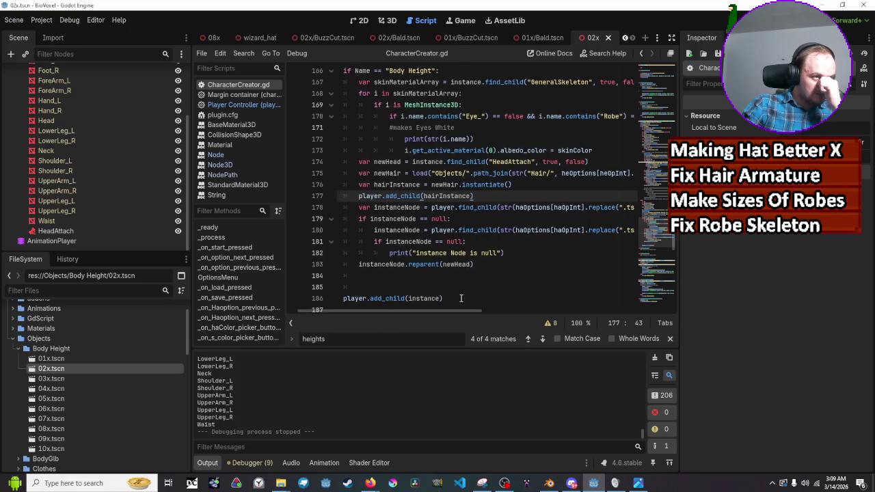
scroll(461, 298, "up", 3)
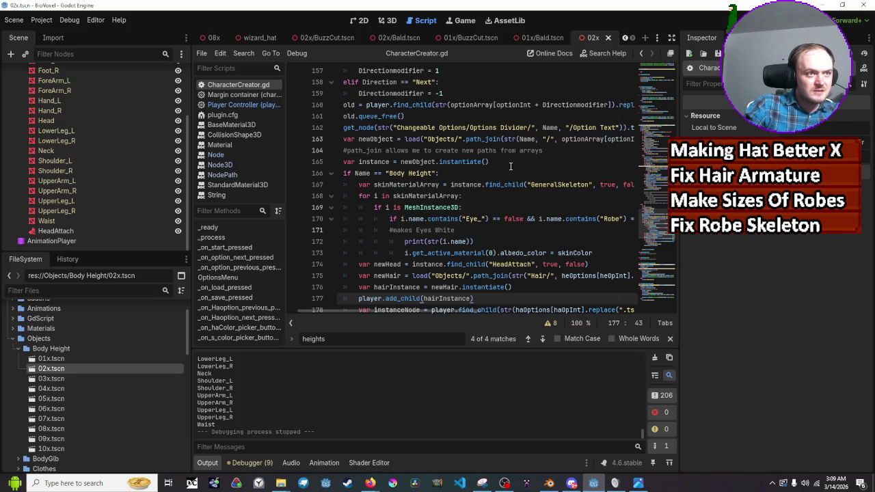
scroll(510, 166, "up", 3)
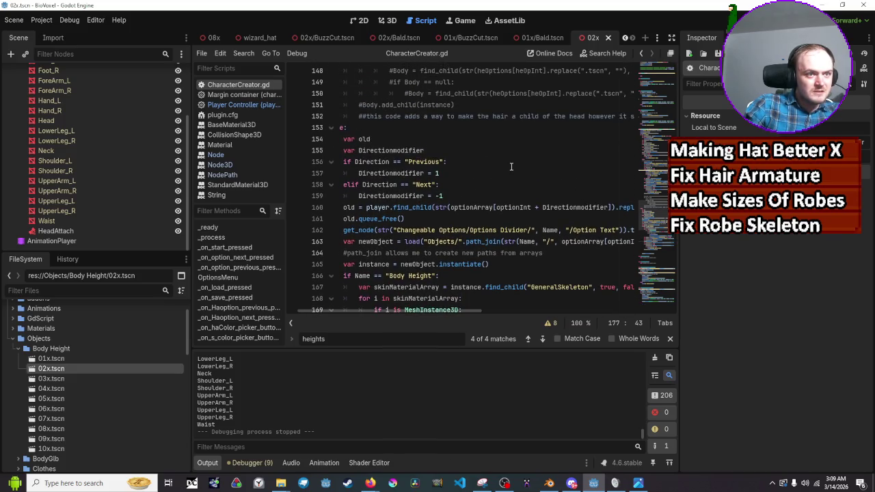
scroll(513, 178, "down", 7)
scroll(521, 199, "up", 1)
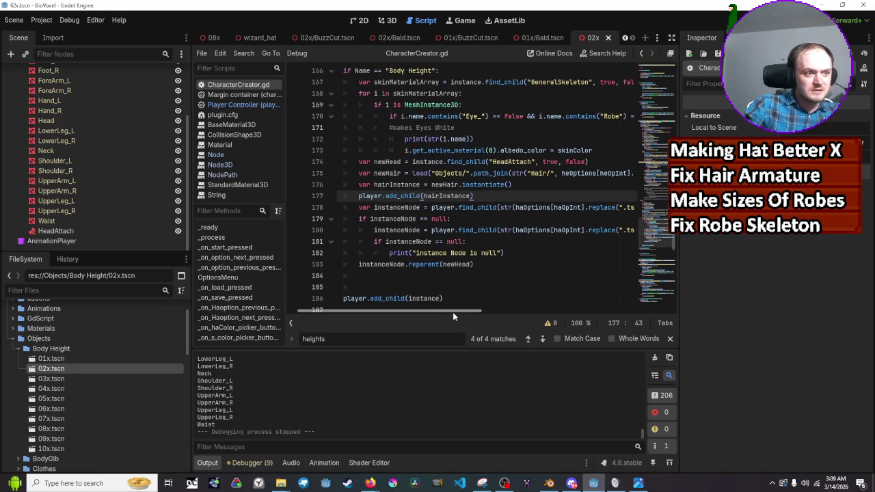
mouse_move(453, 311)
left_mouse_down()
mouse_move(487, 313)
mouse_move(507, 253)
left_mouse_up()
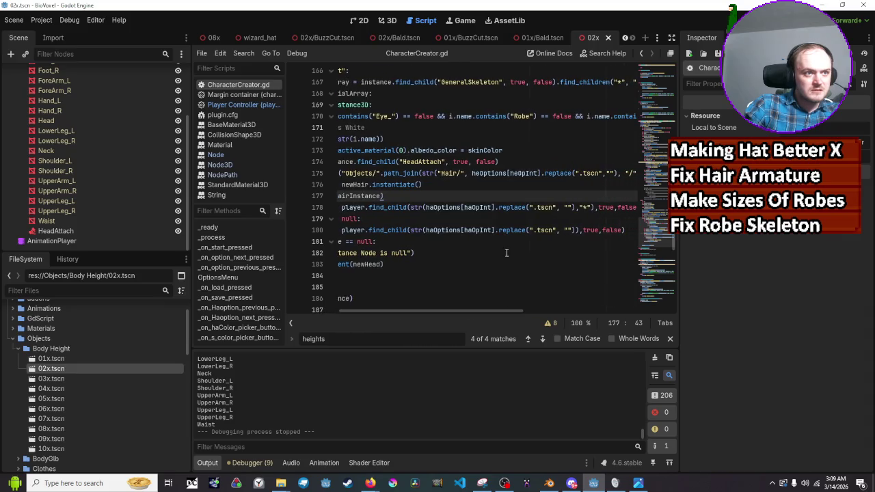
double_click(476, 175)
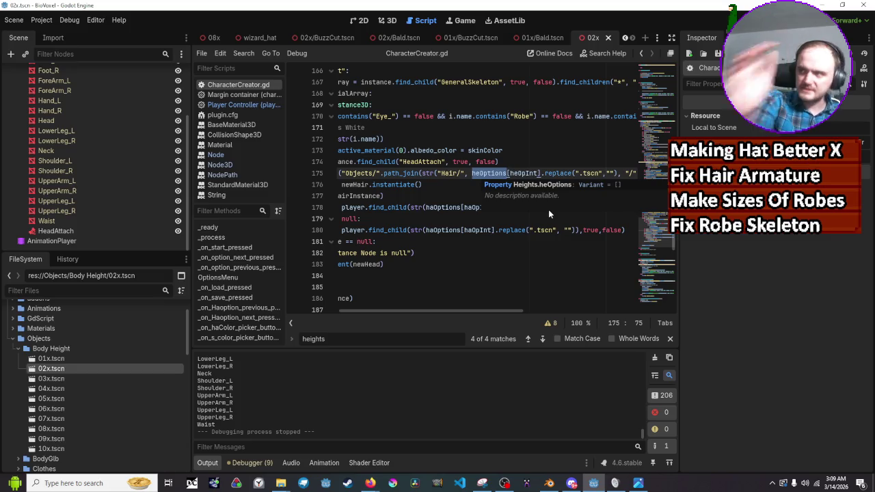
left_click(553, 151)
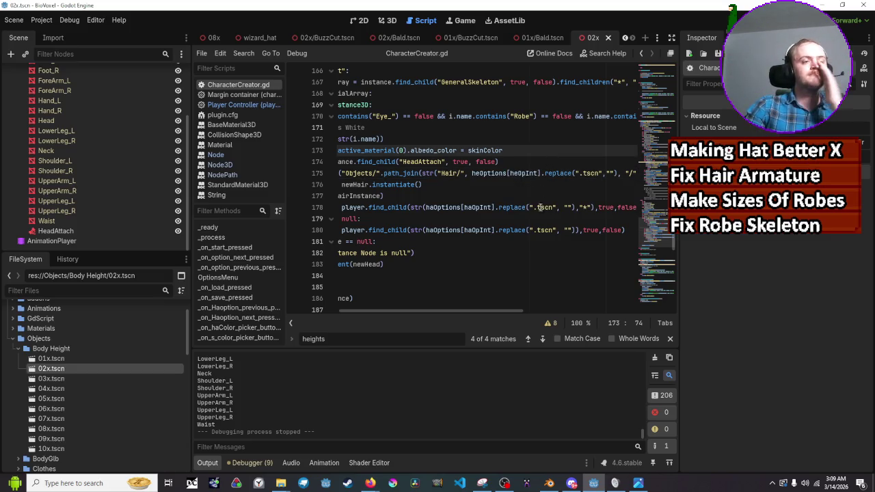
left_click_drag(514, 311, 472, 318)
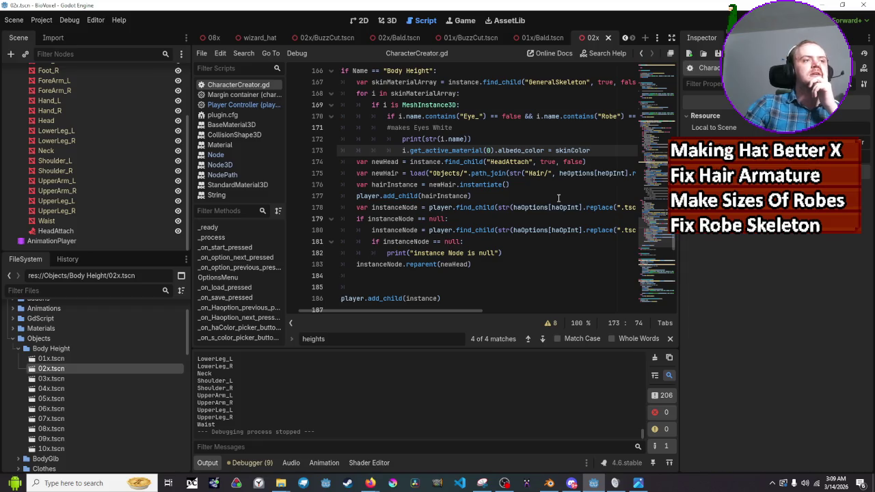
scroll(559, 198, "up", 3)
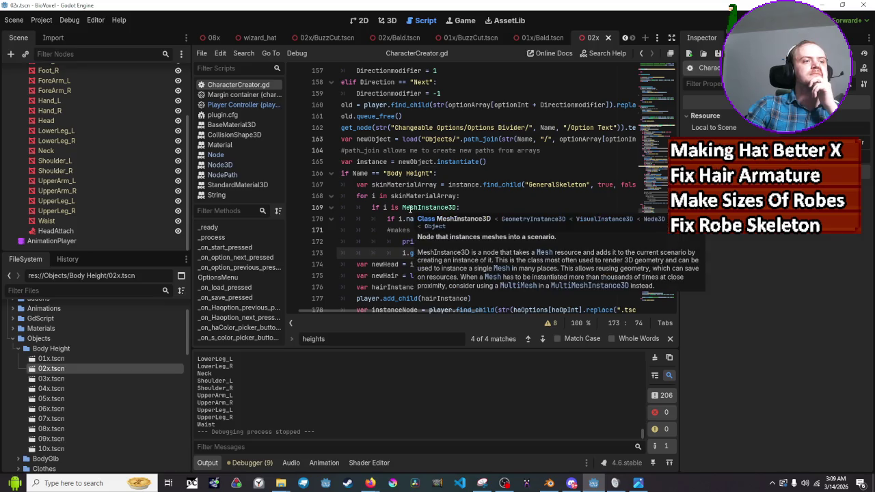
scroll(400, 192, "up", 2)
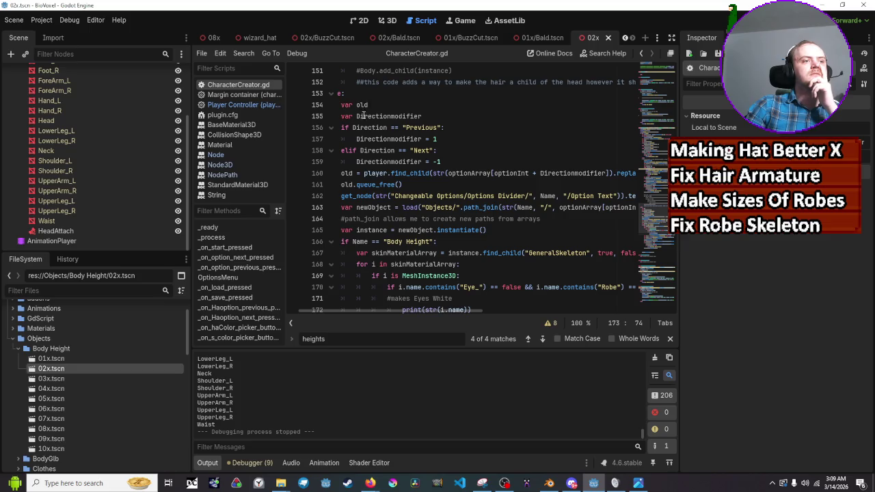
scroll(364, 179, "down", 1)
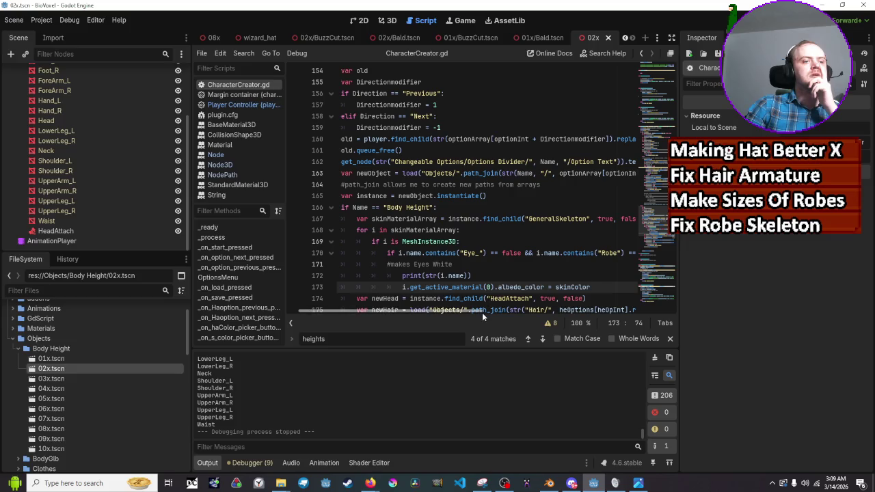
scroll(483, 311, "right", 3)
mouse_move(500, 314)
left_mouse_down()
mouse_move(545, 319)
mouse_move(464, 314)
mouse_move(483, 314)
left_mouse_up()
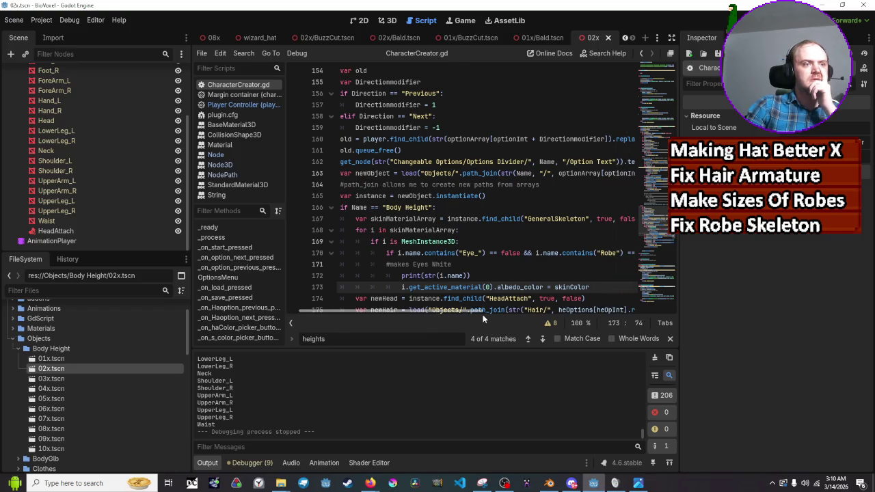
scroll(564, 227, "up", 9)
scroll(564, 227, "up", 18)
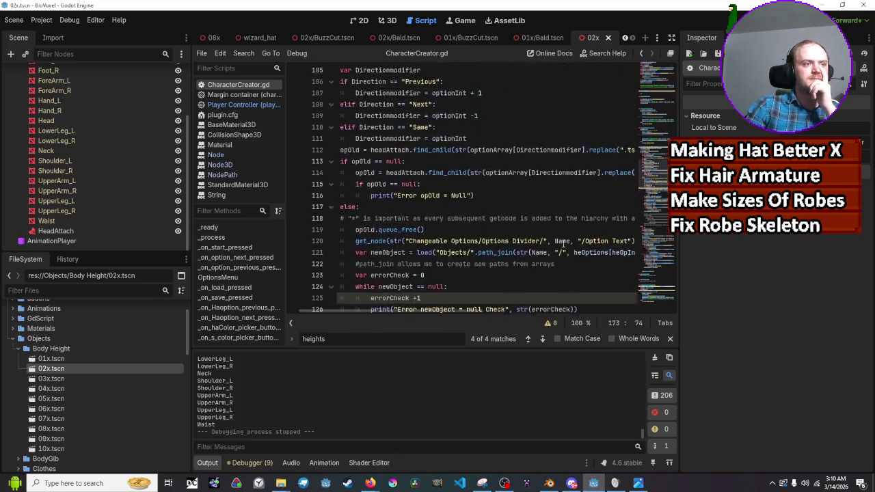
scroll(440, 188, "up", 1)
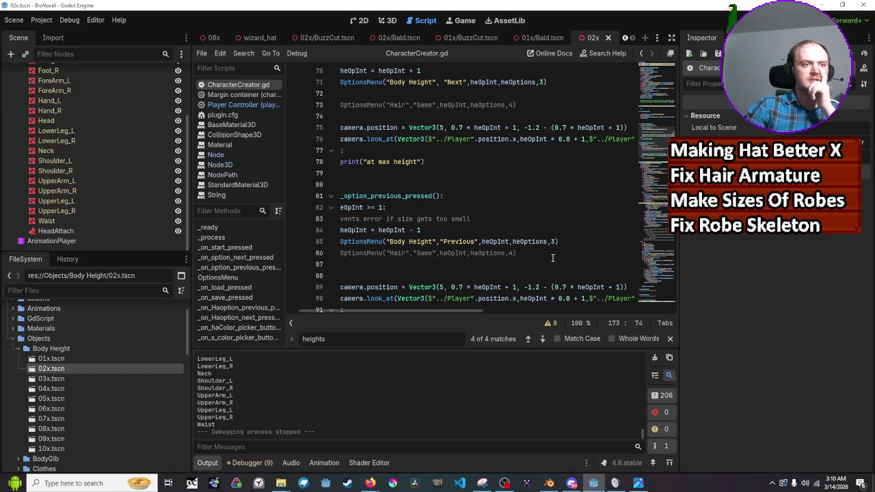
scroll(416, 144, "up", 1)
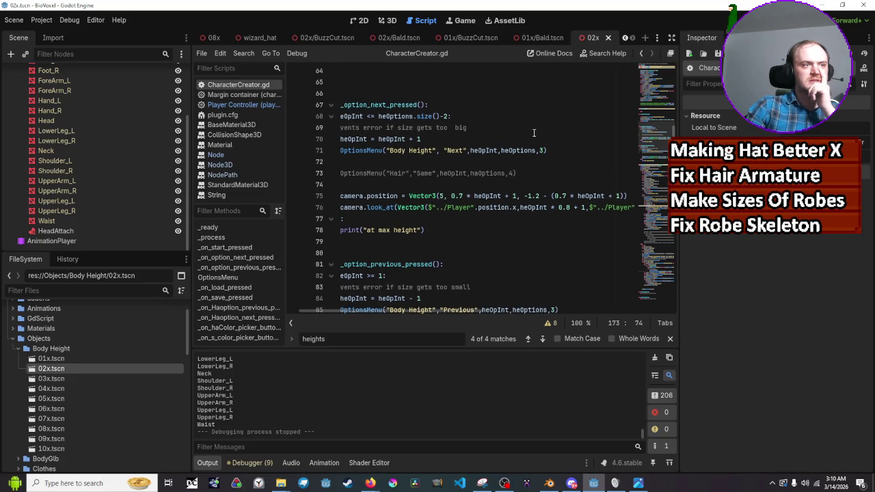
scroll(437, 141, "down", 3)
scroll(437, 141, "down", 5)
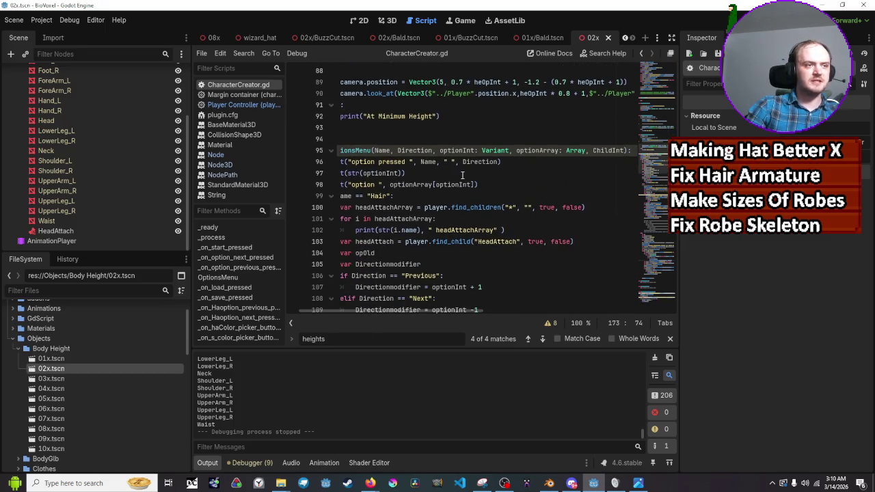
scroll(463, 177, "down", 1)
scroll(463, 177, "down", 2)
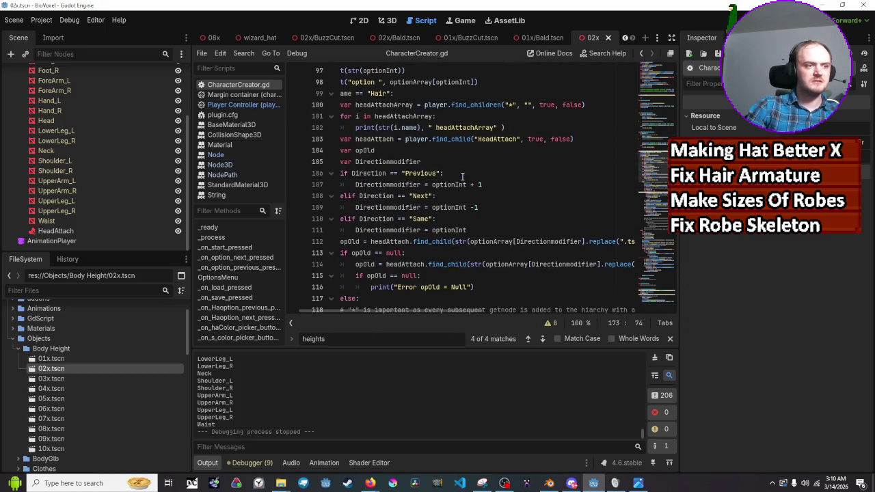
scroll(462, 176, "down", 5)
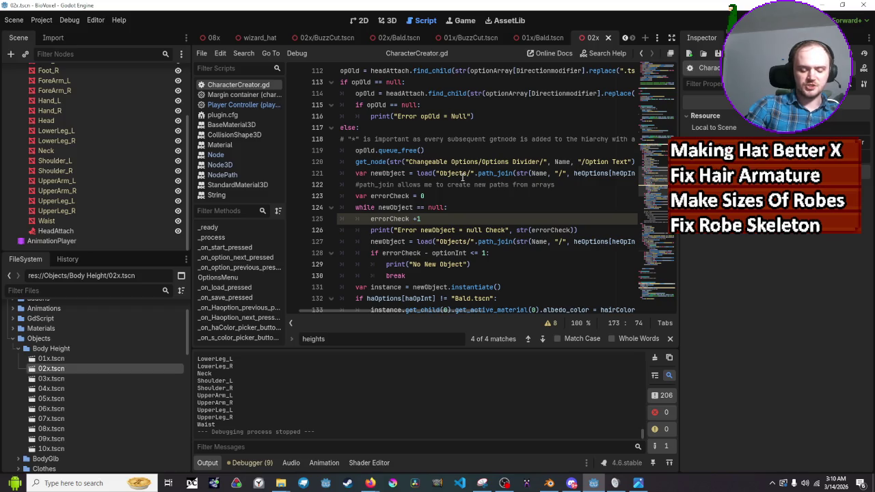
scroll(462, 177, "down", 1)
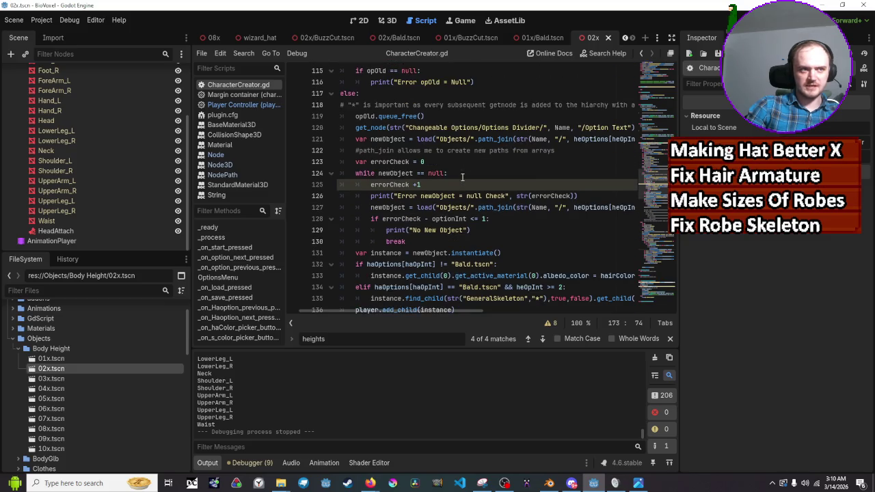
scroll(462, 178, "down", 1)
scroll(462, 178, "down", 1)
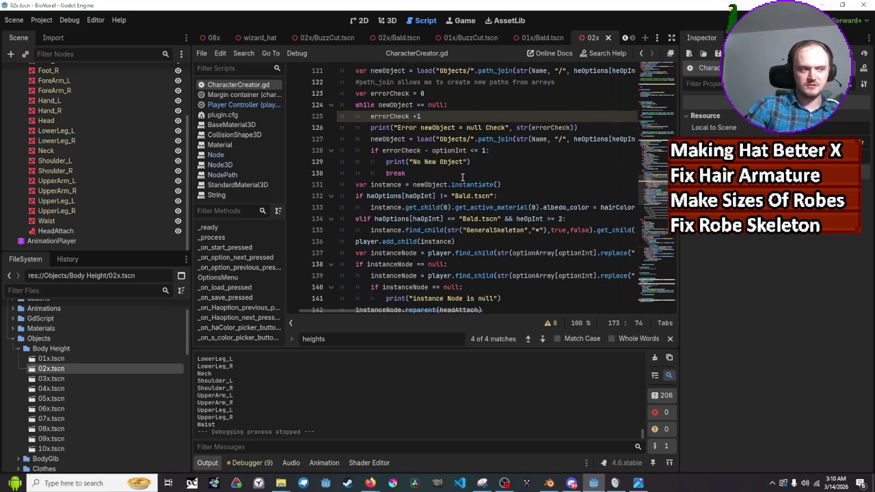
scroll(462, 177, "down", 2)
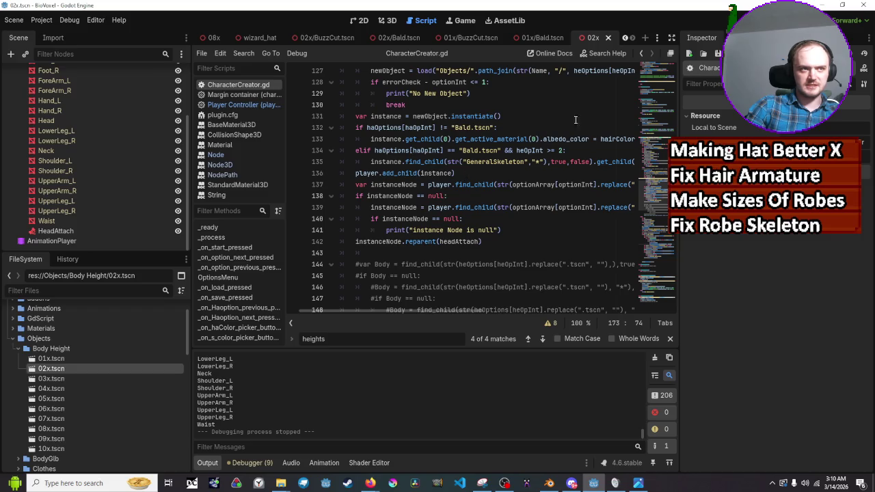
key("F5")
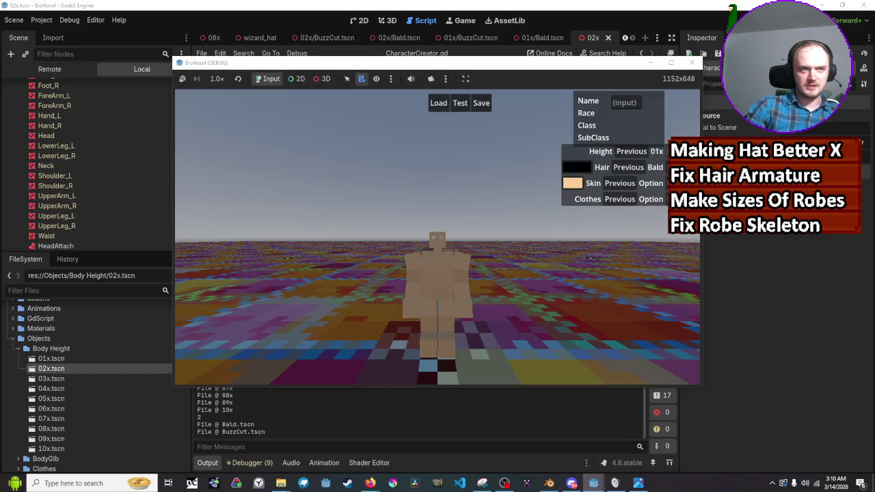
Switch to the next height and cycle through hair styles, ending back on BuzzCut
left_click(658, 151)
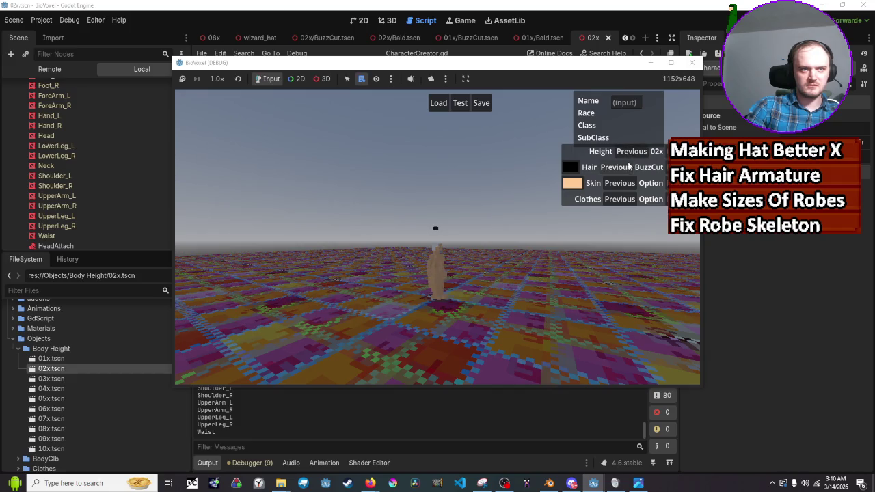
left_click(628, 167)
left_click(627, 168)
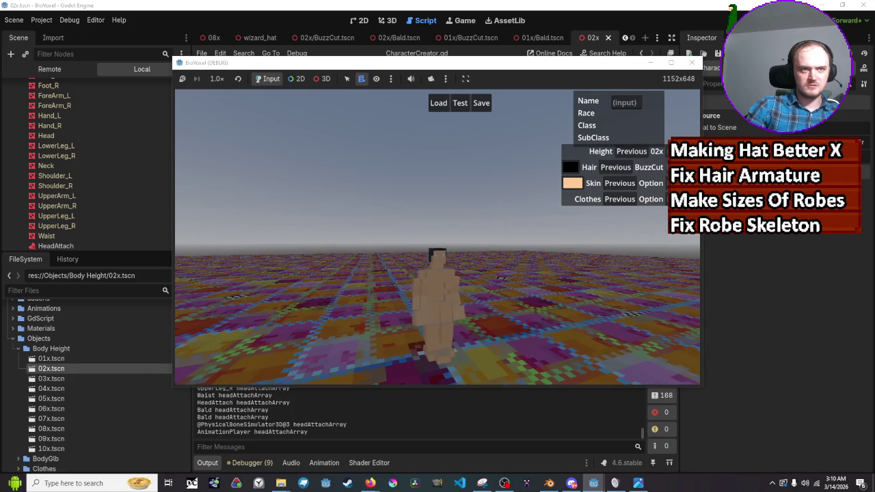
left_click(627, 171)
left_click(628, 169)
left_click(628, 168)
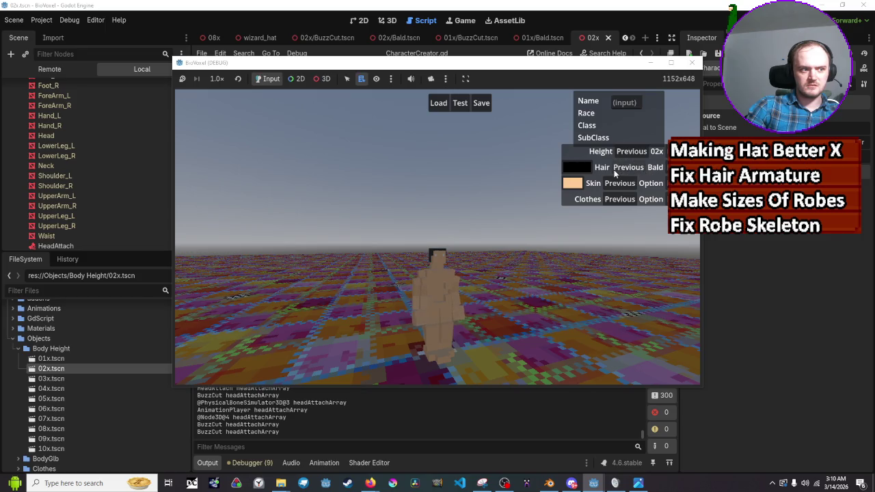
left_click(628, 168)
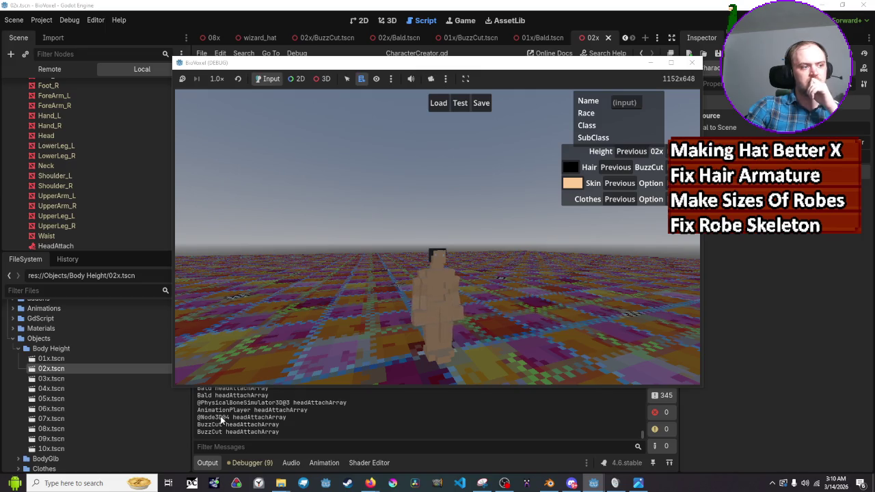
Scroll through the Output log, then stop the running game
scroll(221, 420, "up", 2)
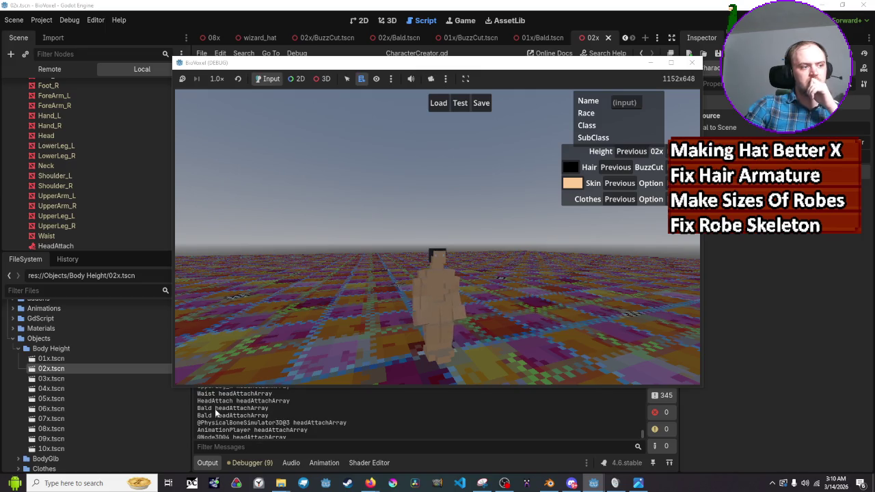
scroll(216, 411, "down", 2)
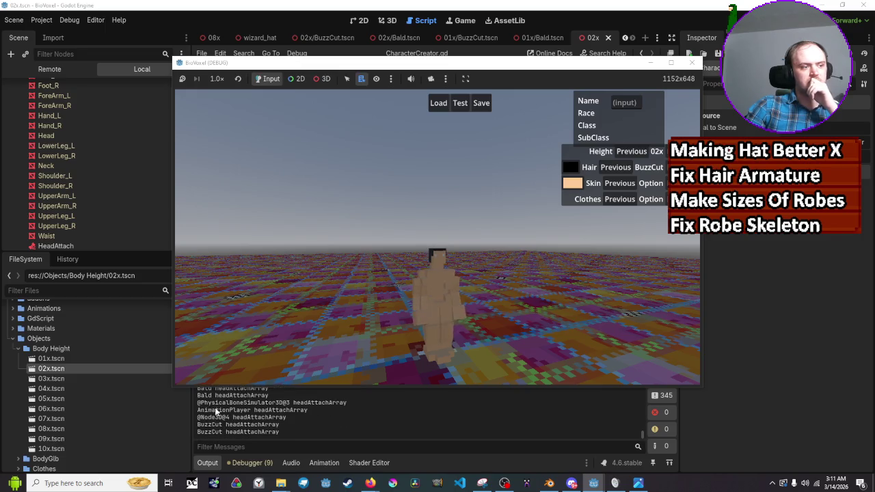
scroll(216, 411, "up", 2)
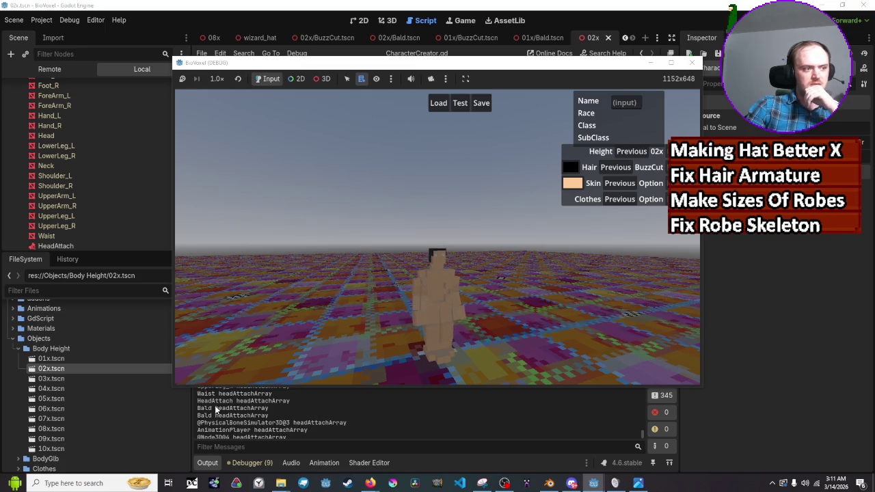
scroll(216, 411, "down", 2)
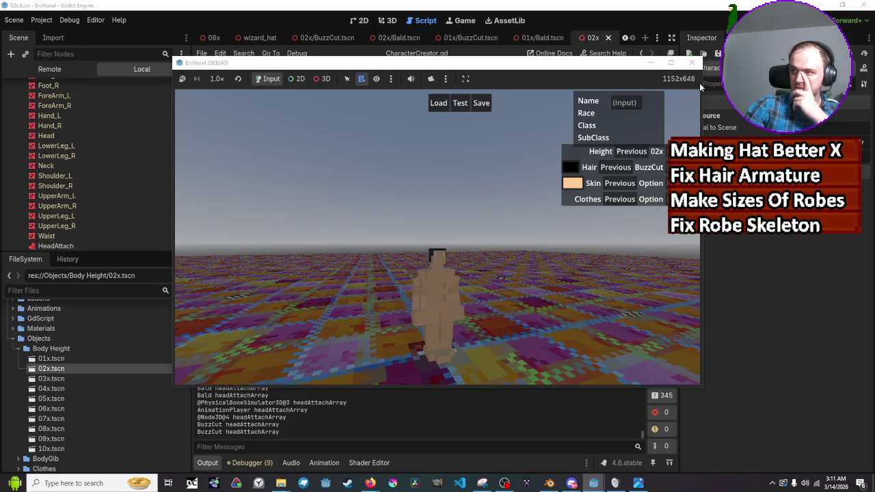
left_click(692, 63)
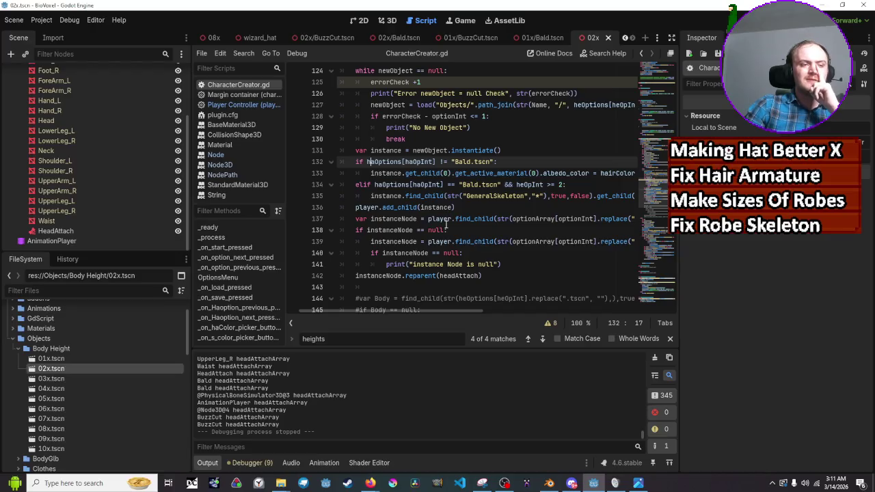
scroll(446, 225, "down", 13)
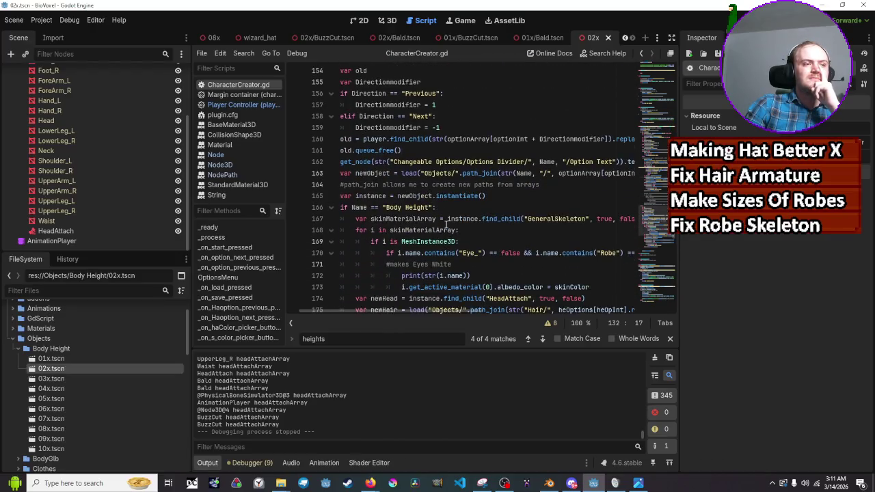
scroll(446, 224, "down", 2)
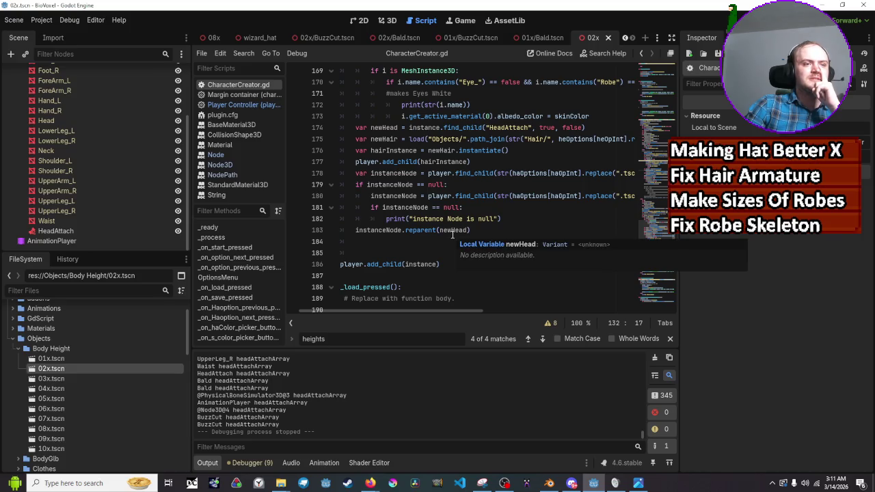
scroll(452, 235, "up", 1)
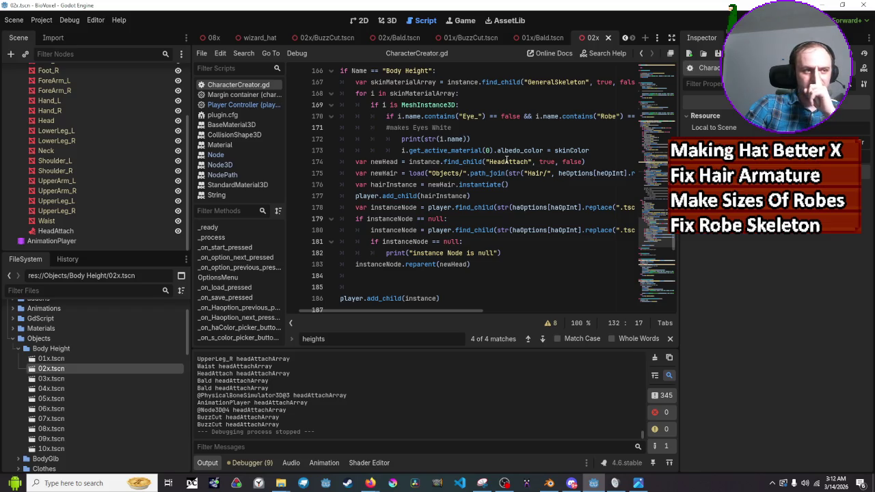
double_click(506, 162)
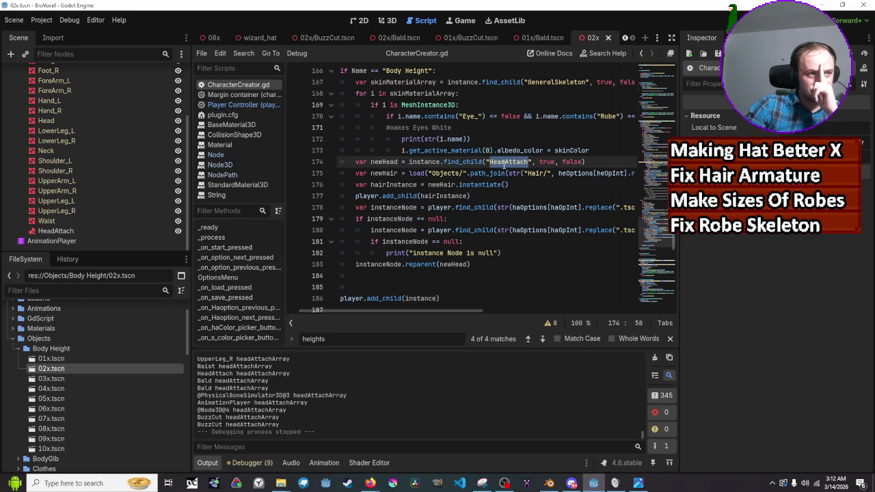
left_click(504, 162)
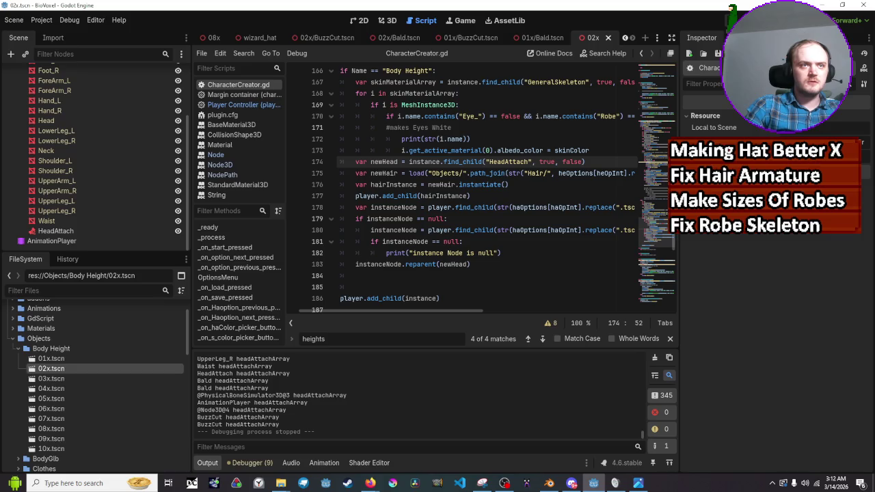
Run the game, toggle the hair Bald then BuzzCut, and set height 02x
key("F5")
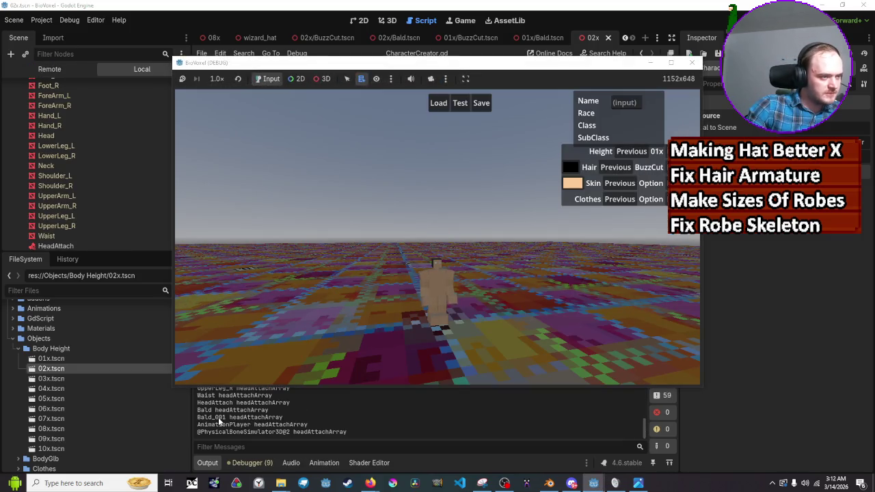
left_click(623, 169)
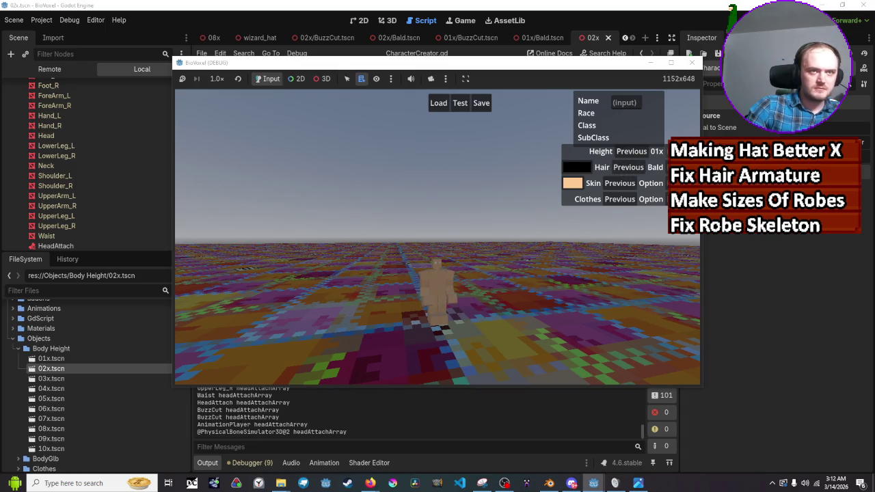
left_click(619, 167)
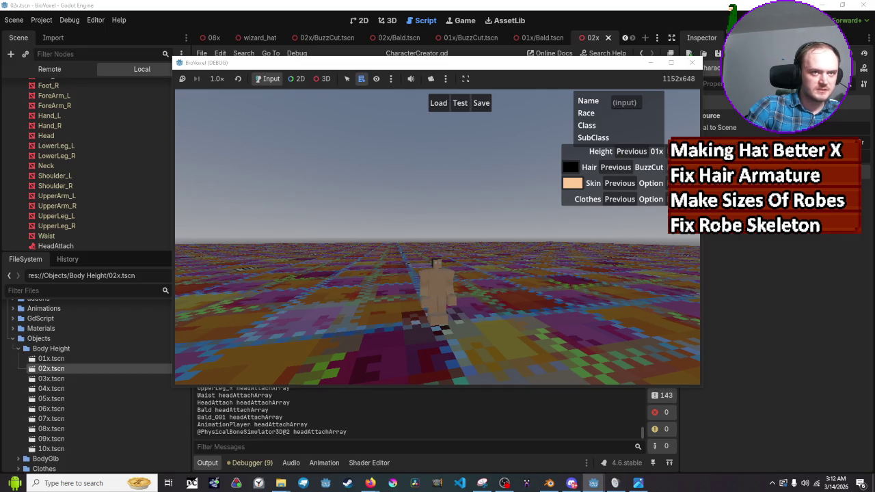
left_click(684, 151)
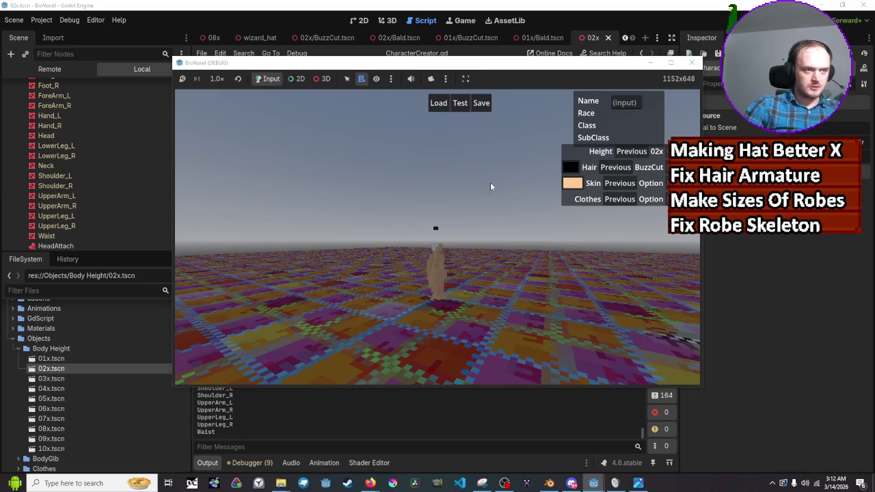
Override the game camera in 3D mode and inspect the nodes under the black hair cube
left_click(323, 79)
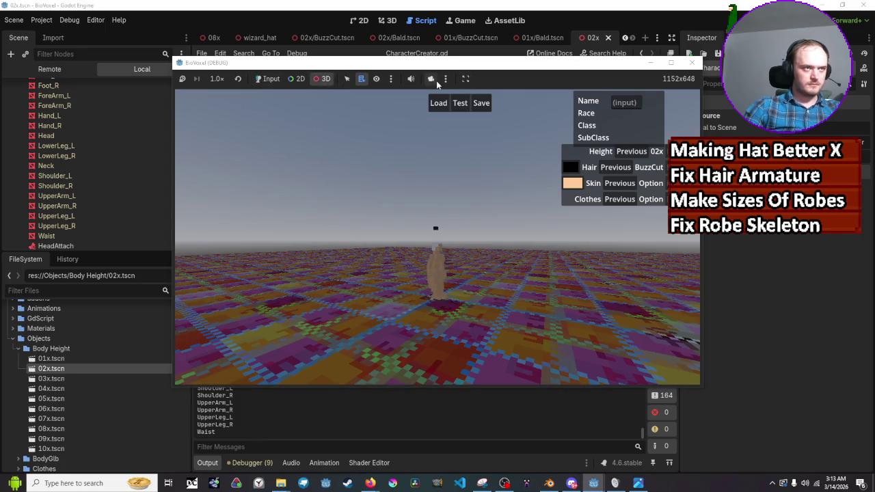
left_click(431, 79)
scroll(570, 148, "up", 3)
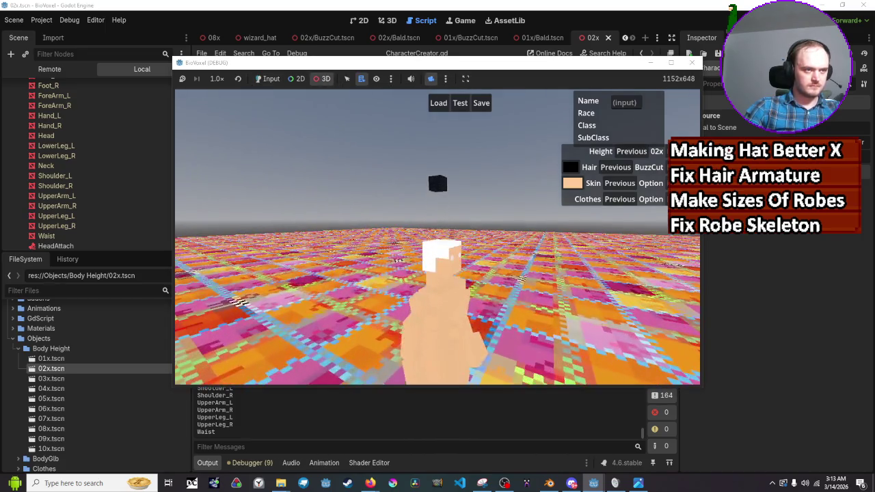
scroll(570, 149, "up", 1)
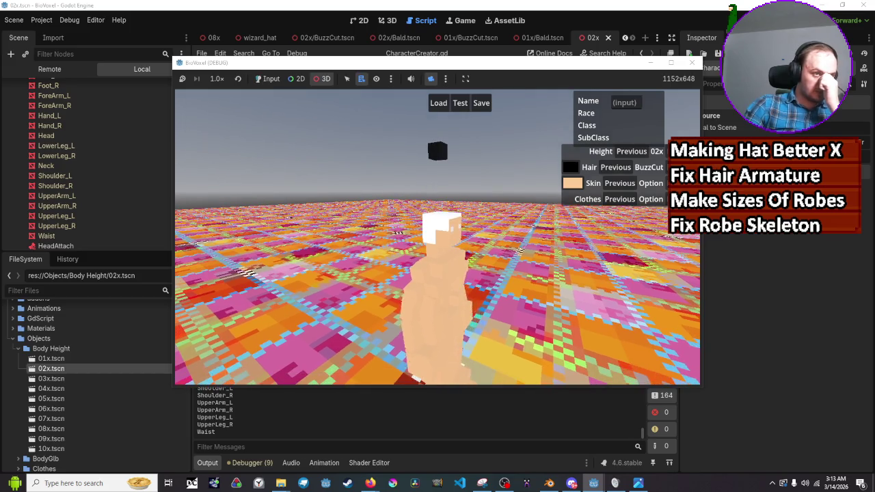
scroll(435, 150, "down", 2)
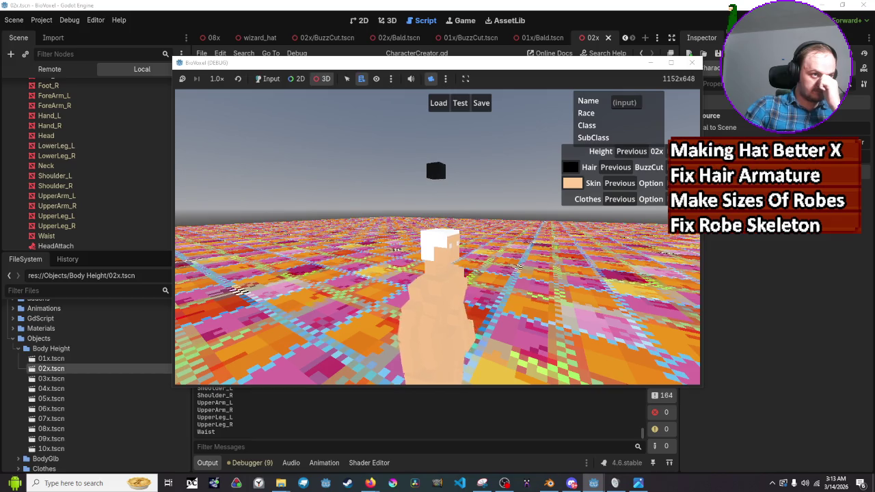
left_click(445, 176)
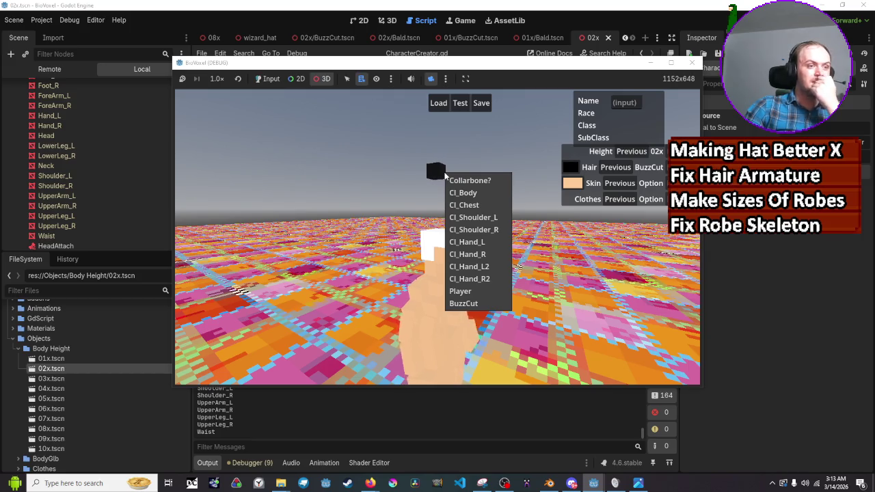
left_click(445, 175)
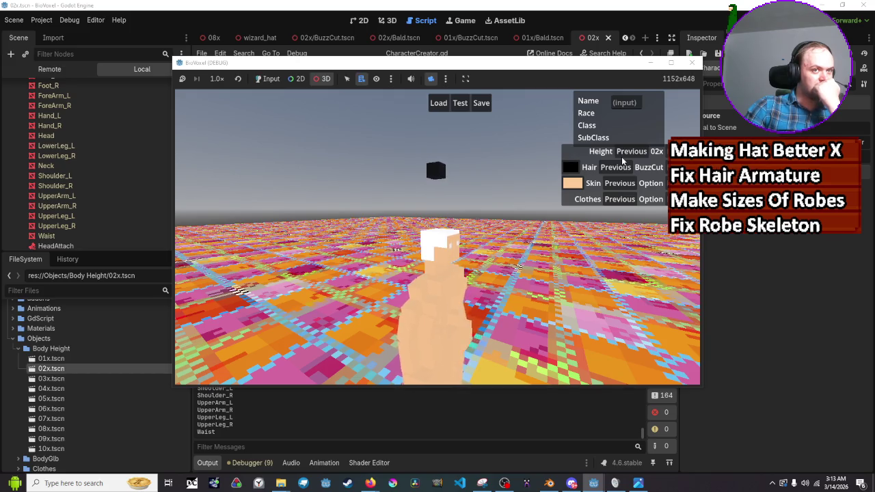
Return to normal input, toggle the hair Bald/BuzzCut, and set height 03x
left_click(272, 78)
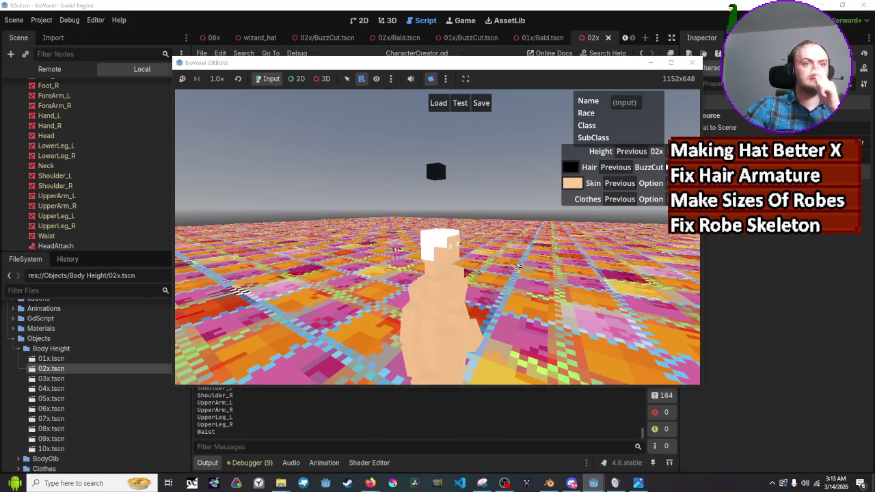
left_click(617, 167)
left_click(629, 167)
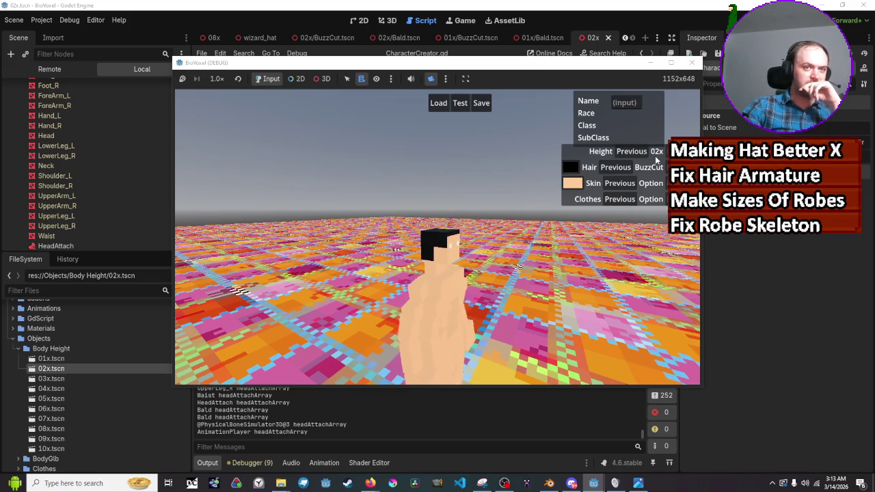
left_click(684, 151)
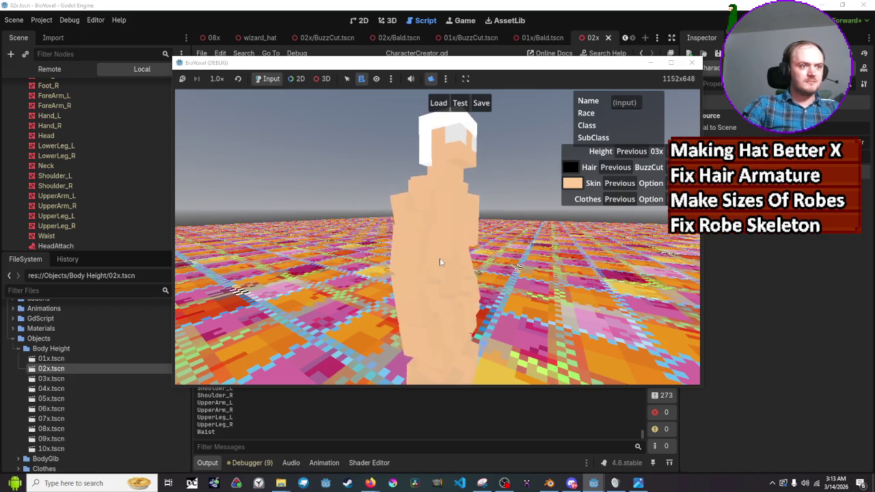
Step the character's height between 02x and 03x in the running game, settling on 02x
left_click(321, 79)
scroll(438, 233, "up", 5)
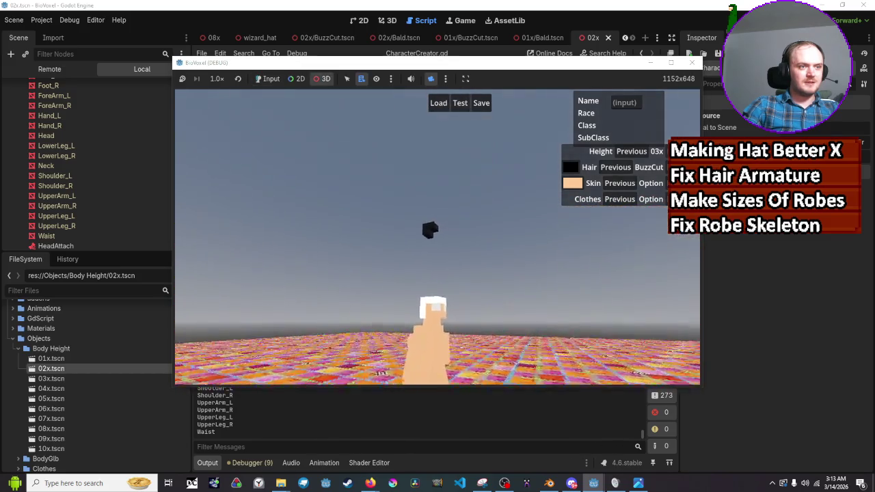
scroll(437, 238, "down", 5)
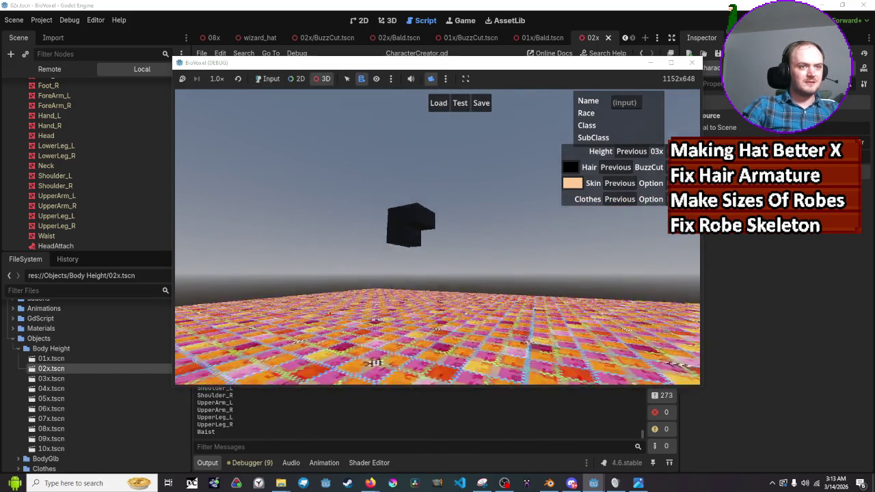
scroll(416, 172, "down", 2)
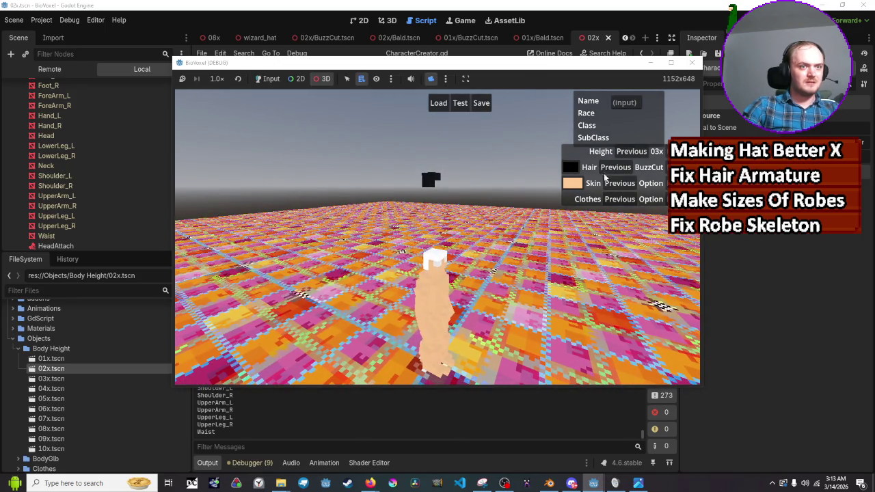
left_click(281, 80)
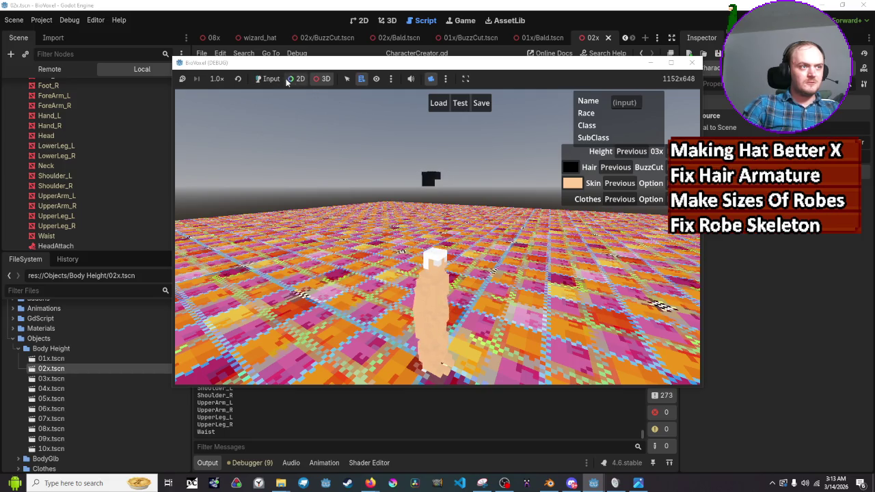
left_click(630, 151)
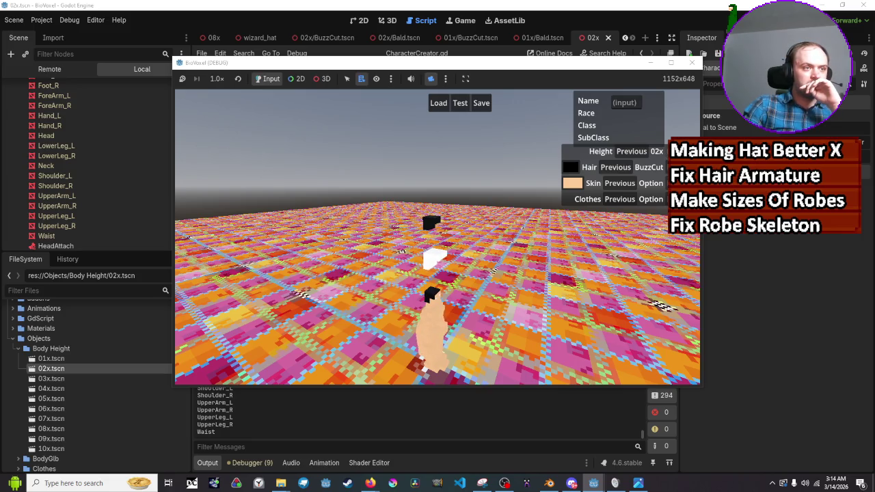
left_click(684, 151)
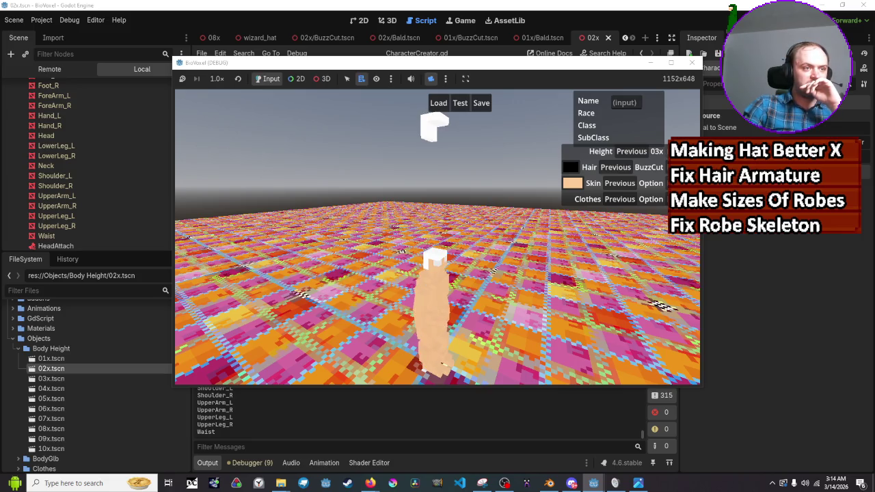
left_click(626, 153)
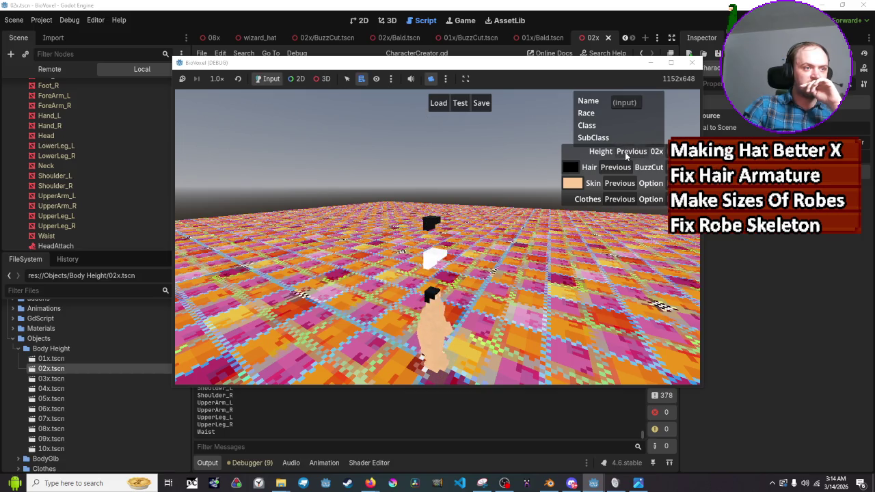
left_click(628, 154)
left_click(684, 151)
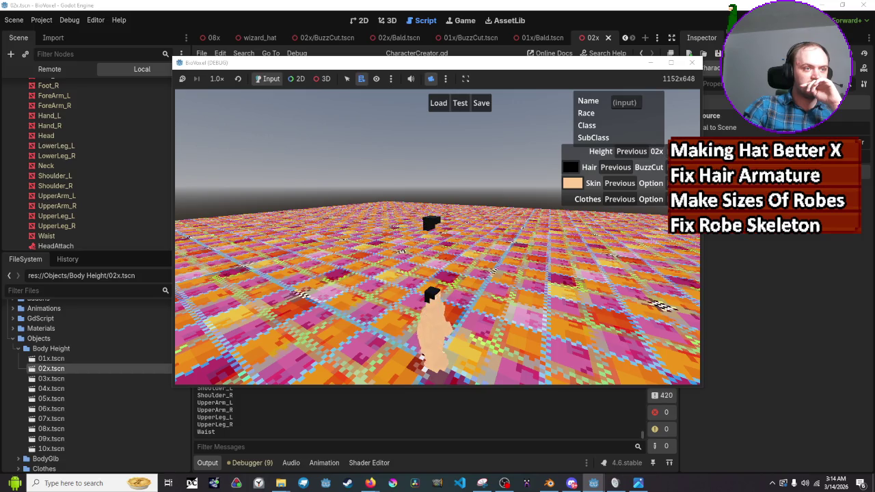
left_click(642, 157)
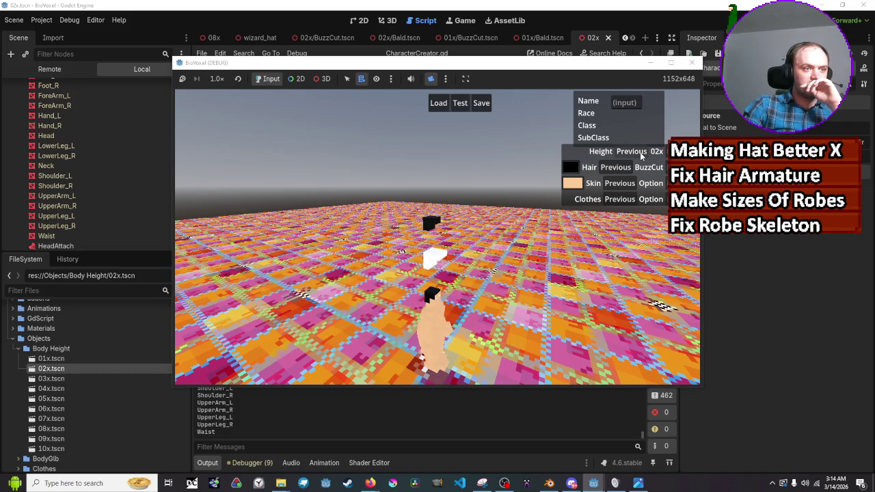
Inspect the character model with the free 3D camera, then return control to the game
left_click(322, 79)
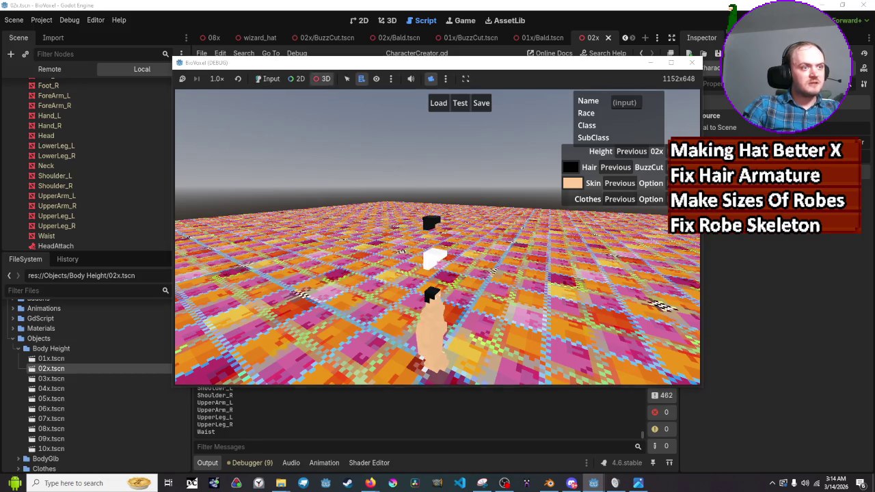
scroll(438, 236, "down", 10)
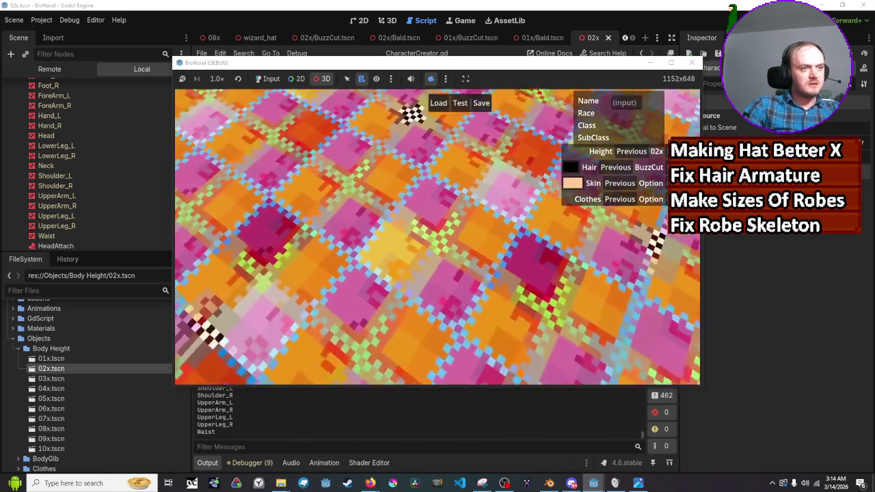
scroll(491, 176, "up", 5)
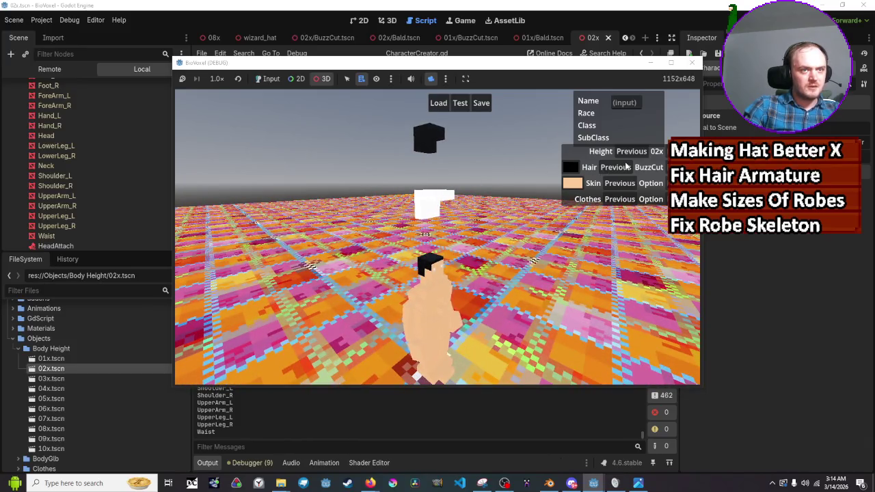
left_click(268, 78)
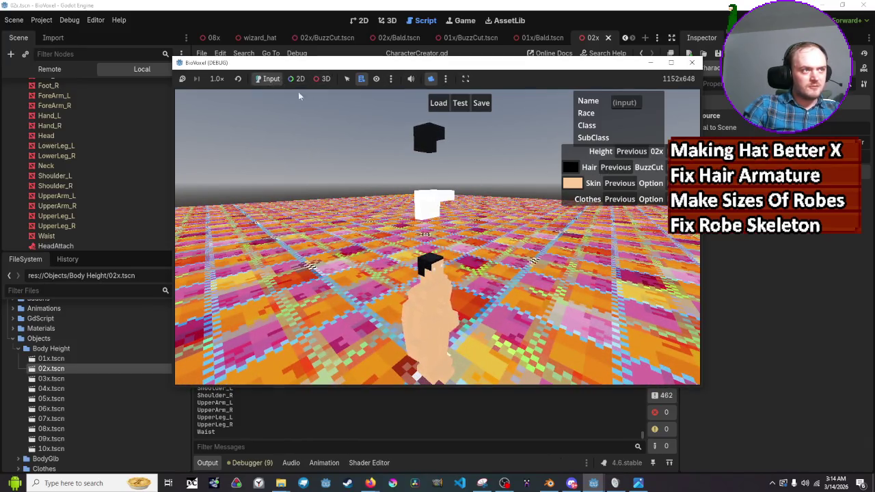
Cycle the hair option several times, starting from Bald, to test hair reloading
left_click(628, 168)
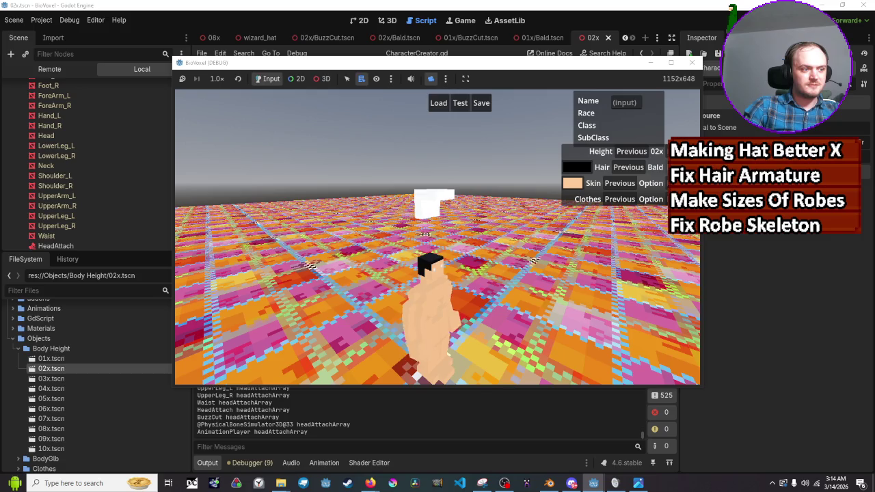
left_click(628, 168)
left_click(628, 167)
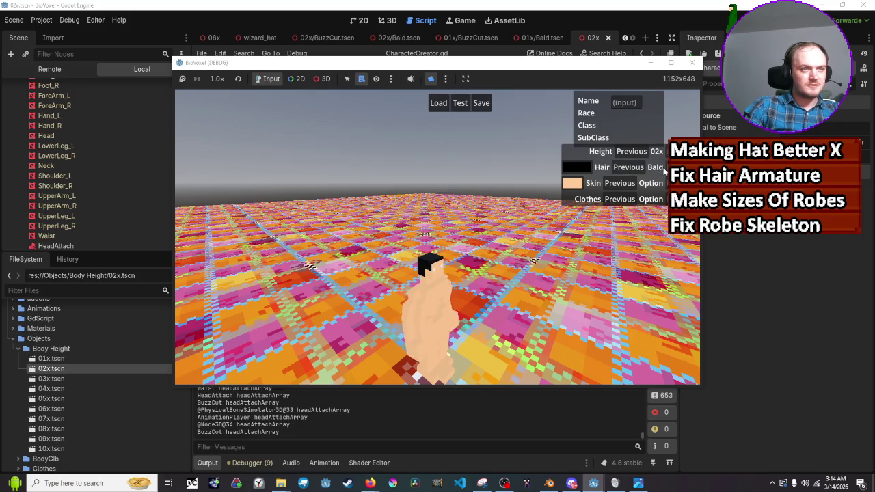
left_click(628, 169)
left_click(627, 169)
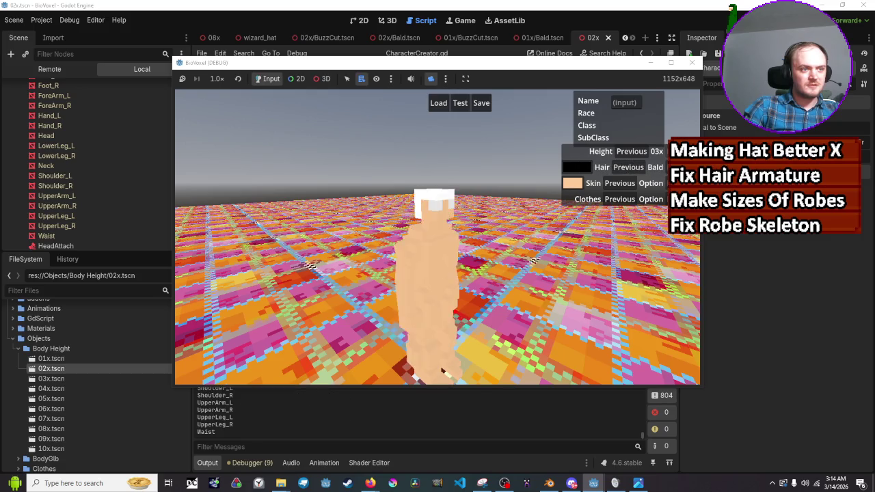
Raise the height up to 08x, drop it to 01x, then set it to 02x
left_click(656, 153)
left_click(655, 153)
left_click(655, 152)
left_click(655, 152)
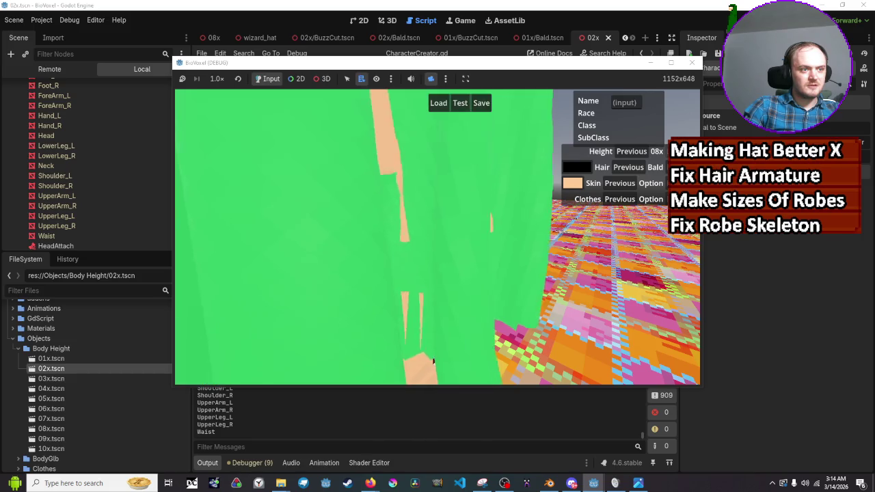
left_click(655, 152)
left_click(632, 152)
left_click(632, 152)
left_click(632, 151)
left_click(632, 152)
left_click(632, 152)
left_click(632, 152)
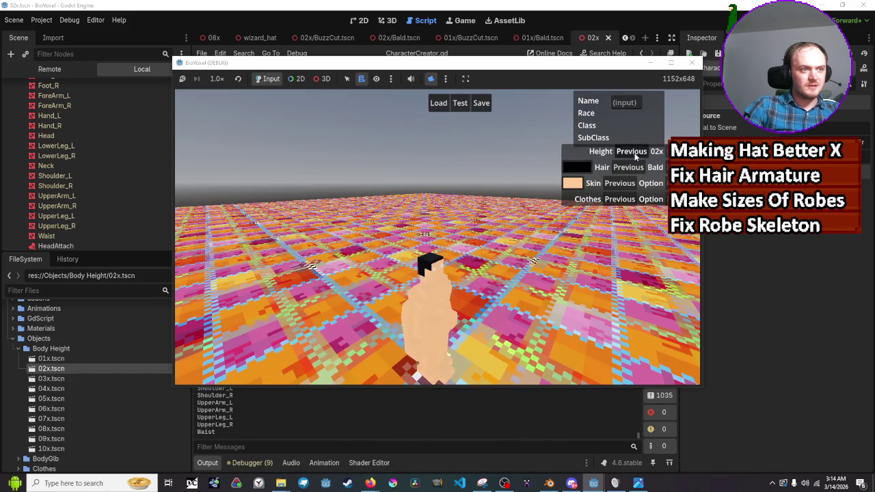
left_click(632, 151)
left_click(635, 157)
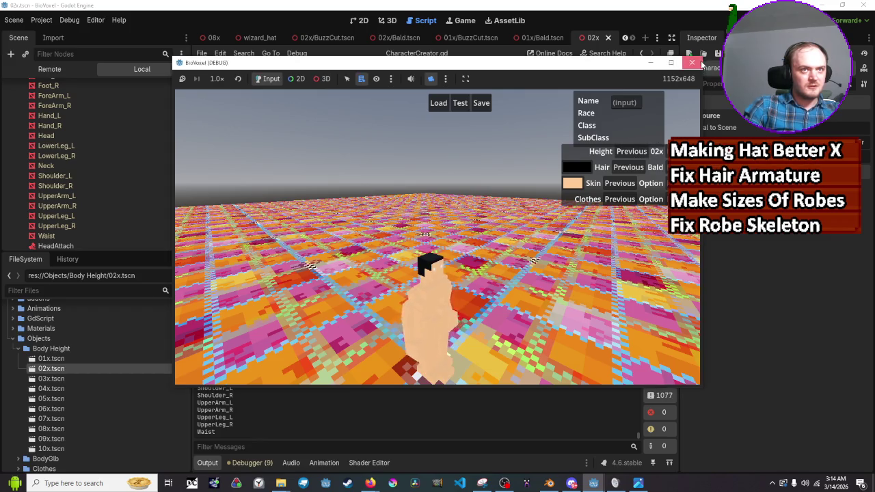
Close the game window and bring CharacterCreator.gd's OptionsMenu Hair branch (around line 95) into view
left_click(692, 63)
scroll(537, 174, "up", 1)
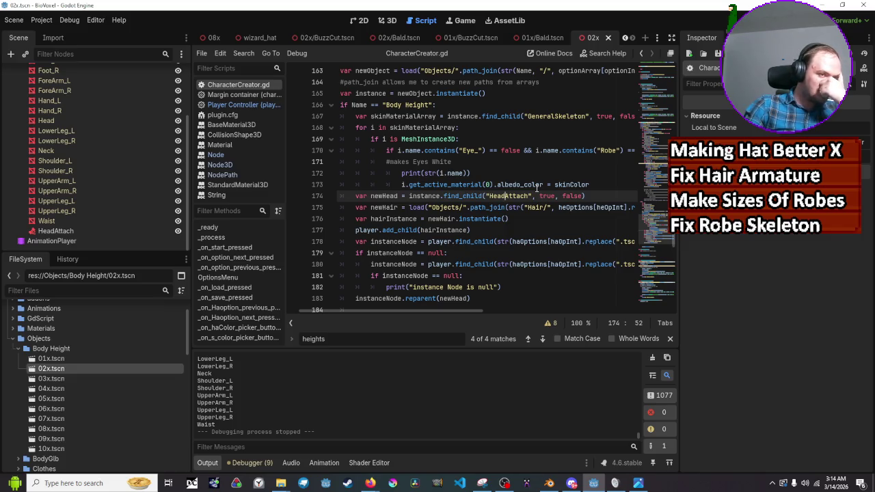
scroll(537, 189, "up", 1)
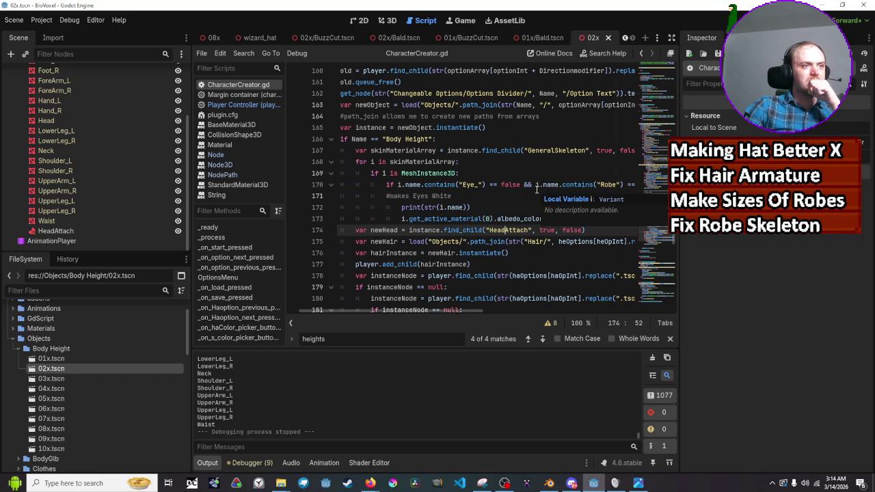
scroll(537, 189, "up", 4)
scroll(537, 189, "down", 5)
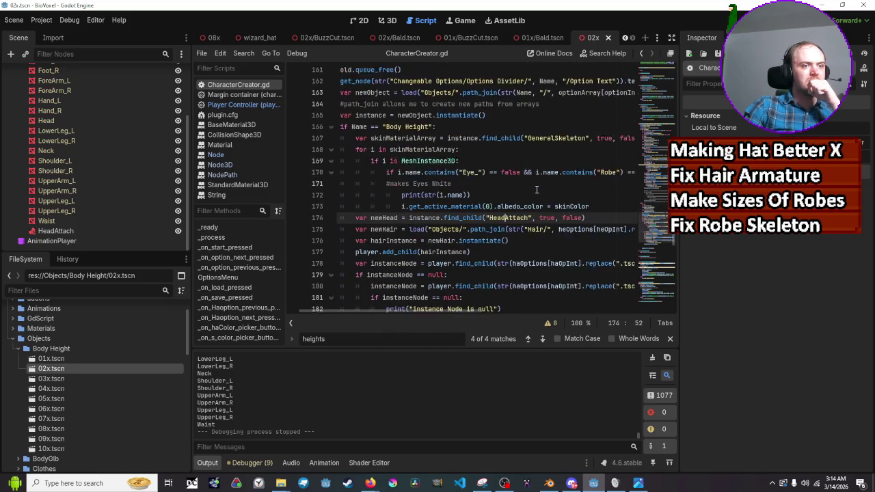
scroll(537, 190, "down", 1)
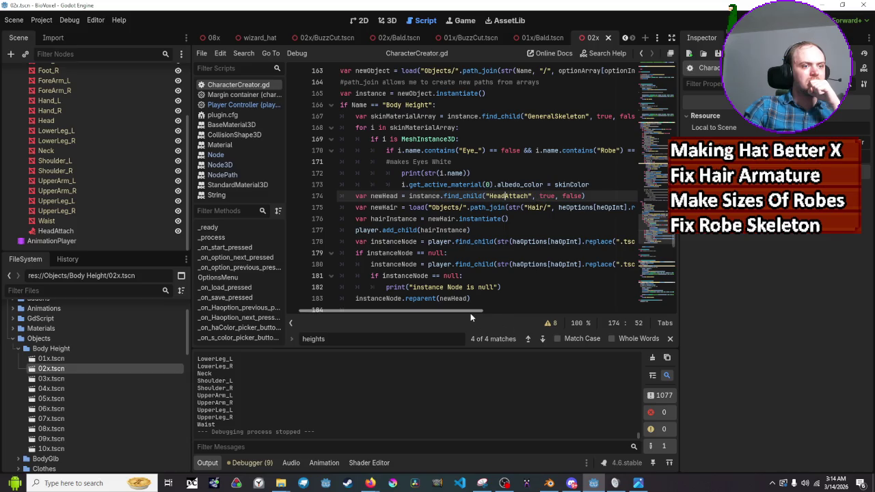
mouse_move(471, 313)
left_mouse_down()
mouse_move(565, 309)
mouse_move(491, 308)
left_mouse_up()
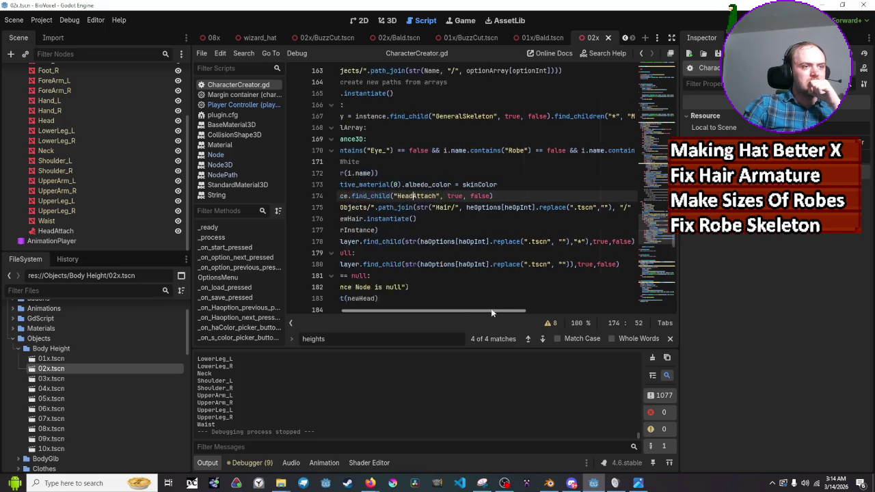
scroll(500, 230, "up", 9)
scroll(501, 230, "up", 2)
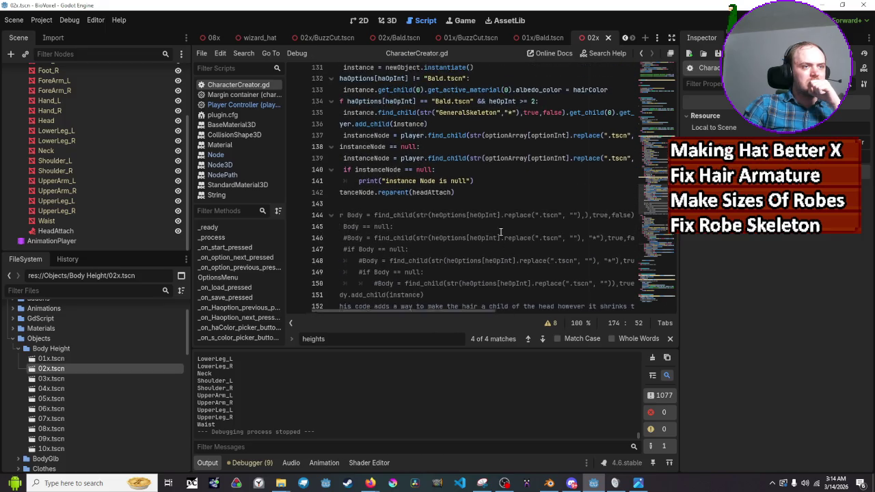
scroll(501, 233, "up", 1)
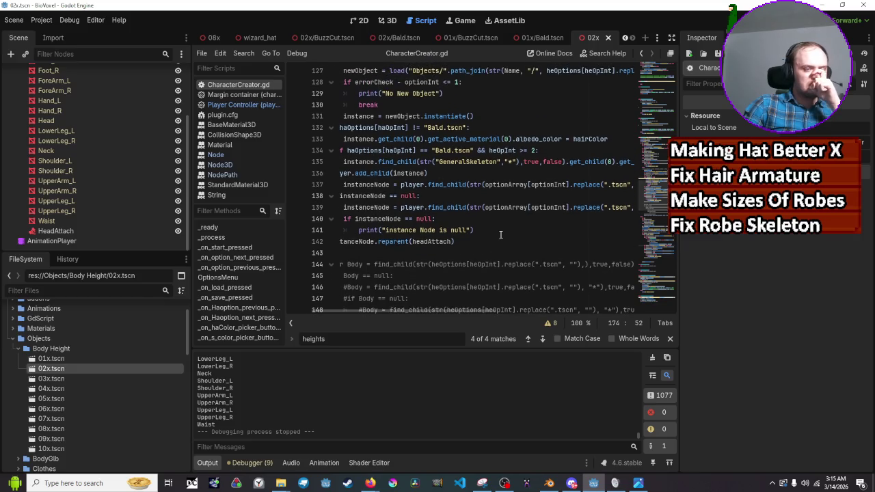
scroll(501, 234, "up", 1)
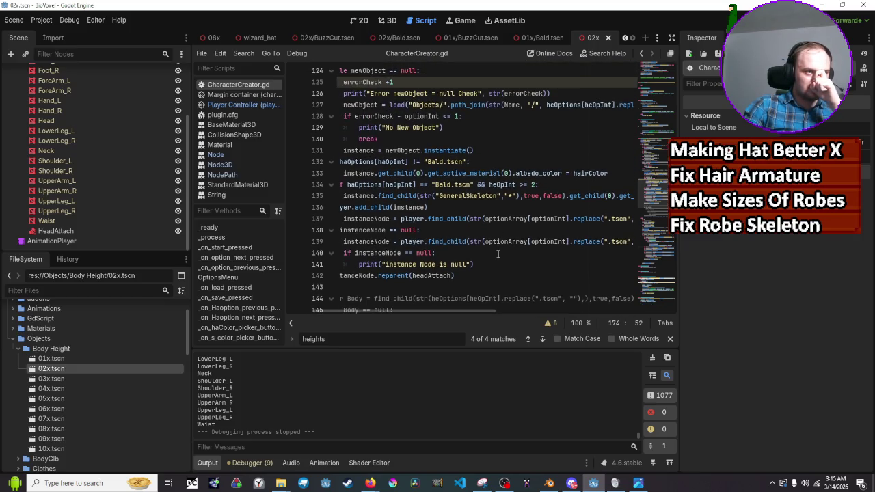
scroll(498, 256, "up", 4)
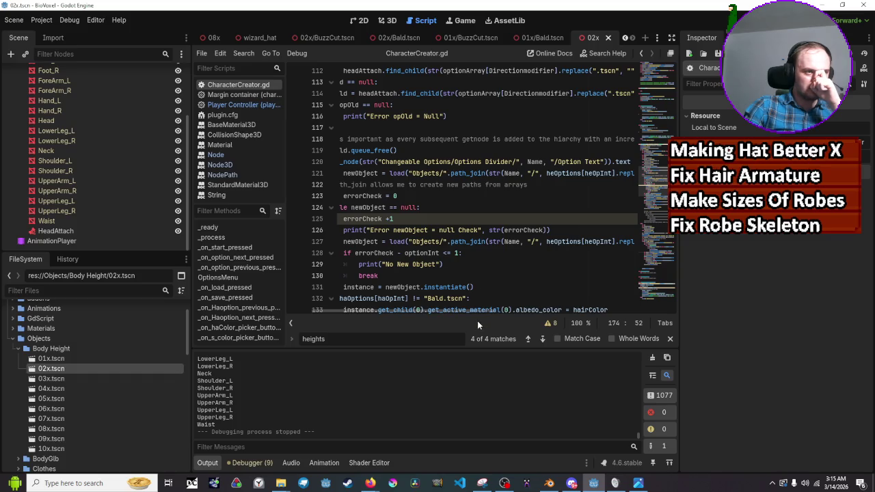
left_click_drag(465, 311, 424, 313)
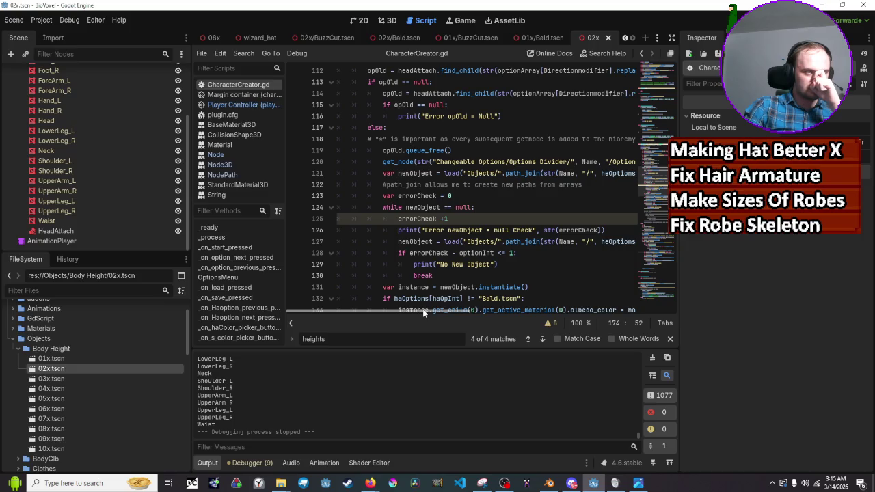
scroll(435, 162, "up", 6)
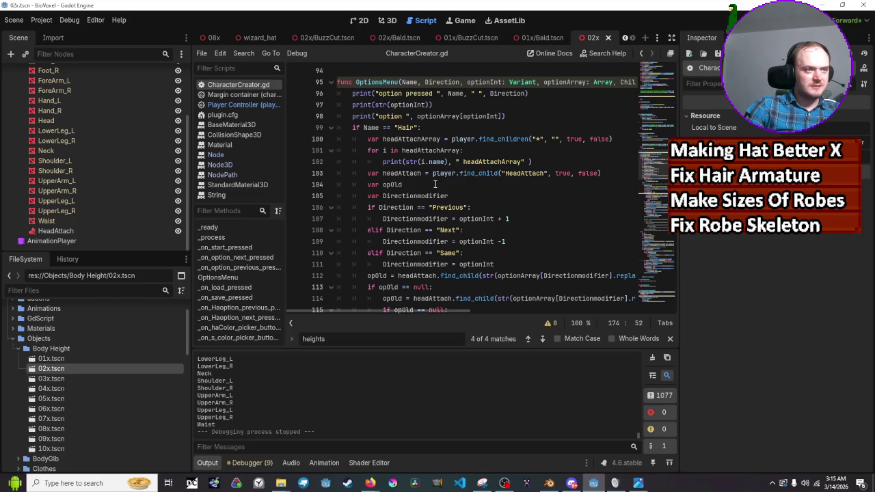
left_click_drag(435, 187, 311, 188)
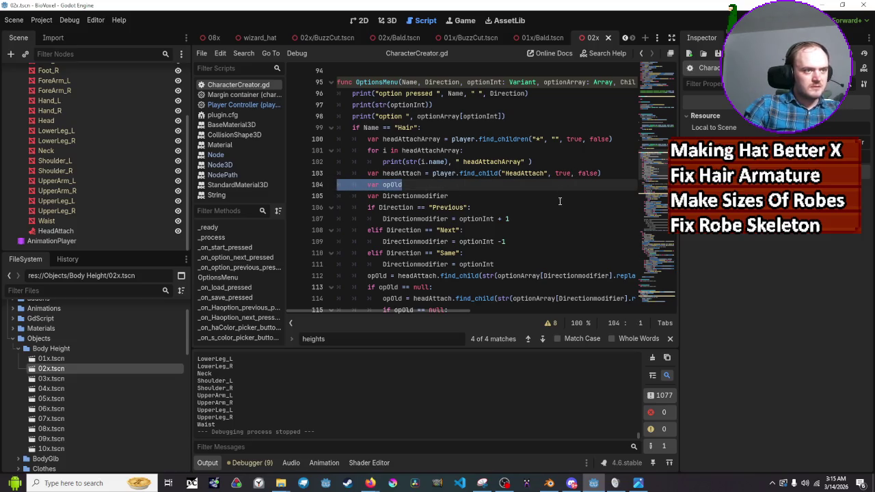
scroll(559, 202, "down", 1)
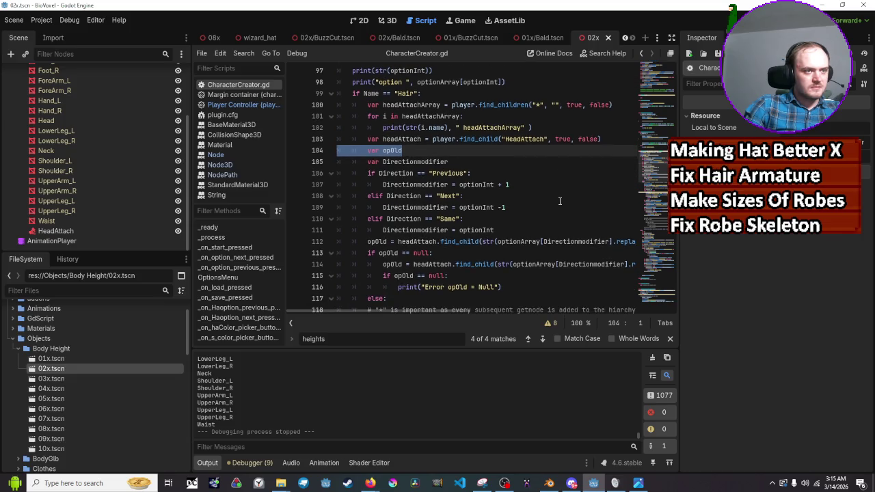
scroll(559, 201, "down", 20)
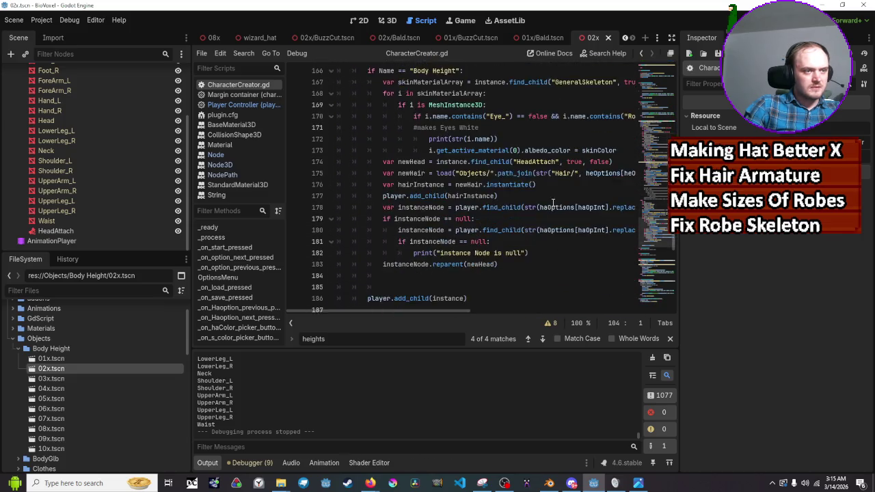
scroll(553, 203, "down", 16)
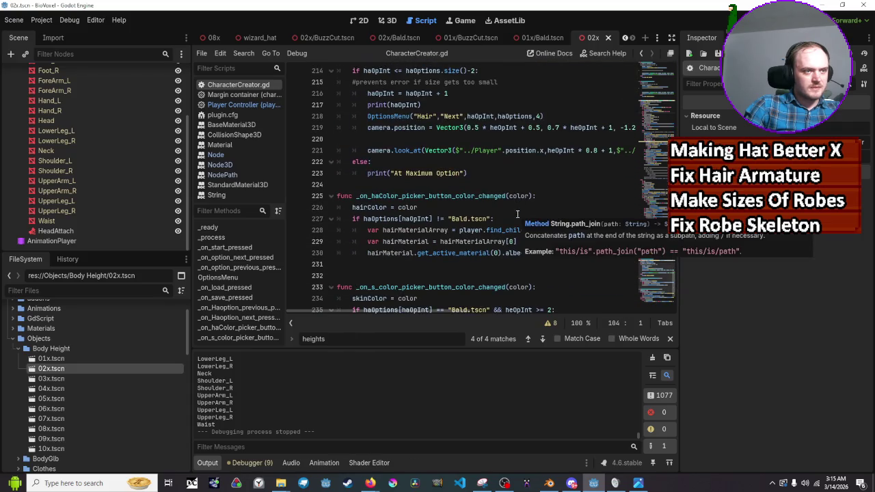
scroll(518, 214, "down", 3)
scroll(469, 195, "up", 6)
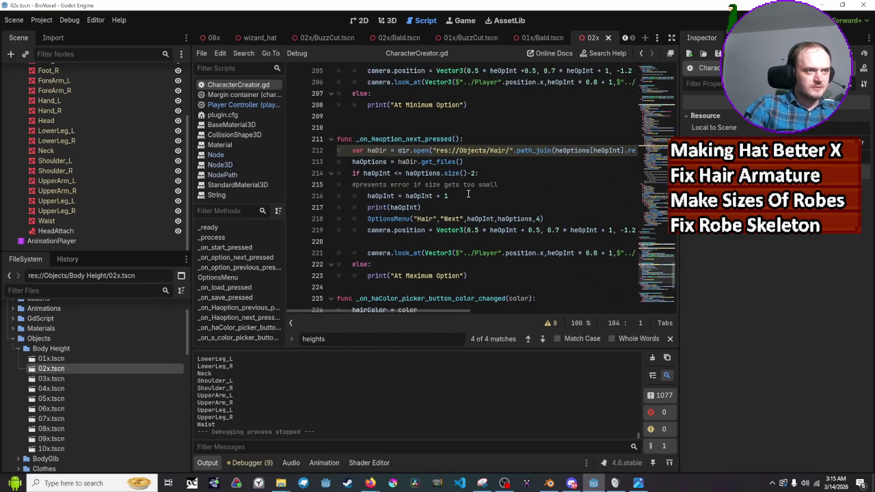
scroll(469, 195, "up", 13)
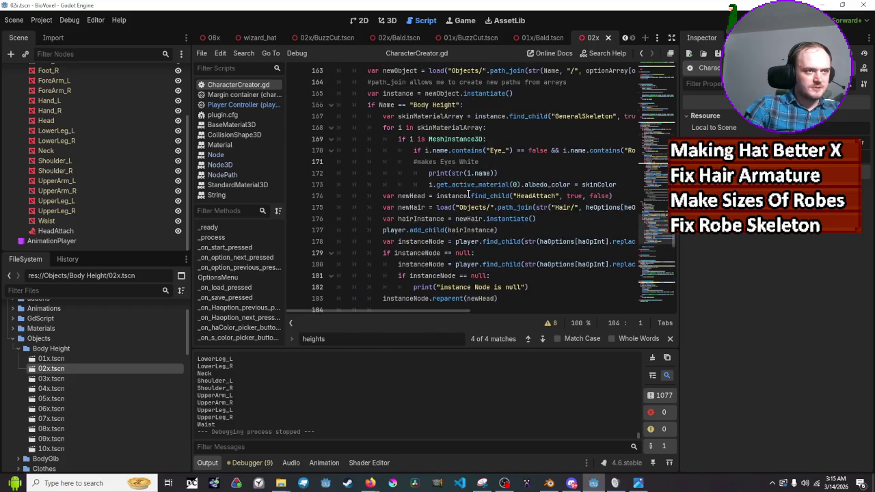
scroll(468, 195, "down", 2)
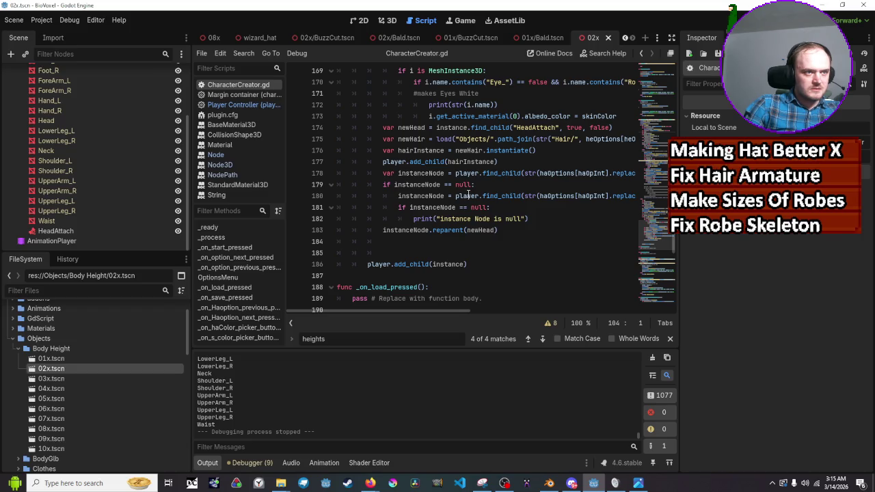
scroll(469, 195, "up", 1)
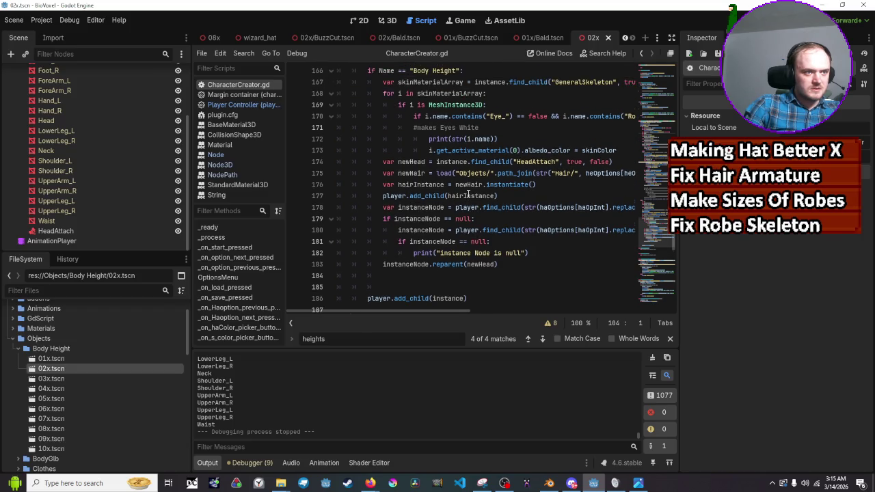
scroll(468, 195, "down", 2)
scroll(469, 195, "up", 2)
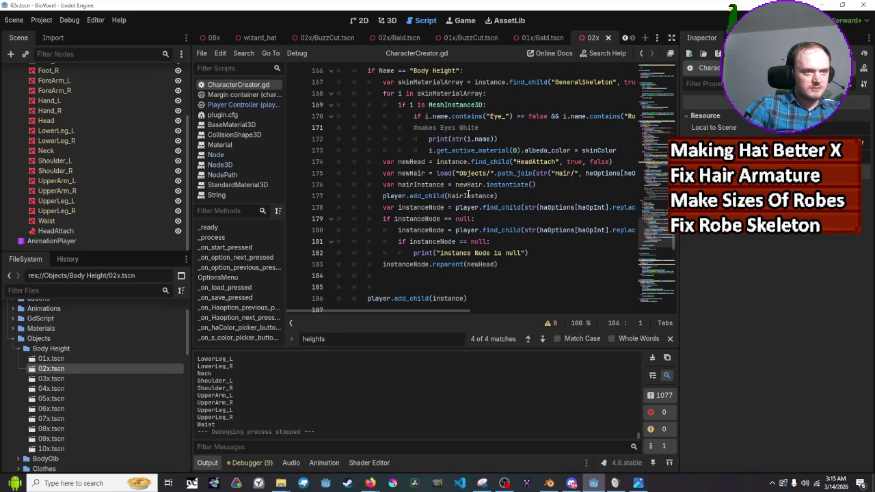
mouse_move(462, 304)
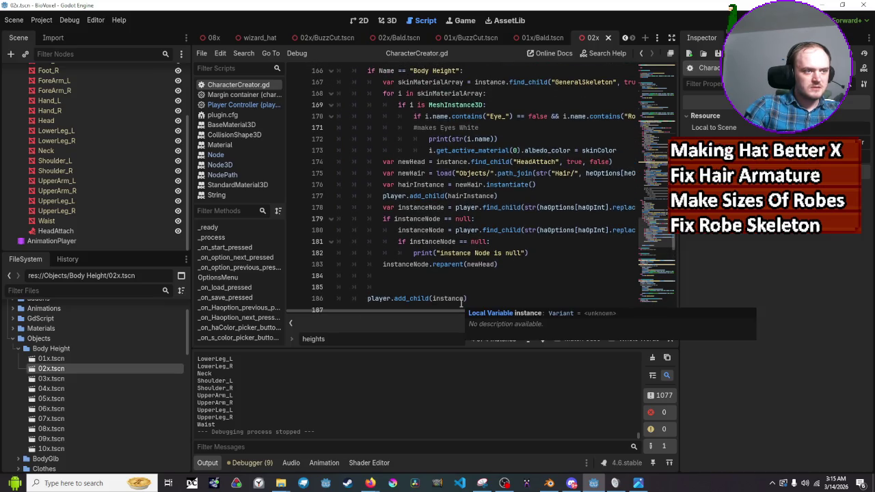
scroll(495, 285, "up", 1)
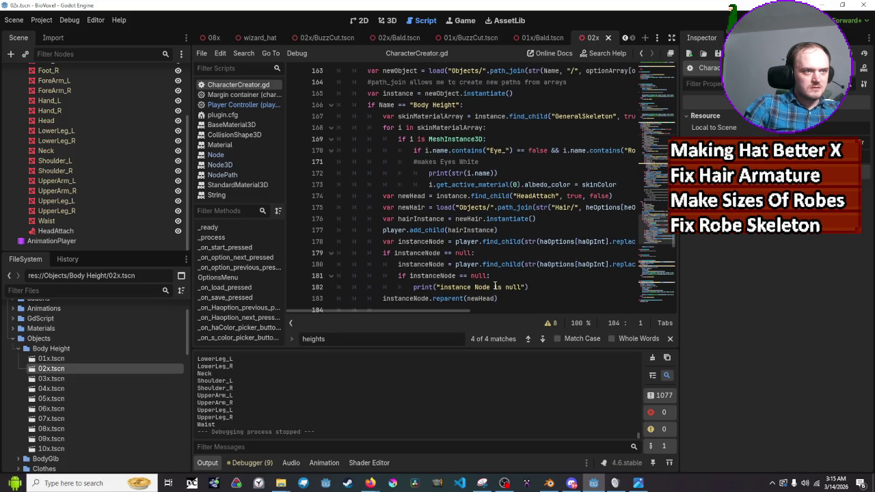
scroll(495, 286, "up", 1)
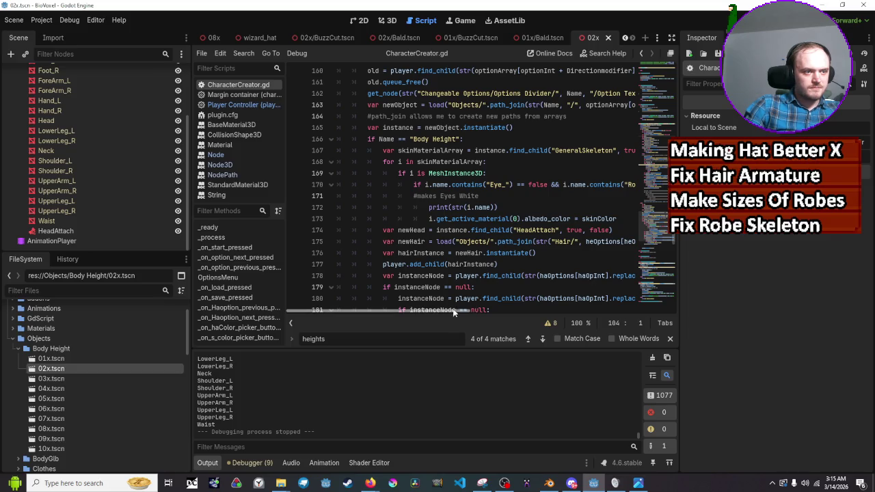
mouse_move(457, 311)
left_mouse_down()
mouse_move(490, 314)
mouse_move(471, 308)
left_mouse_up()
scroll(489, 278, "down", 2)
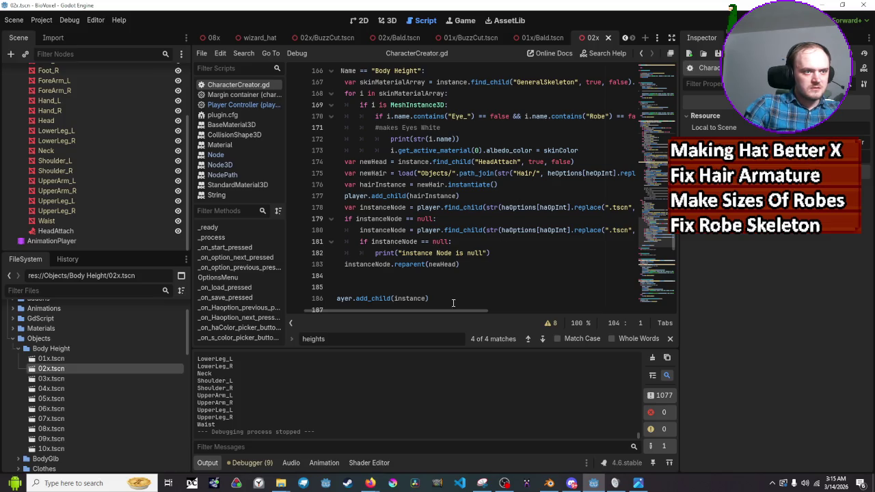
mouse_move(450, 312)
left_mouse_down()
mouse_move(487, 312)
mouse_move(463, 312)
left_mouse_up()
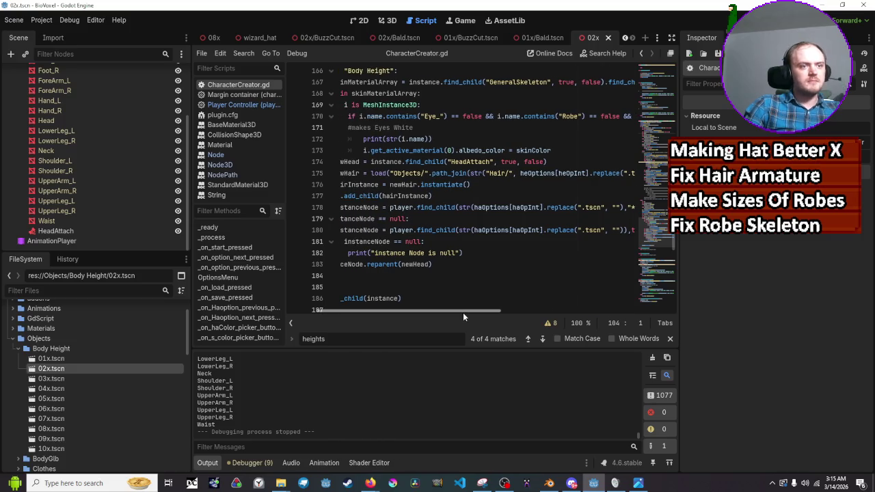
left_click_drag(463, 312, 422, 310)
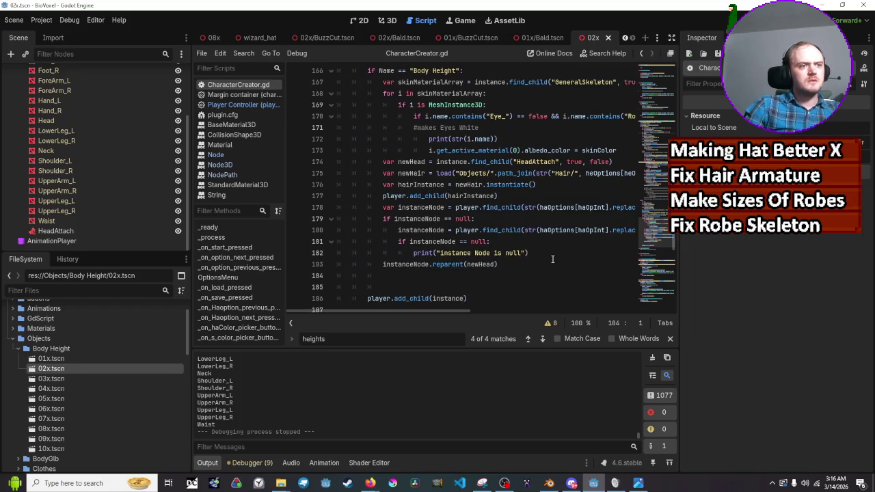
scroll(552, 259, "up", 1)
mouse_move(551, 262)
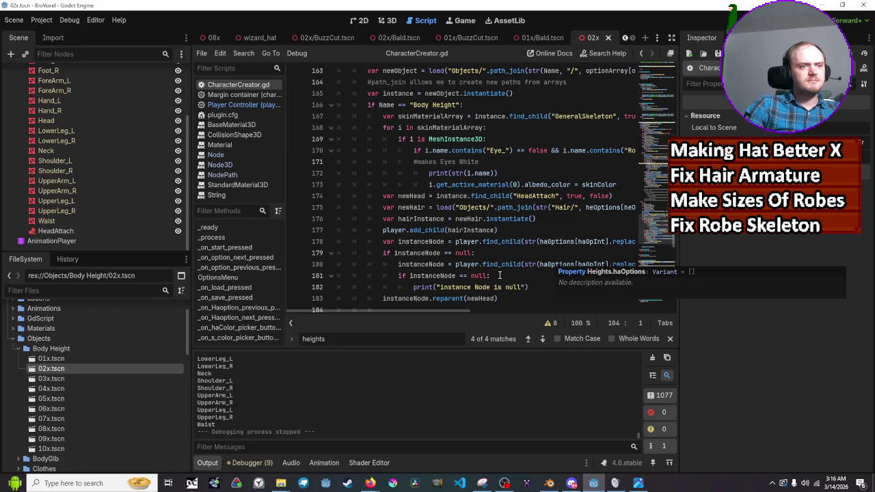
left_click_drag(440, 310, 468, 311)
left_click(592, 209)
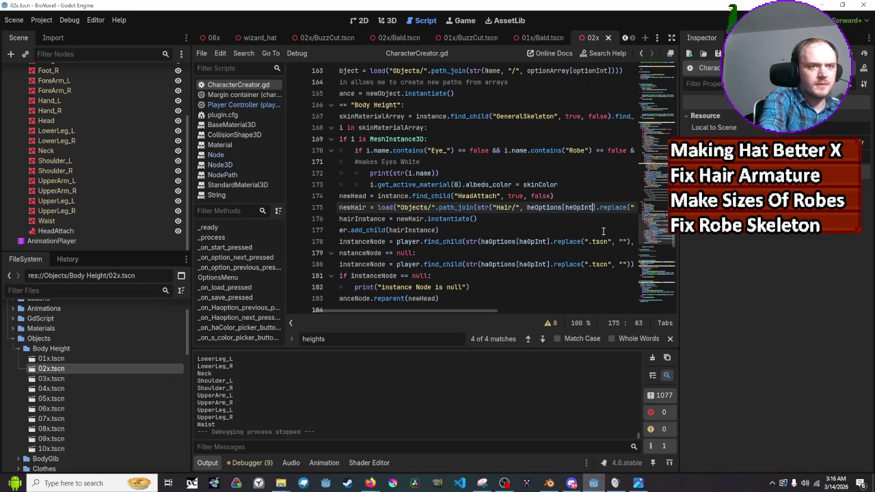
Change line 175 to heOptions[heOpInt + Directionmodifier] via autocomplete and save CharacterCreator.gd
type("+ ")
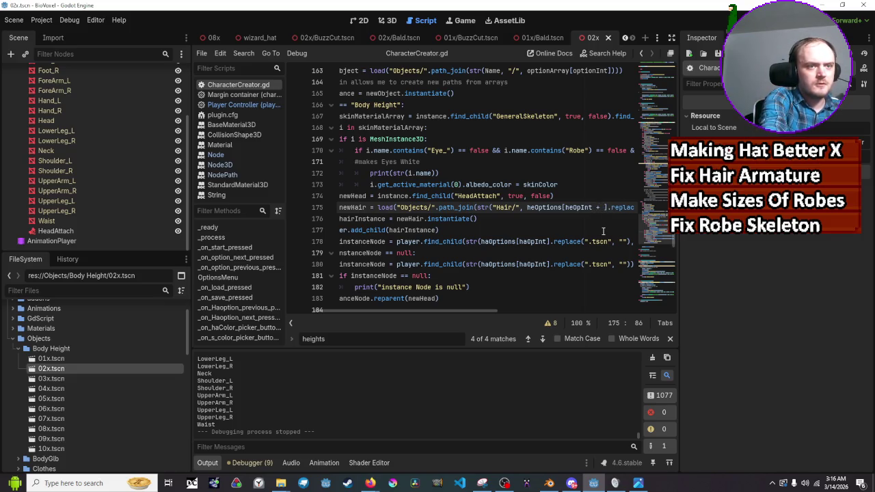
type("he")
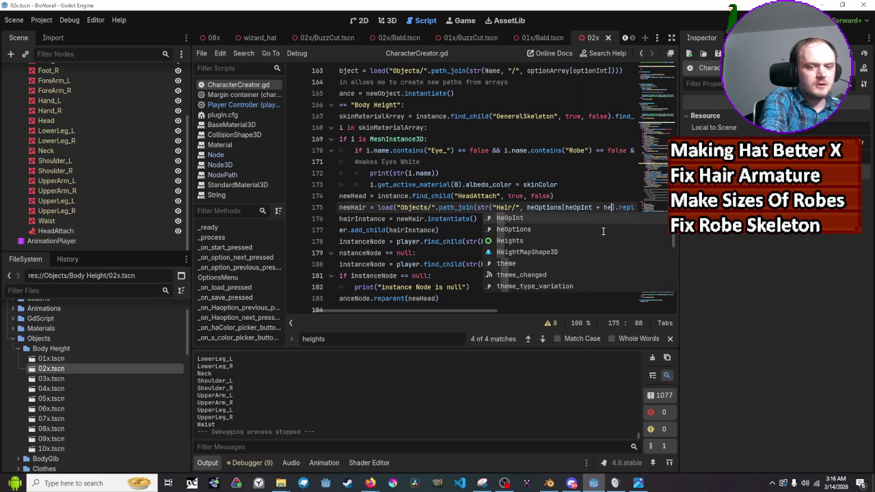
type("opint")
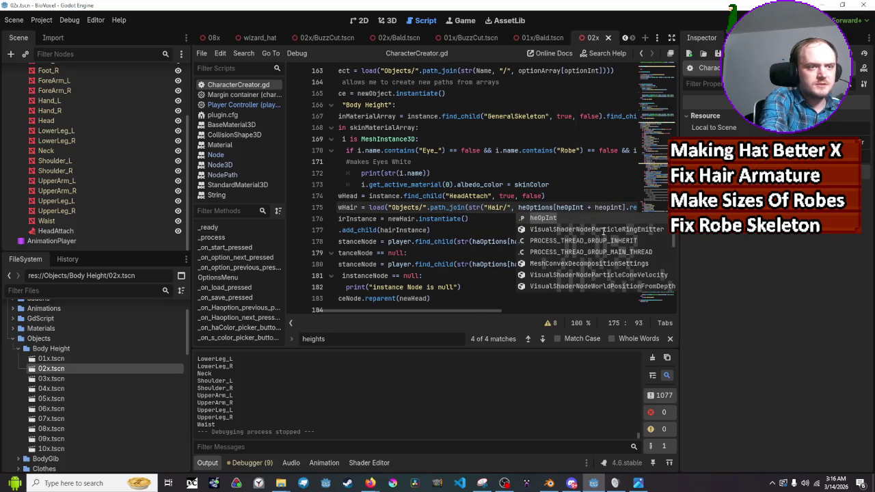
key("BackSpace")
key("BackSpace")
key("BackSpace")
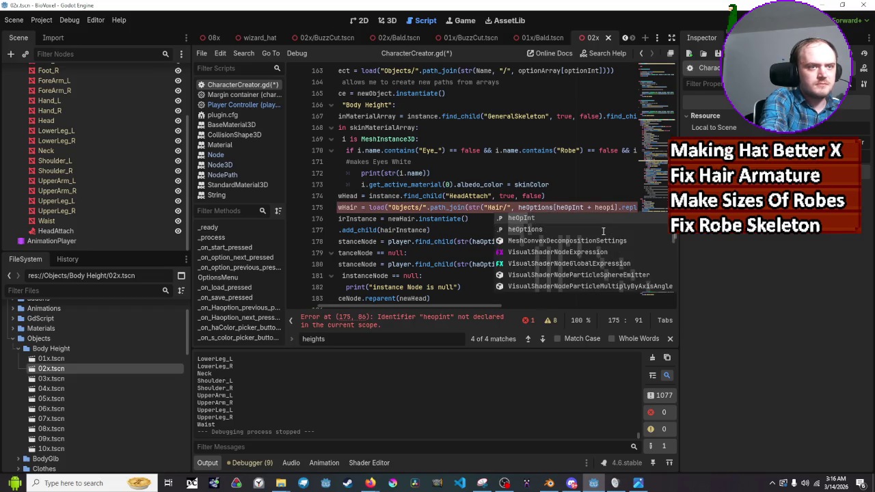
type("p")
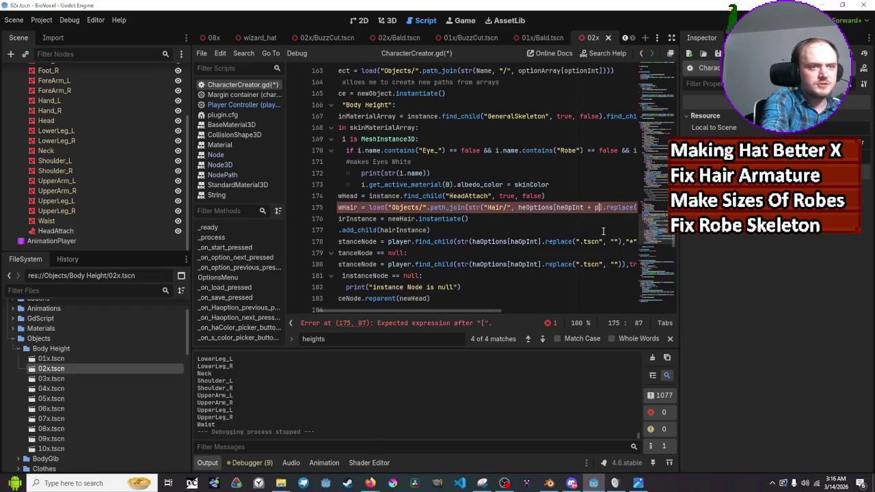
type("tionIn")
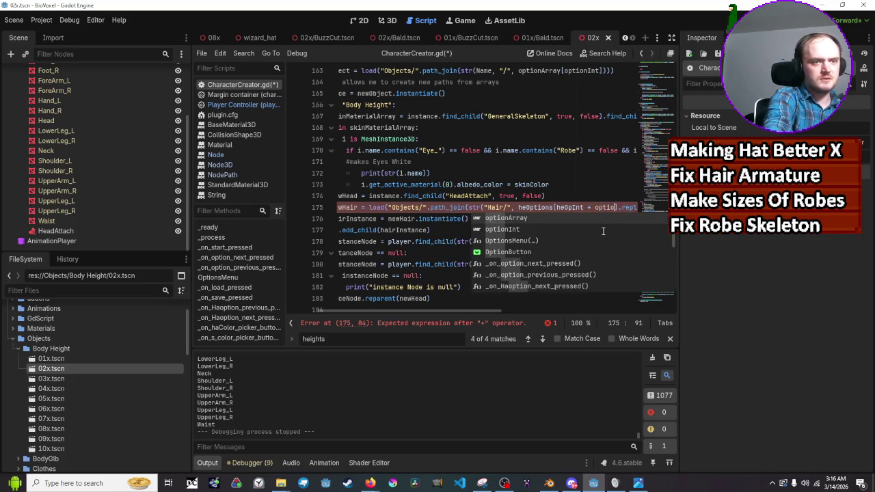
key("BackSpace")
key("BackSpace")
key("BackSpace")
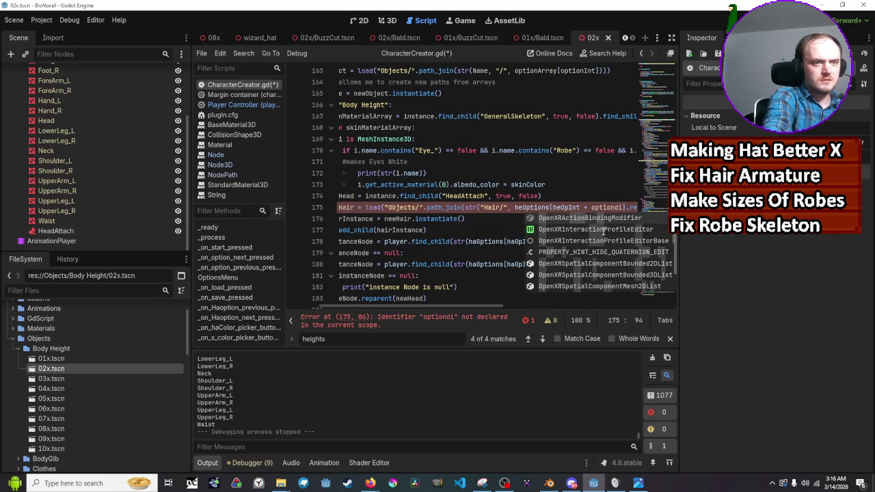
key("Escape")
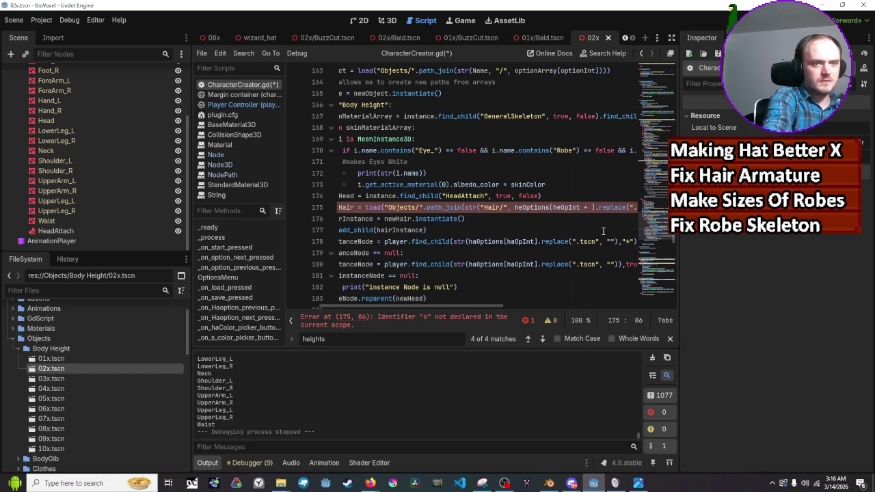
type("e")
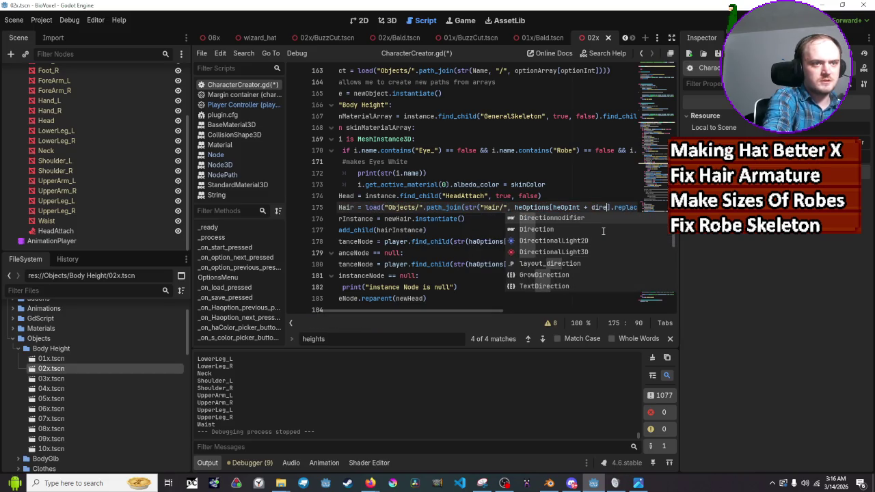
key("Return")
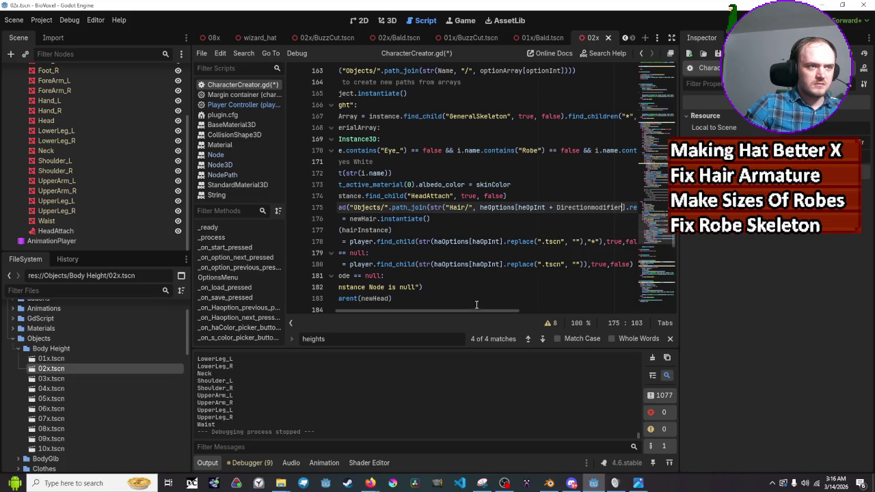
mouse_move(475, 314)
left_mouse_down()
mouse_move(566, 309)
mouse_move(480, 311)
mouse_move(495, 319)
left_mouse_up()
key("ctrl+s")
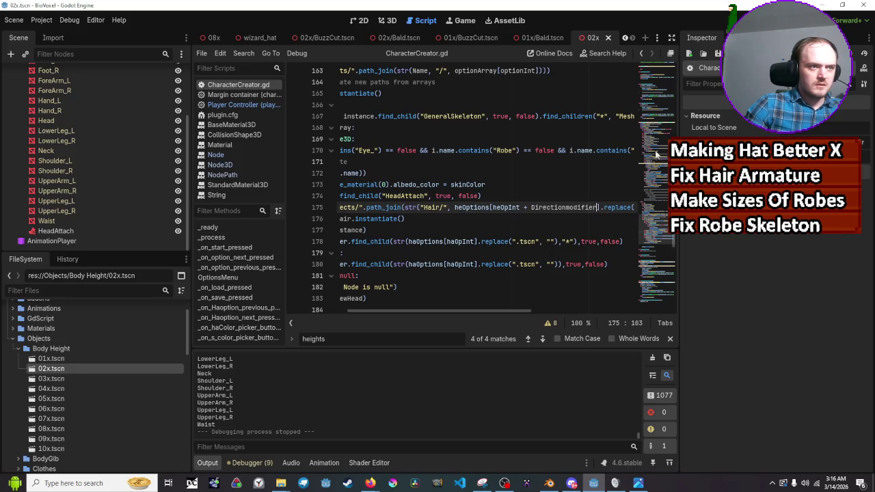
Launch the game and switch height 02x, 01x, 02x to check the hair stays attached
left_click(727, 26)
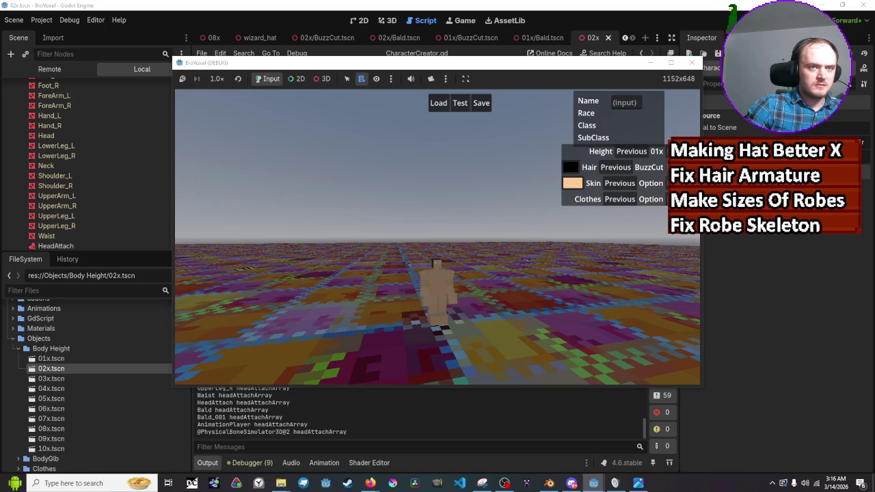
left_click(619, 172)
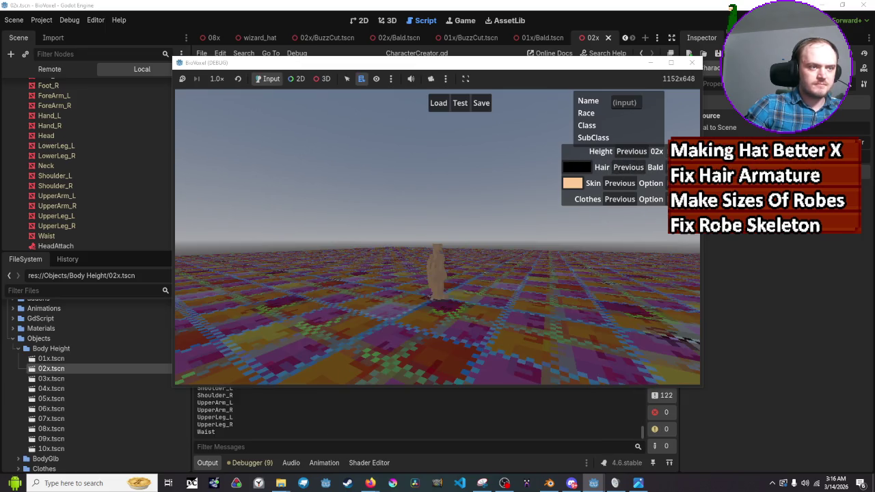
left_click(632, 151)
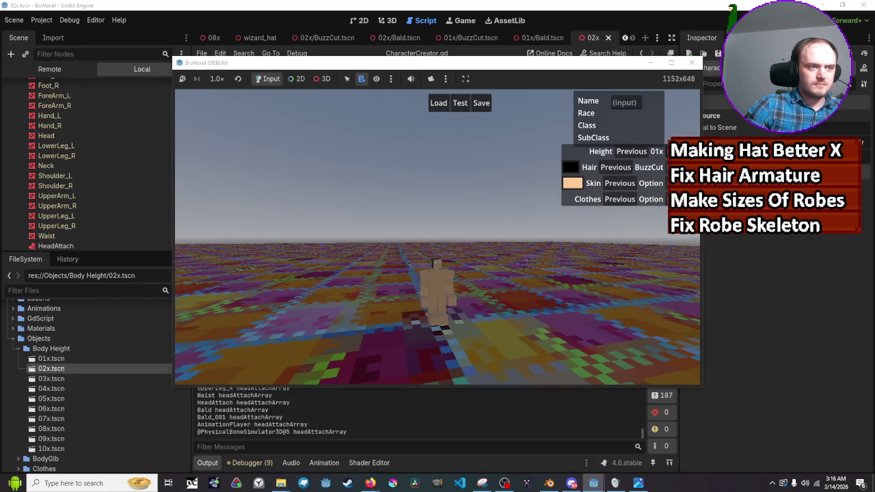
left_click(632, 151)
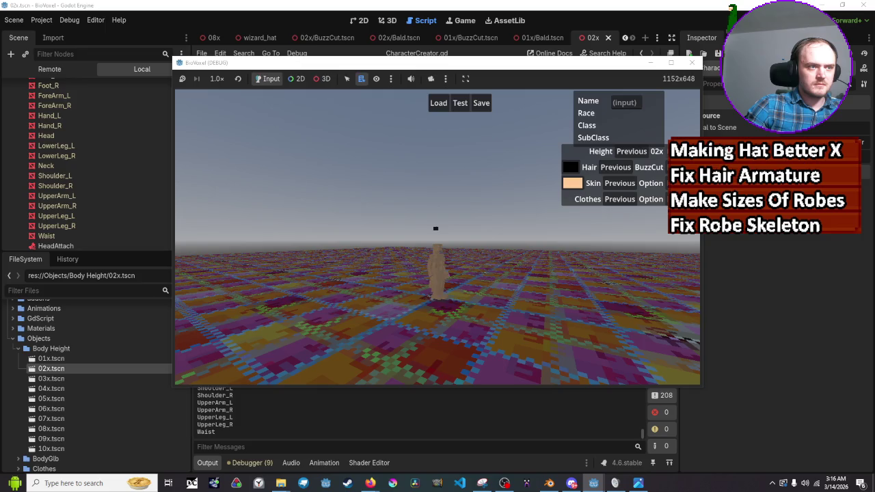
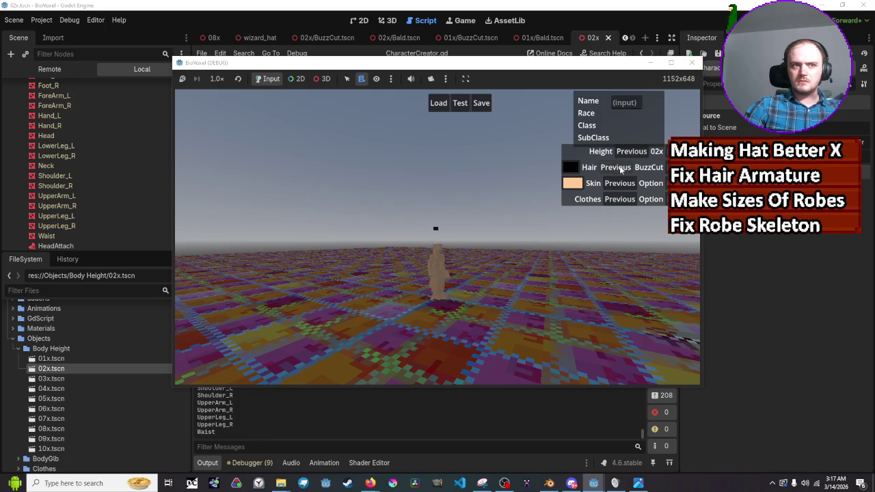
Cycle the character's hair between BuzzCut and Bald in the running game, then close it
left_click(615, 167)
left_click(657, 168)
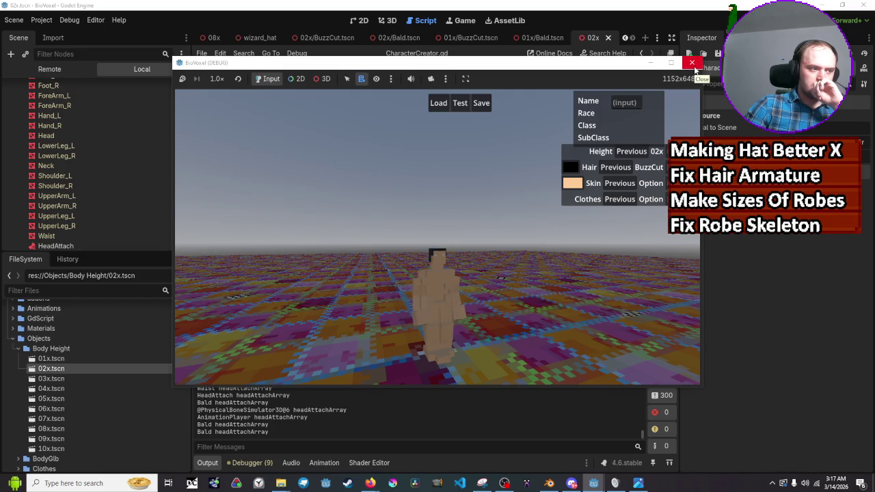
scroll(267, 415, "up", 1)
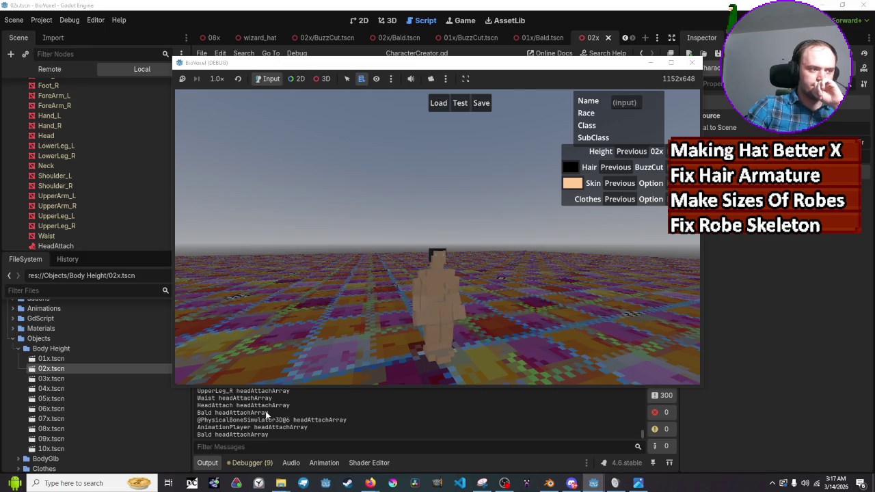
scroll(266, 415, "down", 1)
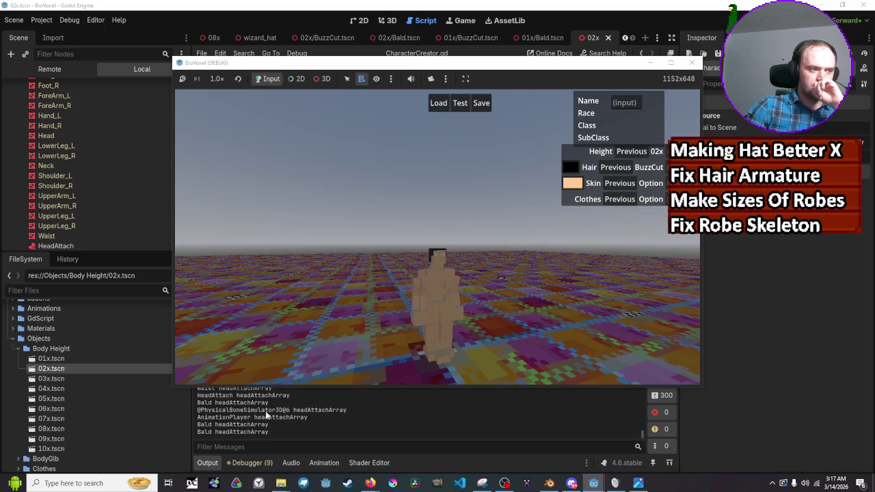
left_click(628, 169)
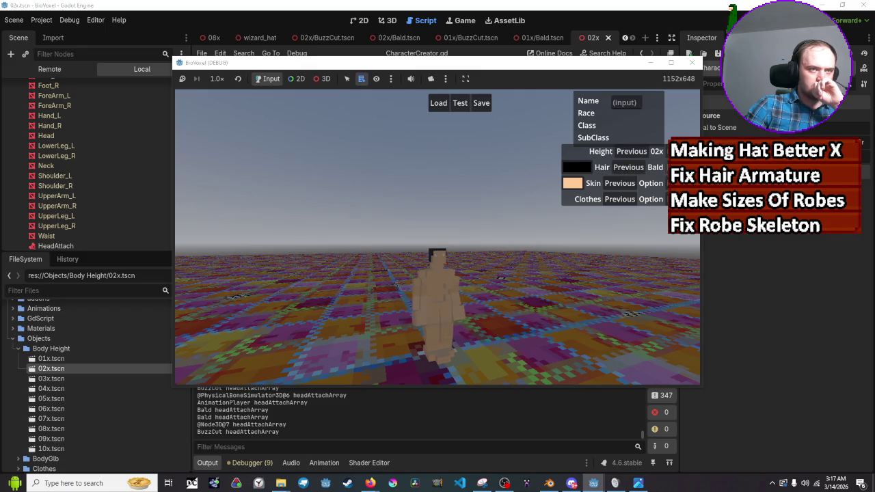
left_click(625, 169)
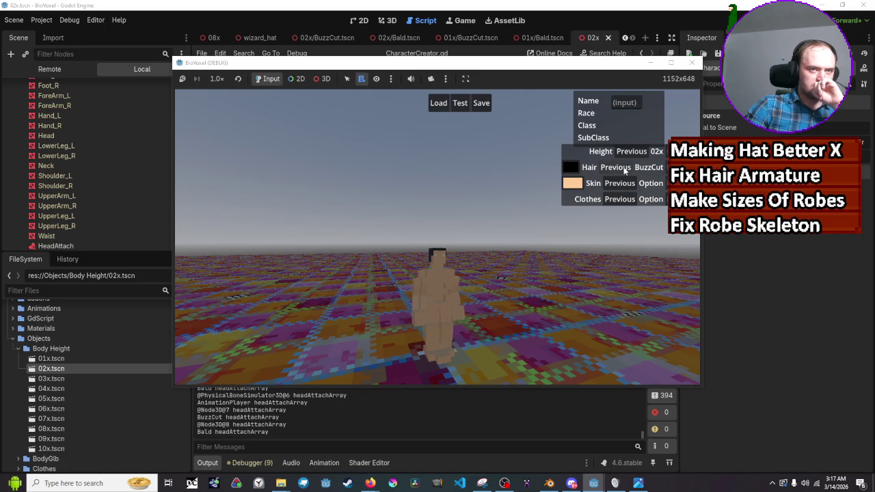
left_click(624, 169)
left_click(625, 169)
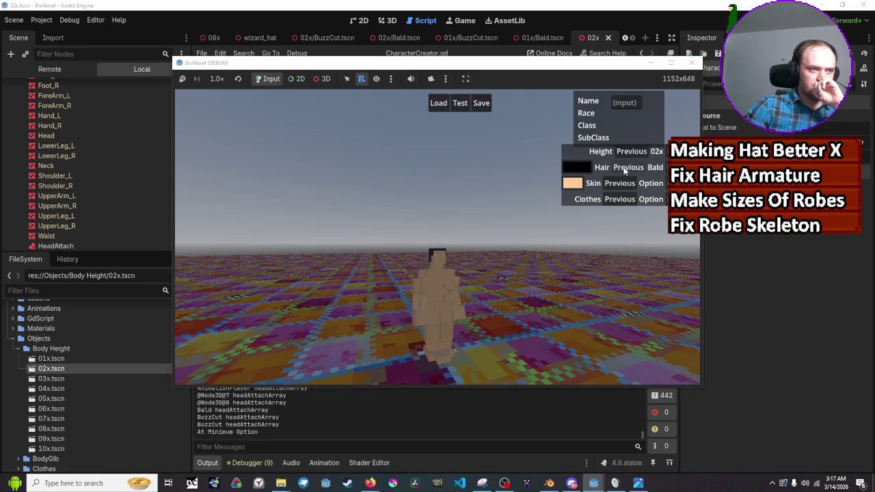
left_click(626, 169)
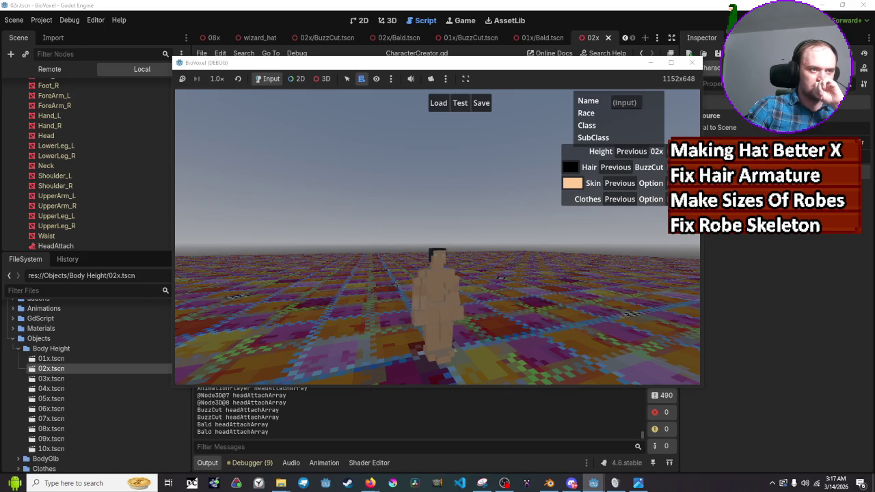
left_click(619, 168)
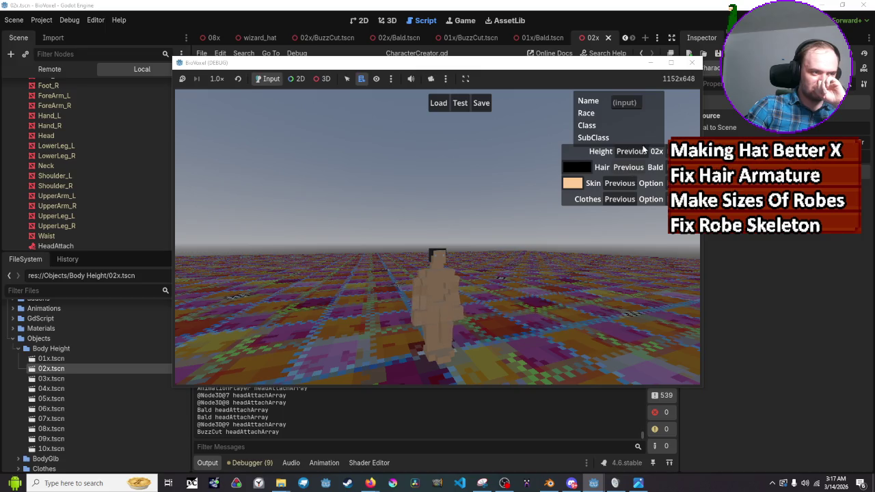
left_click(692, 63)
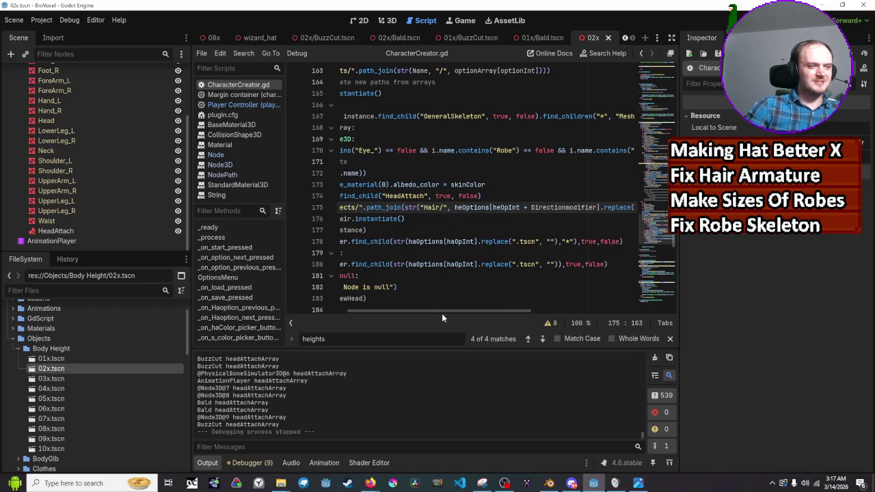
Delete ' + Directionmodifier' from line 175's hair path, save, and run the project
left_click_drag(443, 312, 381, 310)
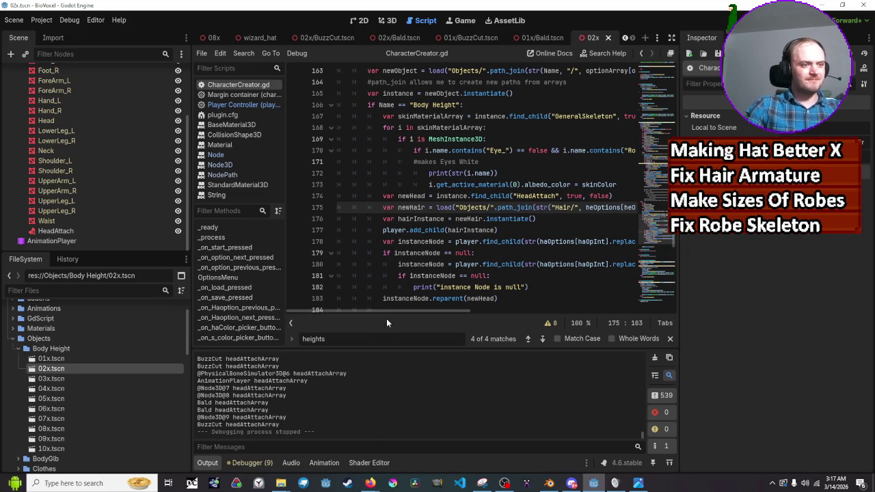
left_click_drag(390, 315, 475, 311)
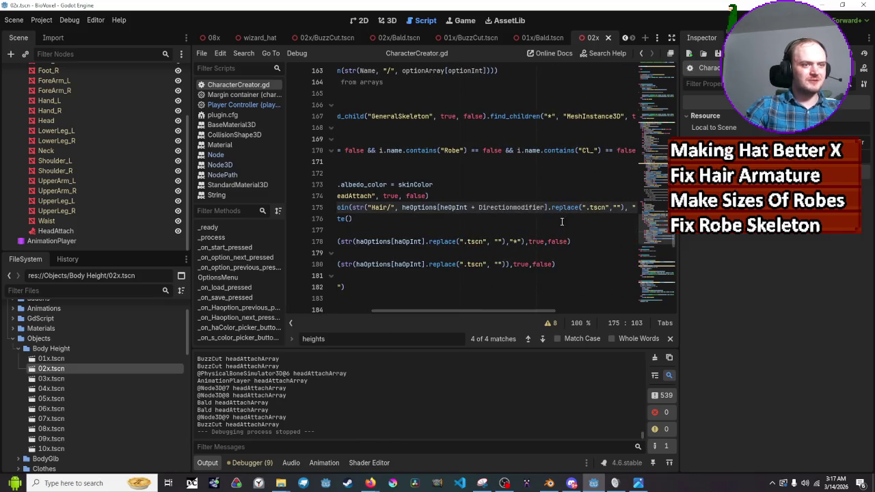
left_click_drag(540, 211, 494, 212)
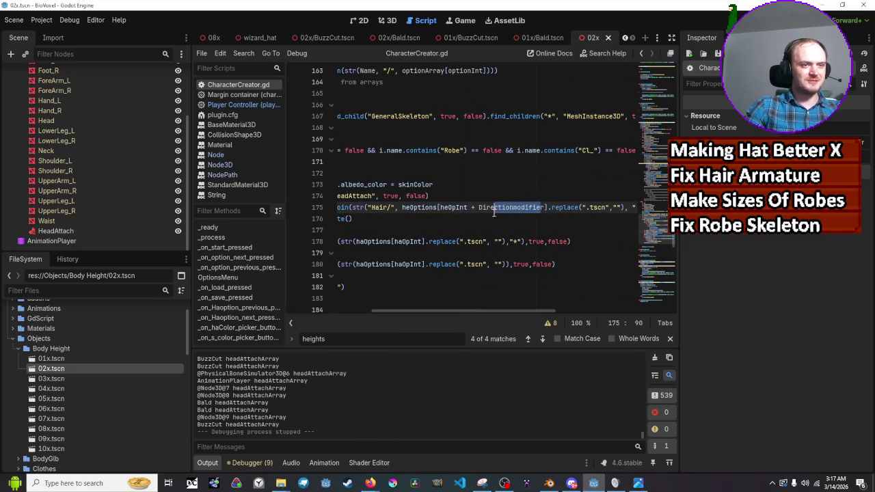
left_click(545, 207)
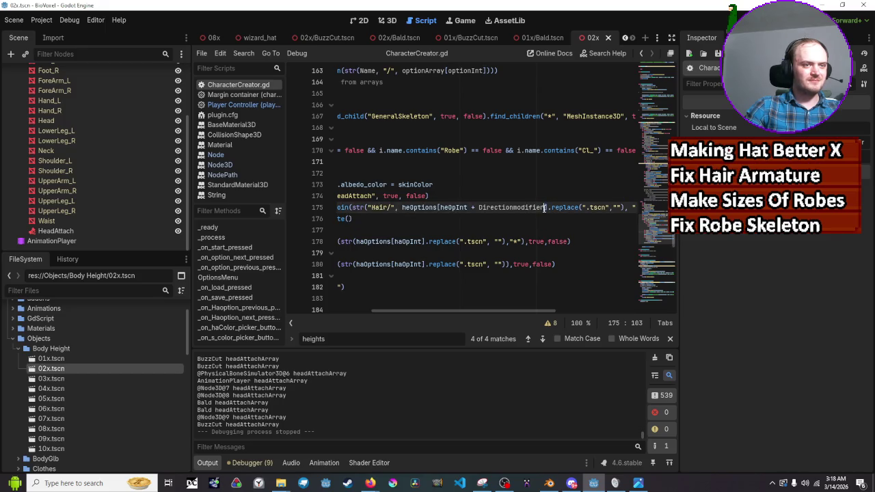
left_click_drag(545, 207, 472, 210)
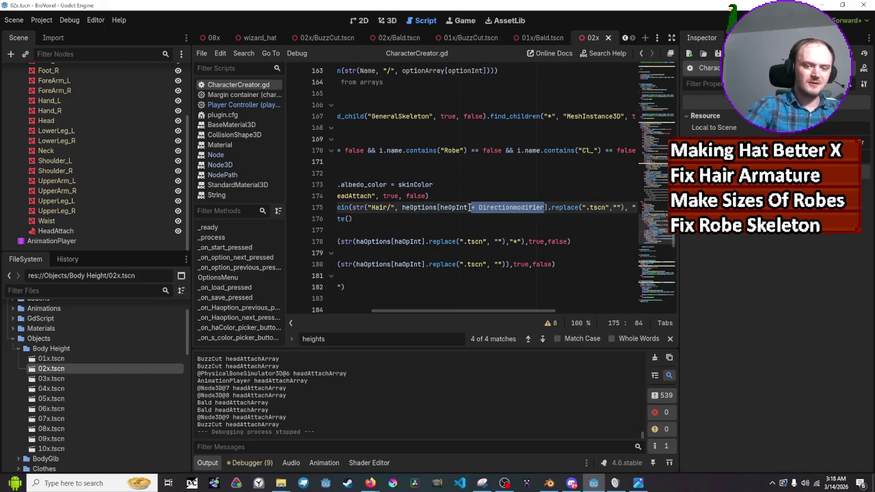
key("BackSpace")
key("BackSpace")
key("ctrl+s")
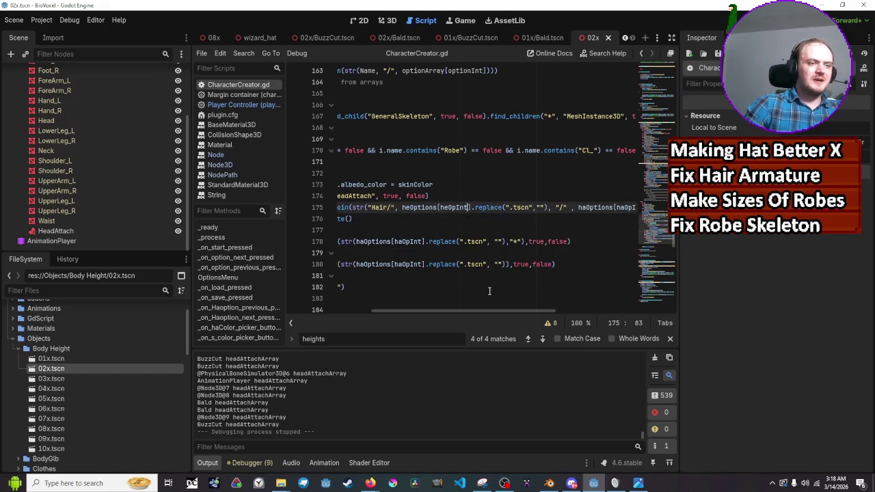
left_click_drag(453, 312, 328, 308)
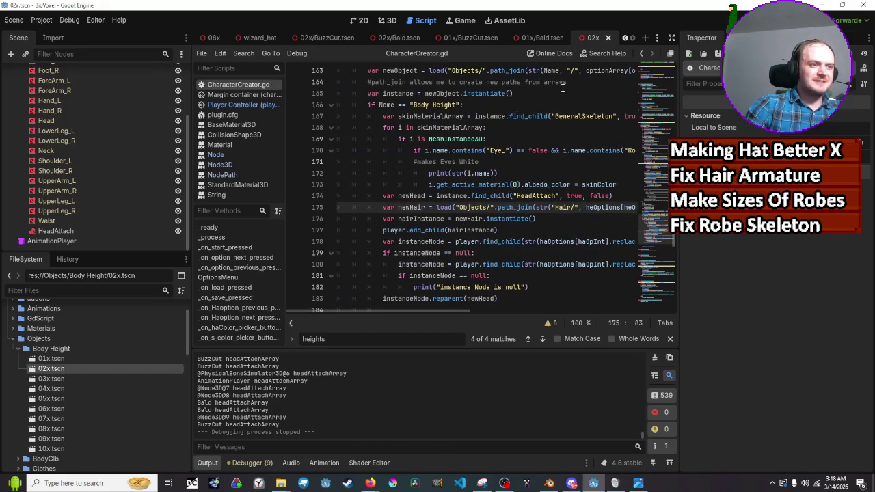
key("F5")
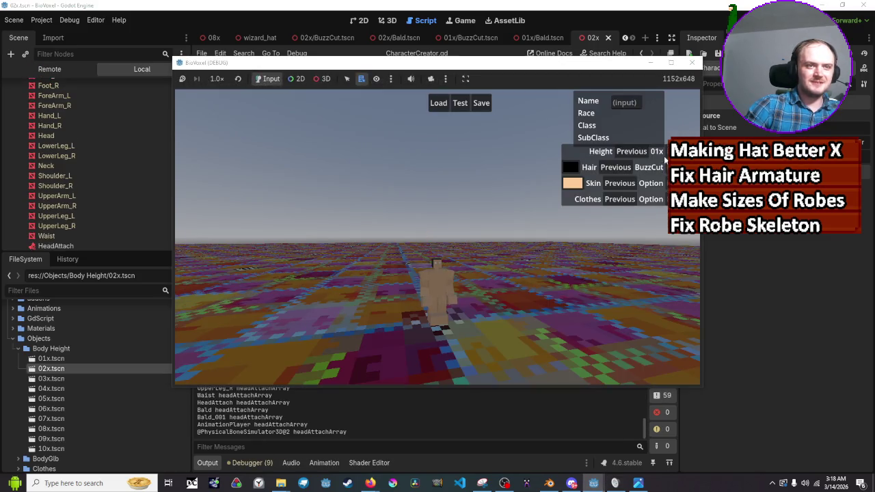
Set height to 02x and hair to BuzzCut in the running game, then close it
left_click(641, 152)
left_click(642, 152)
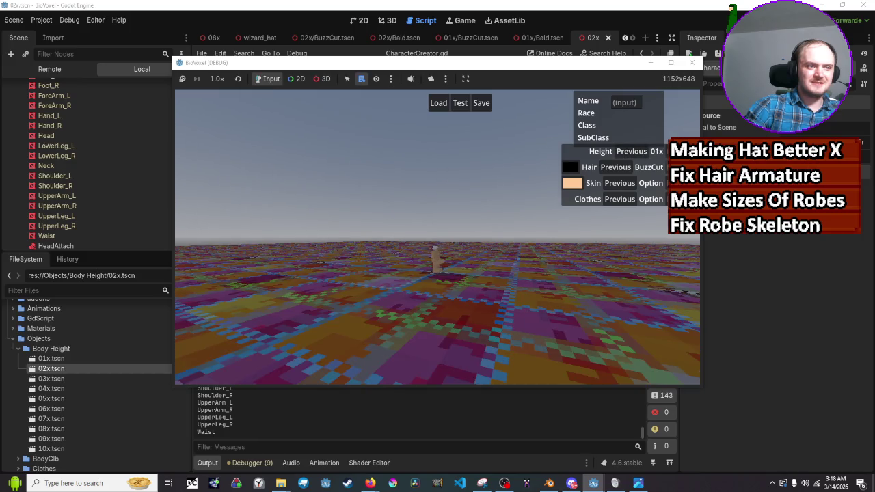
left_click(635, 167)
left_click(635, 167)
left_click(643, 153)
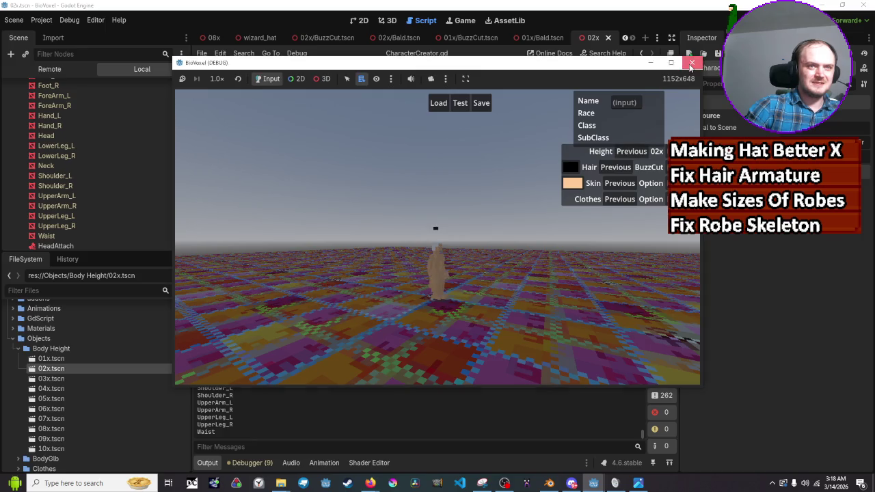
left_click(692, 62)
scroll(441, 207, "up", 3)
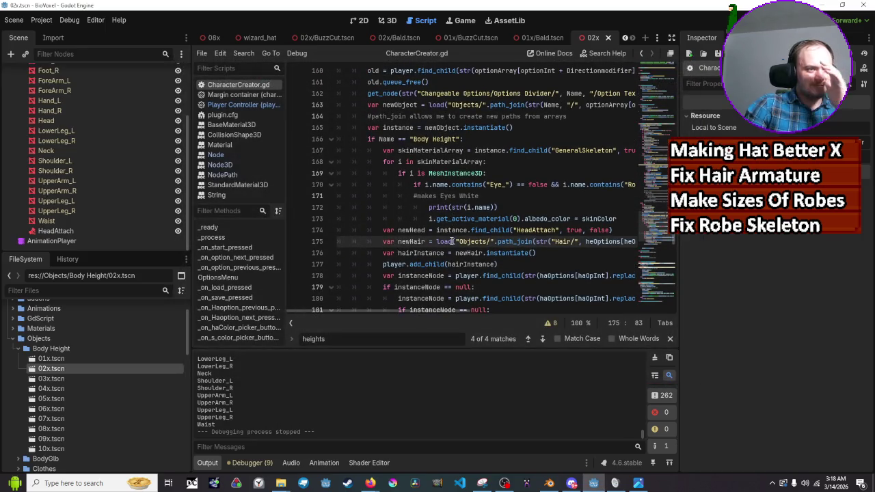
Add a new line after line 173 starting var olHair = player.find_child(
mouse_move(450, 242)
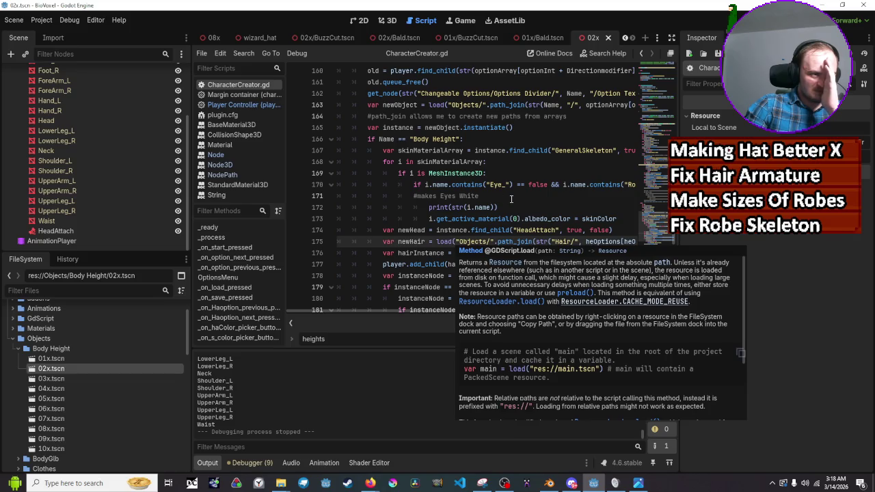
scroll(511, 199, "up", 1)
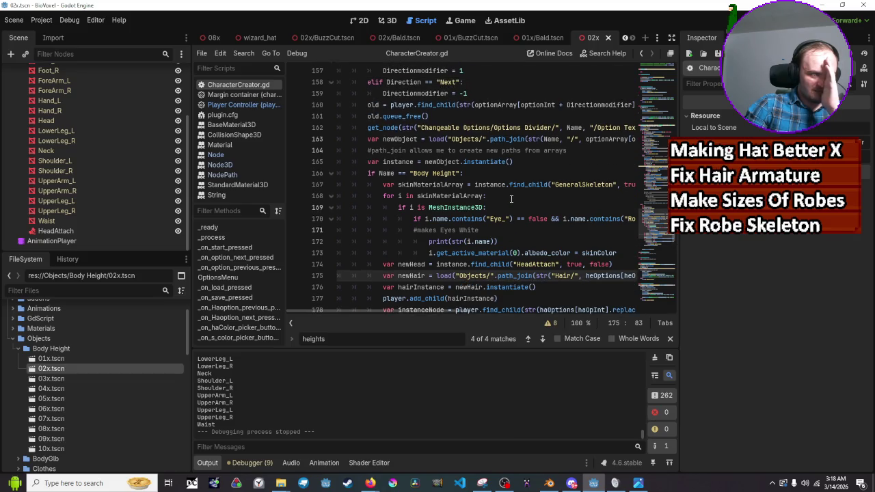
scroll(511, 199, "down", 2)
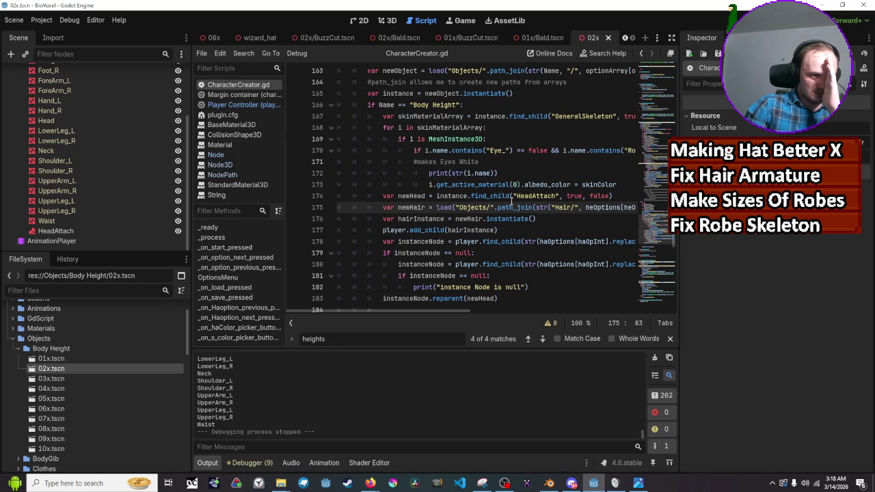
left_click(622, 183)
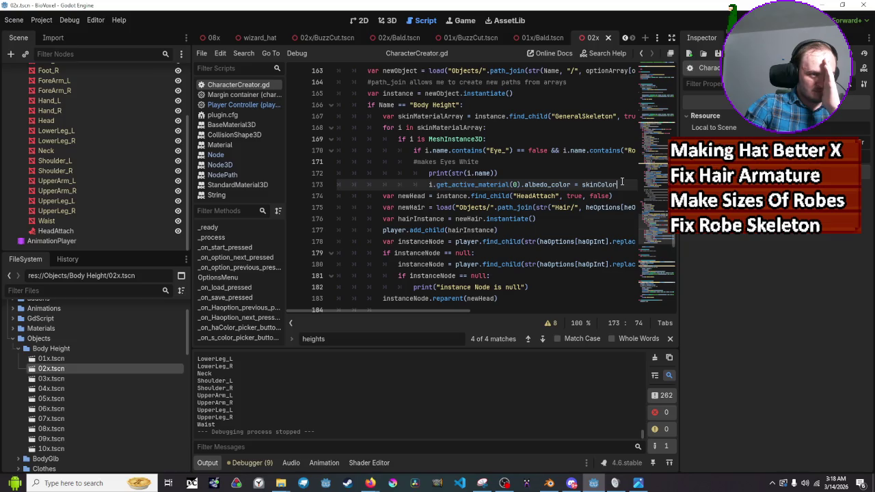
key("Return")
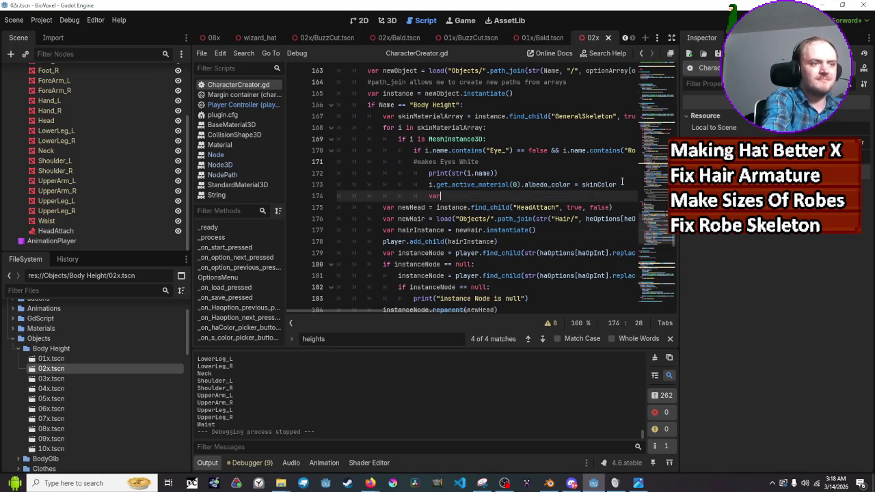
type("var ")
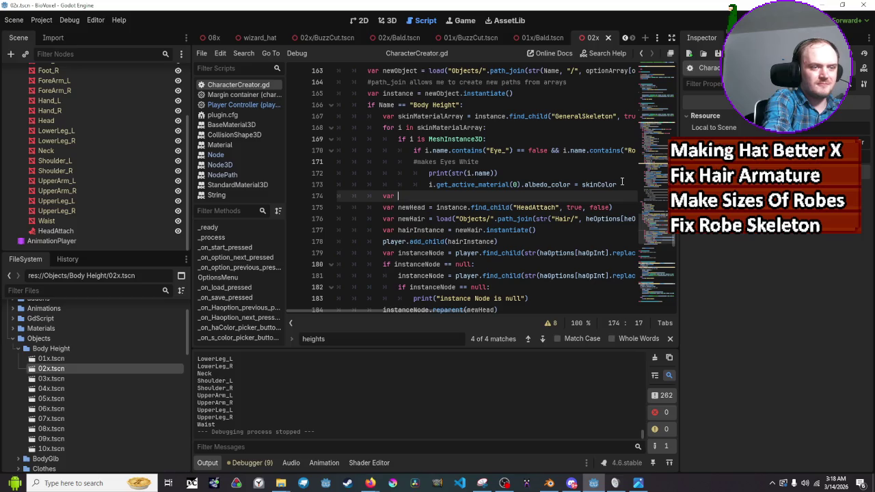
type("olHair")
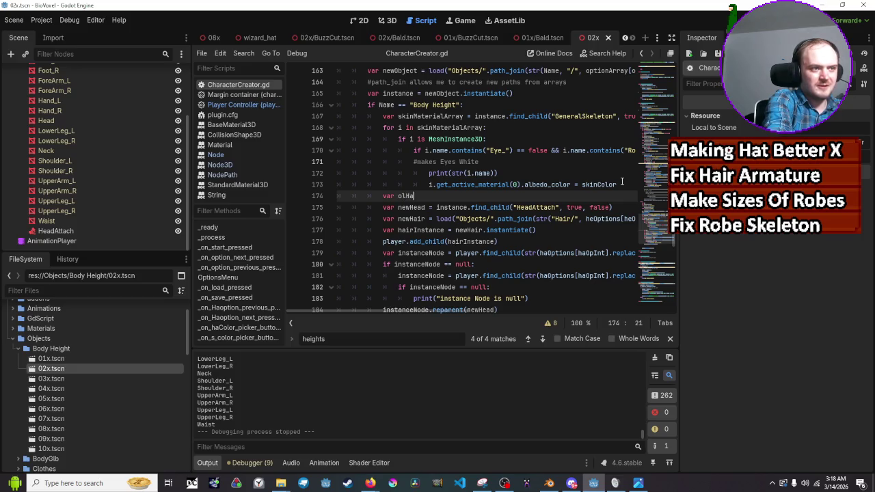
type(" = find")
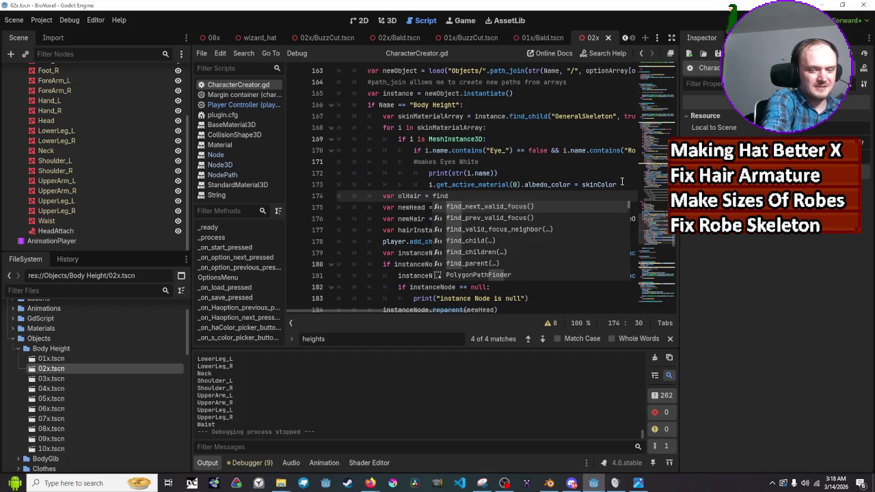
type("_child")
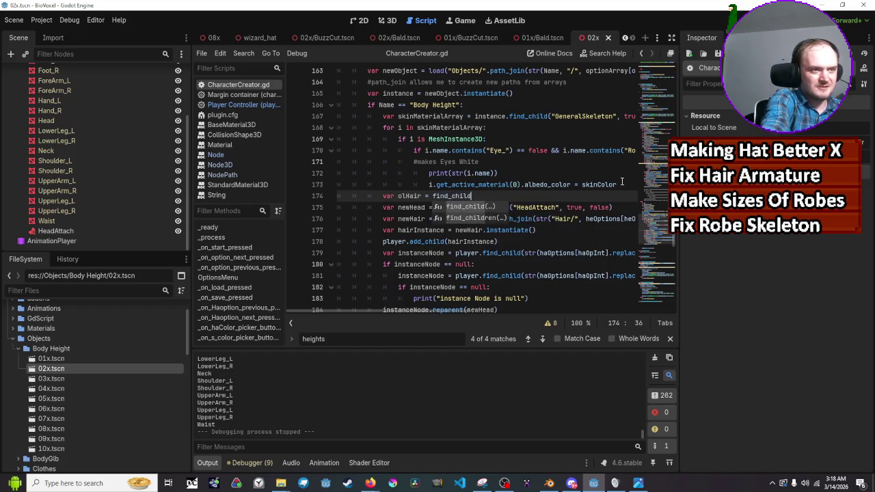
key("ctrl+Left")
type("p")
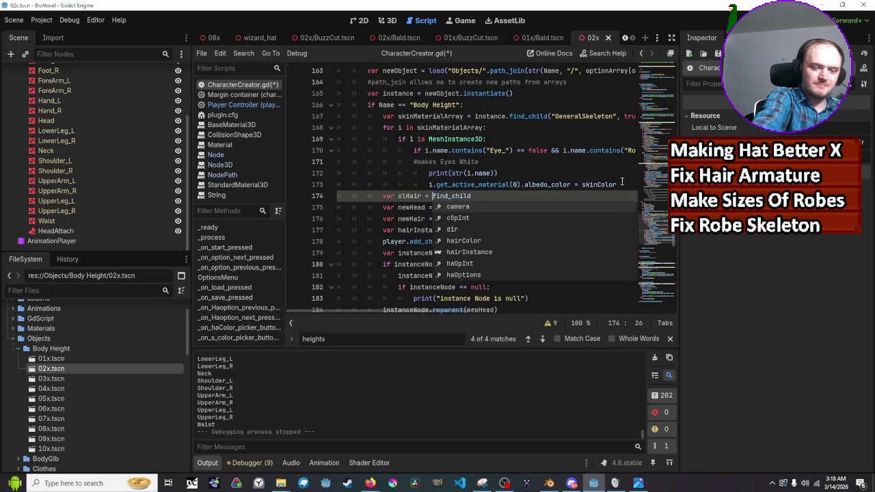
type("layer")
key("Tab")
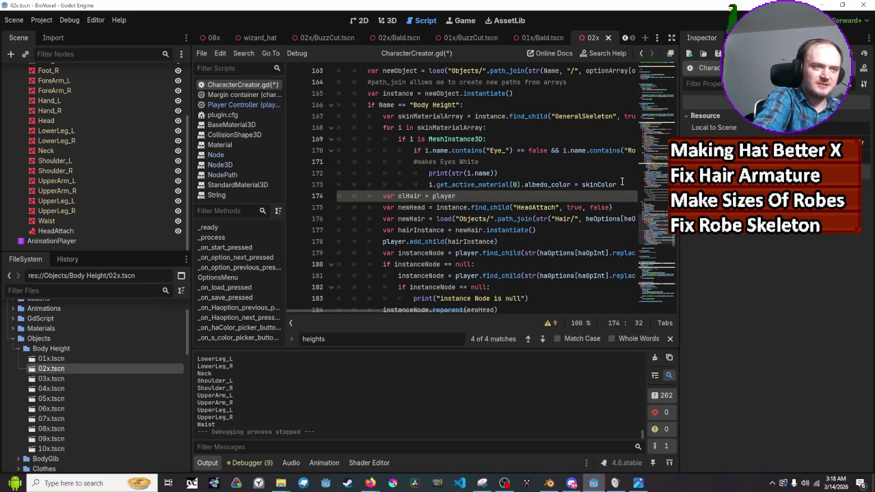
type("foi")
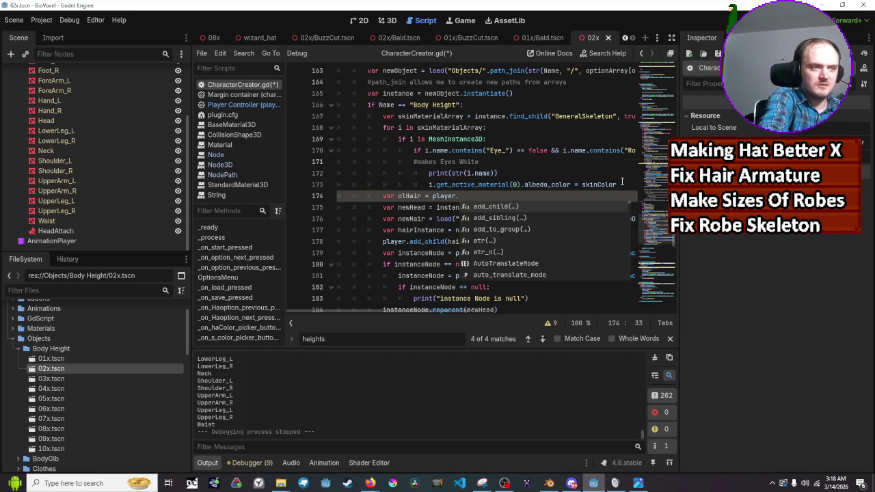
key("BackSpace")
key("BackSpace")
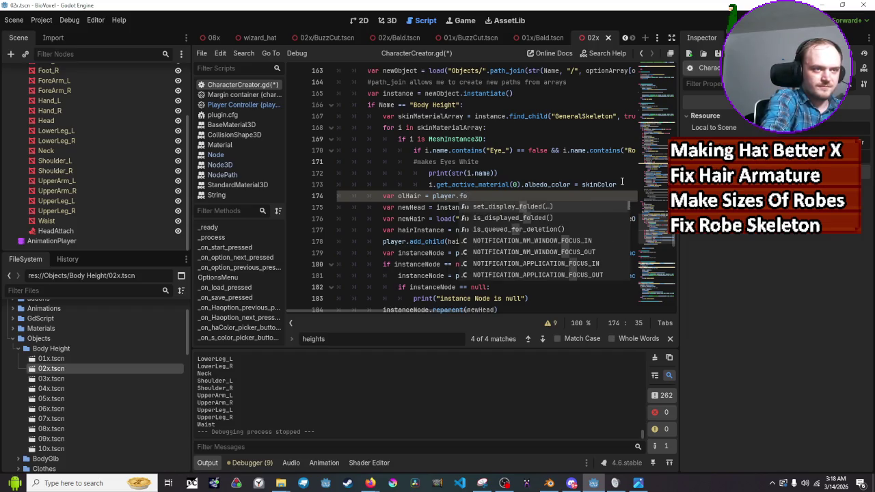
type("ind")
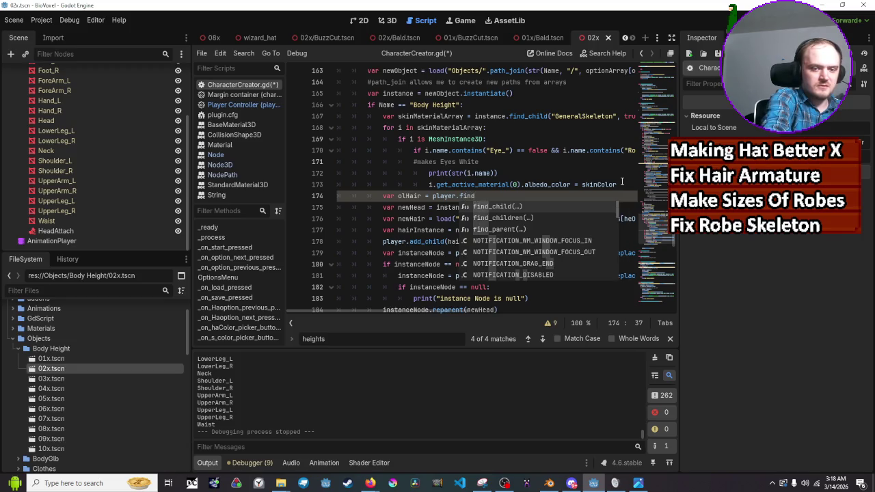
key("Return")
Pass "headAttach", true, false and append .findchildren() to the olHair line
type("\"")
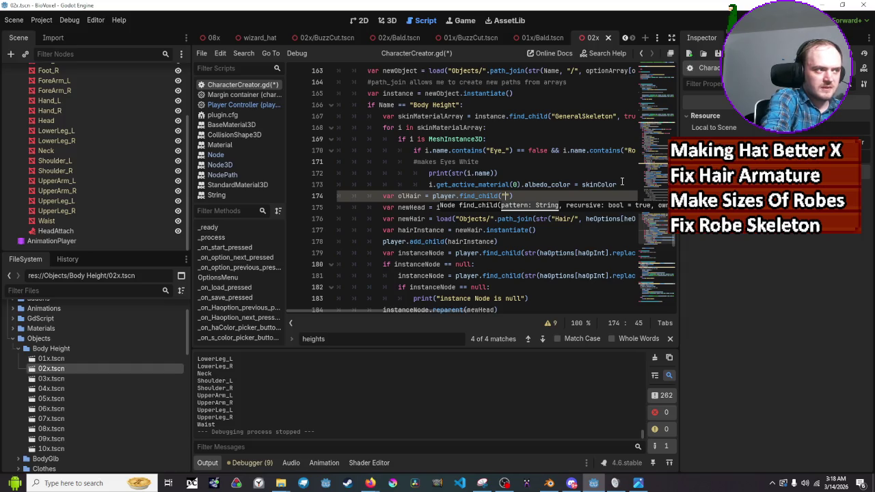
type("headAttac")
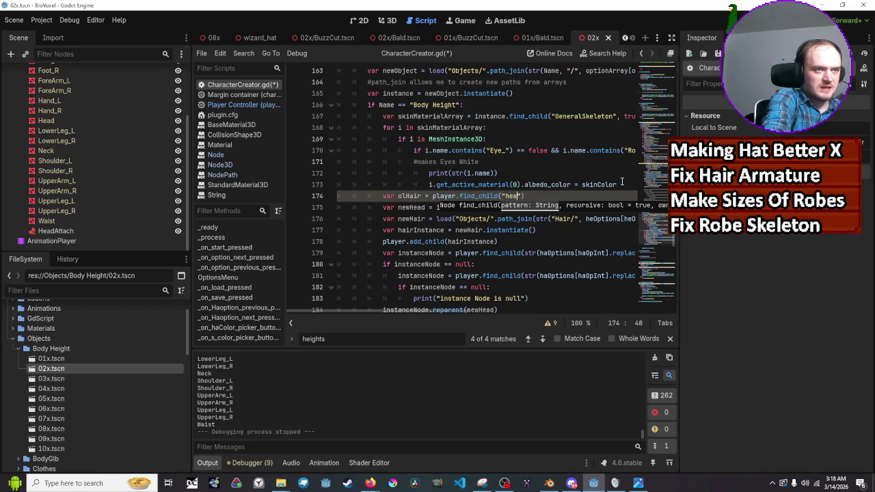
type("hment")
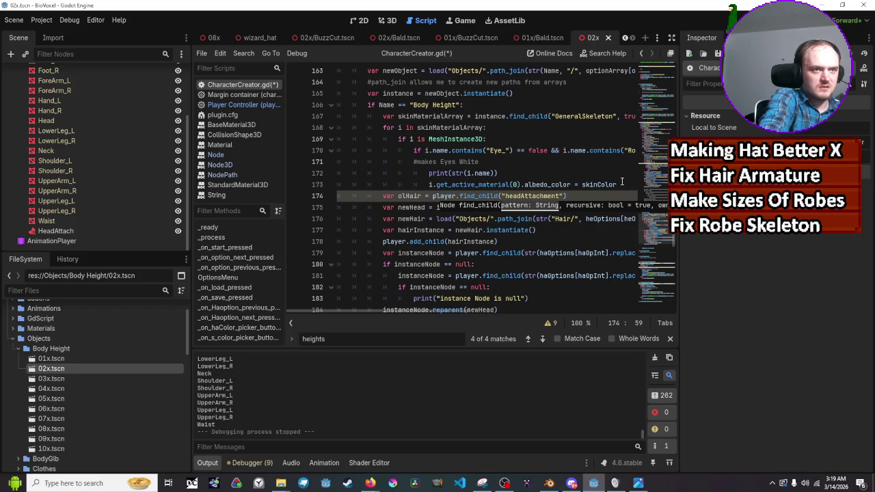
key("BackSpace")
key("BackSpace")
key("BackSpace")
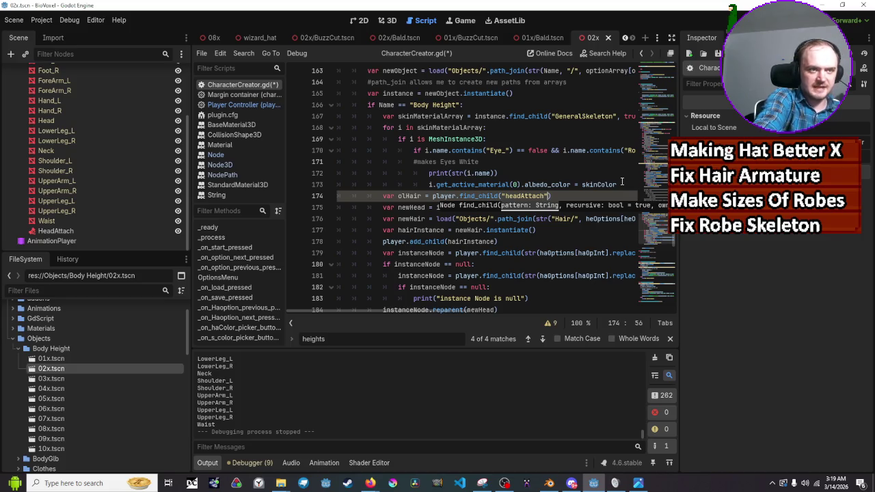
type(",true")
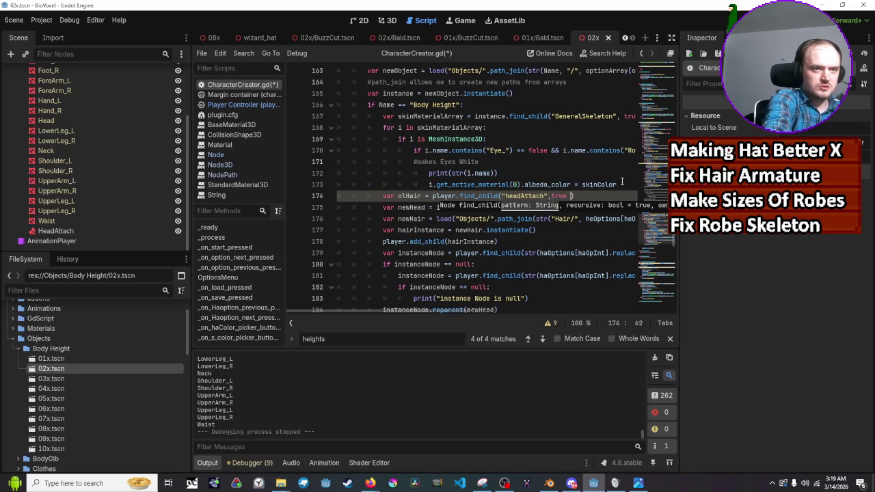
key("BackSpace")
type(", false")
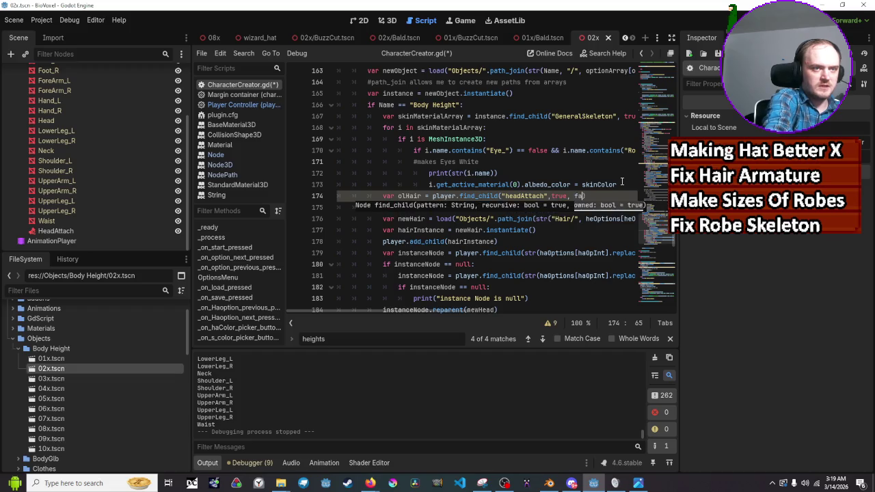
key("Return")
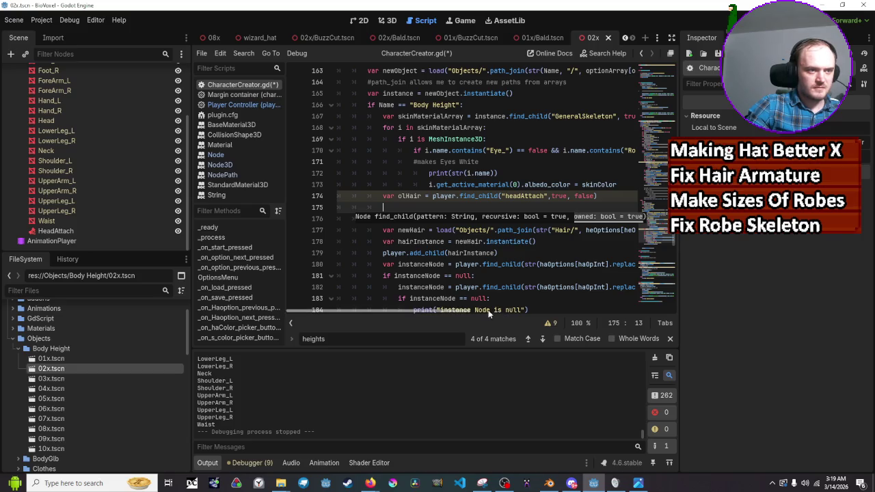
left_click_drag(458, 311, 470, 311)
left_click(577, 198)
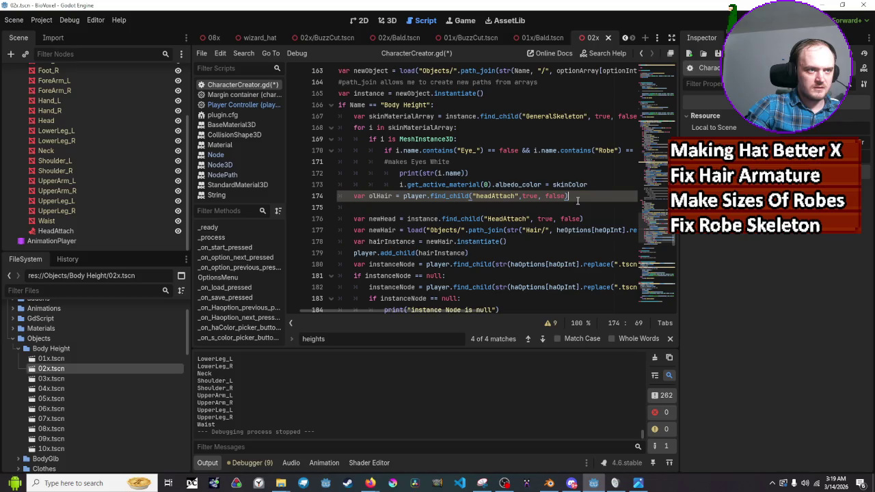
type(".find")
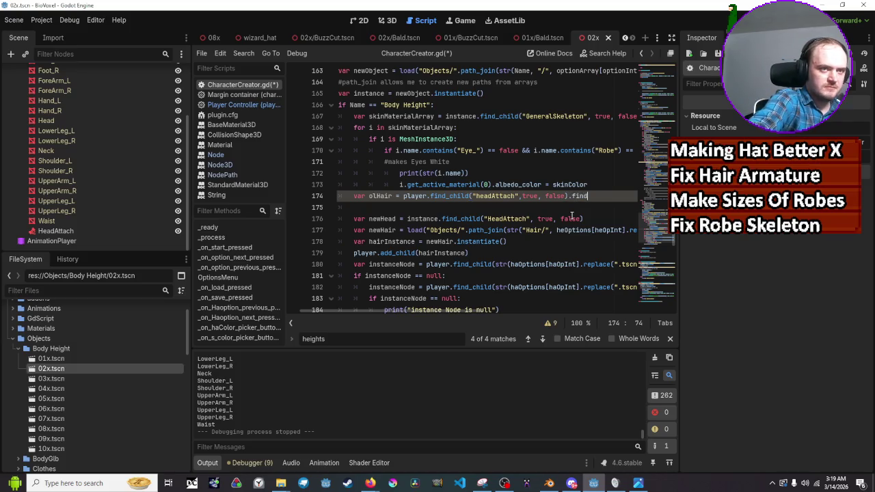
type("children")
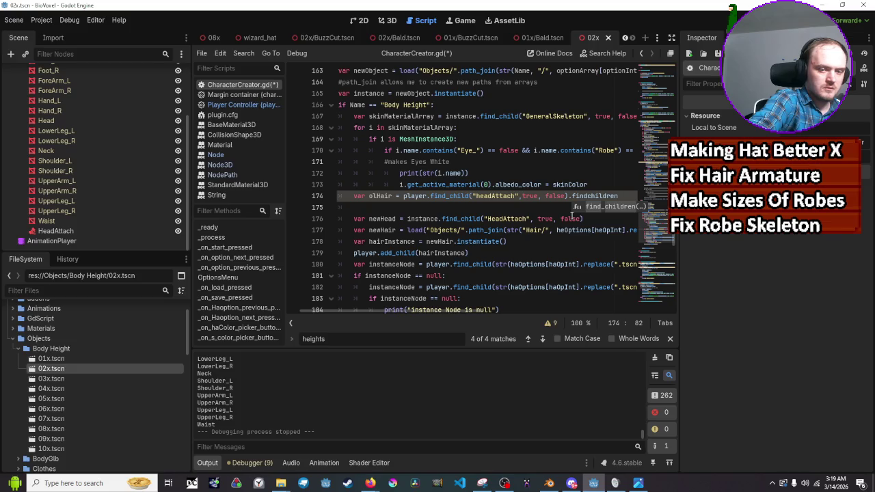
type("()")
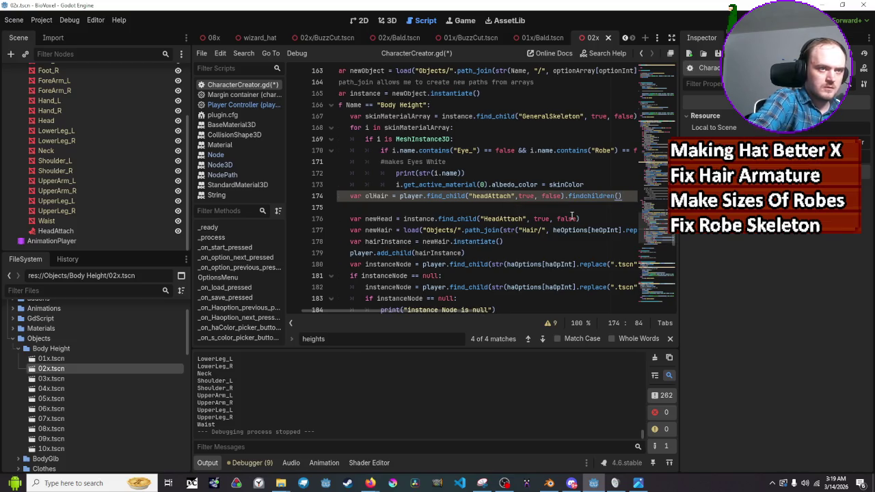
key("Down")
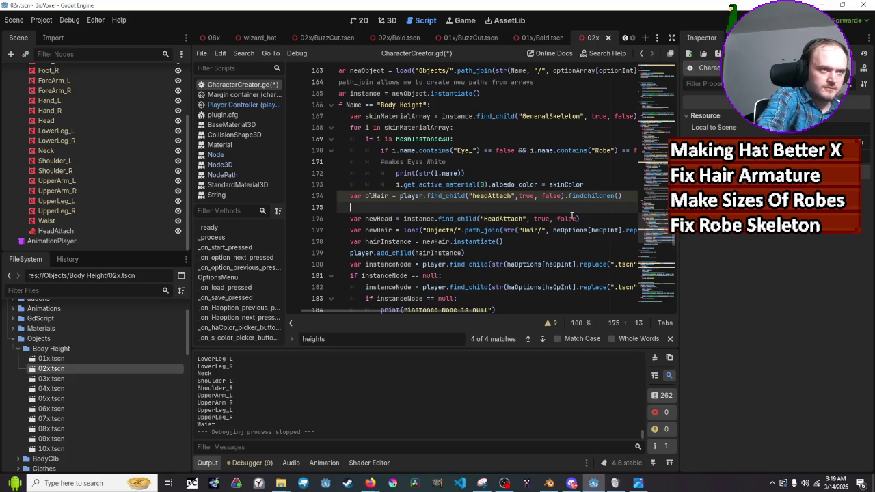
Add a for i in olHair: loop whose body calls i.queuefree()
type("for i ")
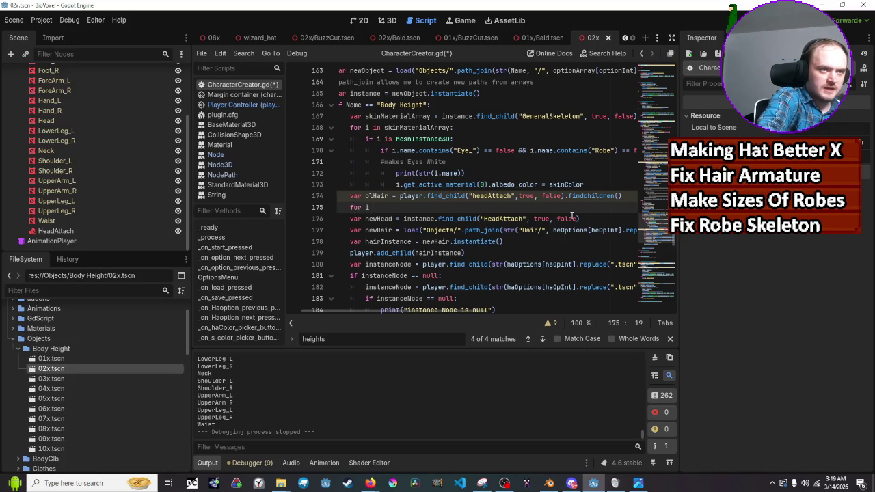
type("in olHair")
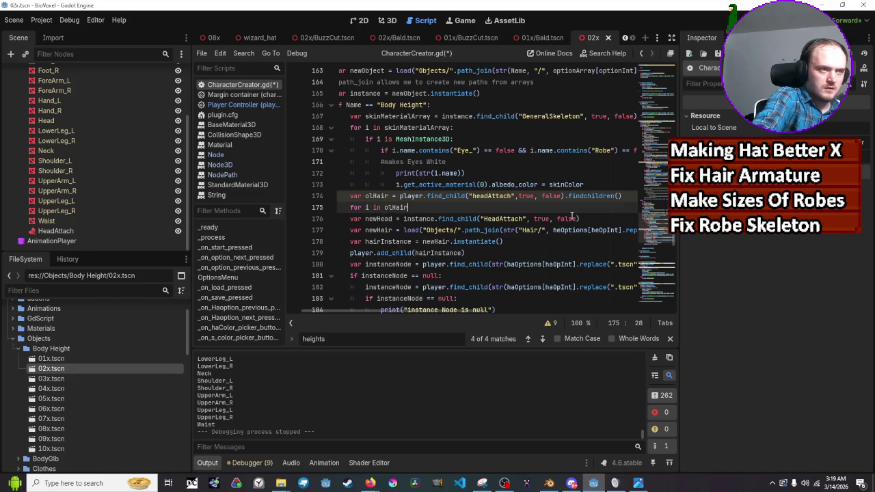
key("Return")
key("ctrl+z")
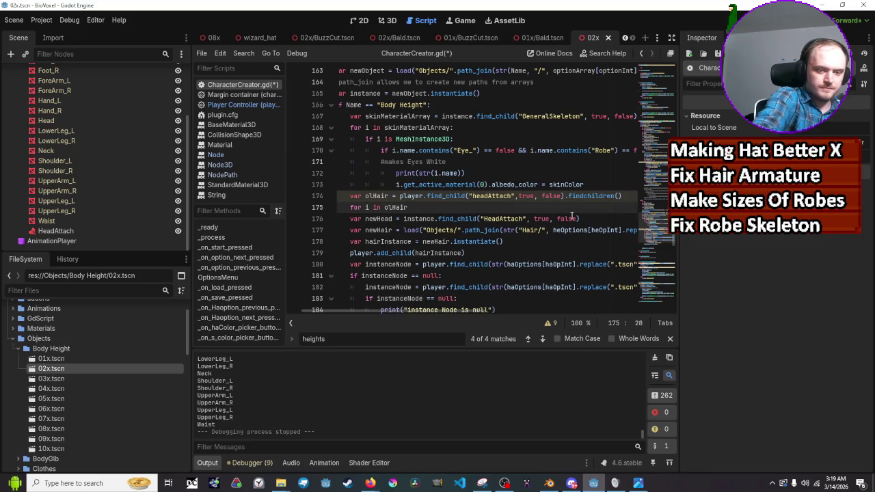
type(":")
key("Return")
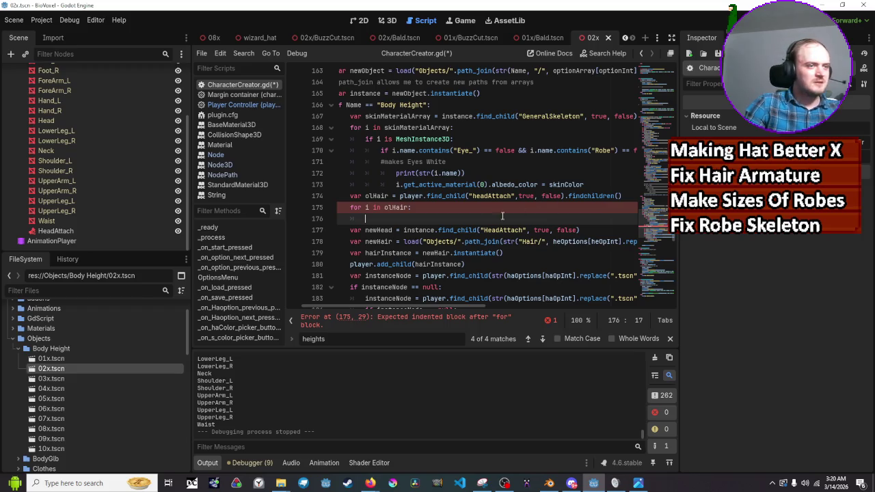
left_click(423, 226)
left_click(422, 218)
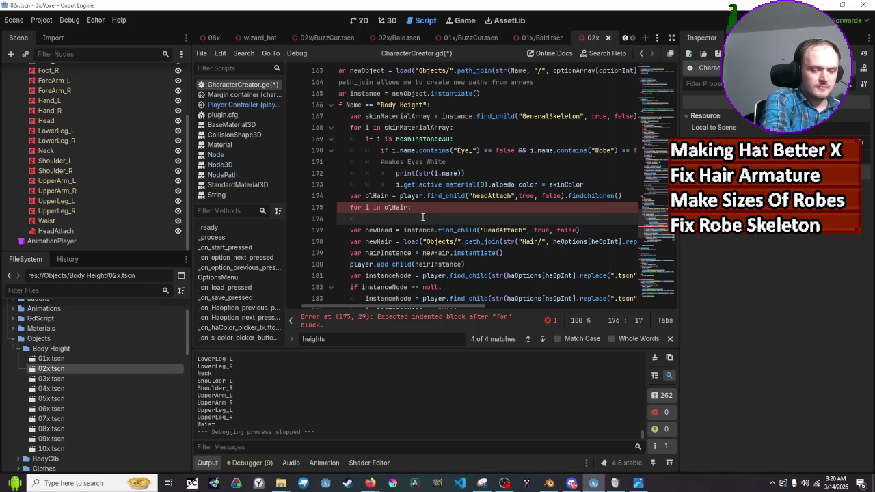
type("i.que")
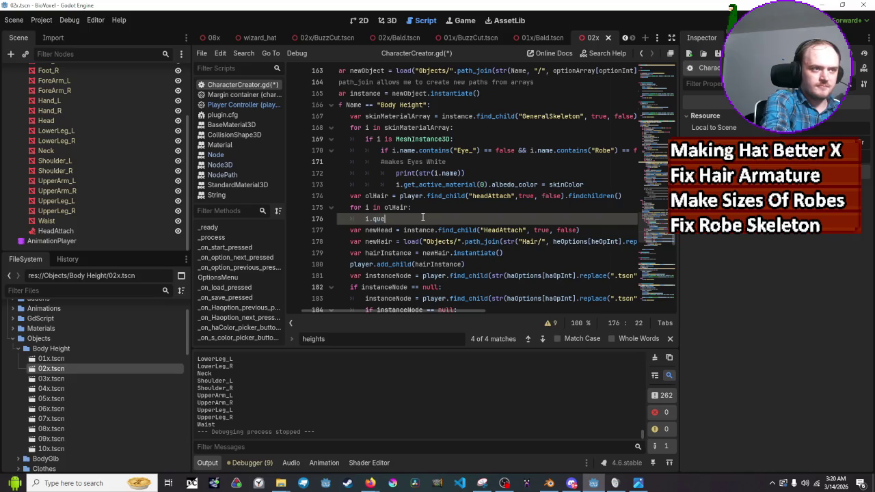
type("uefre")
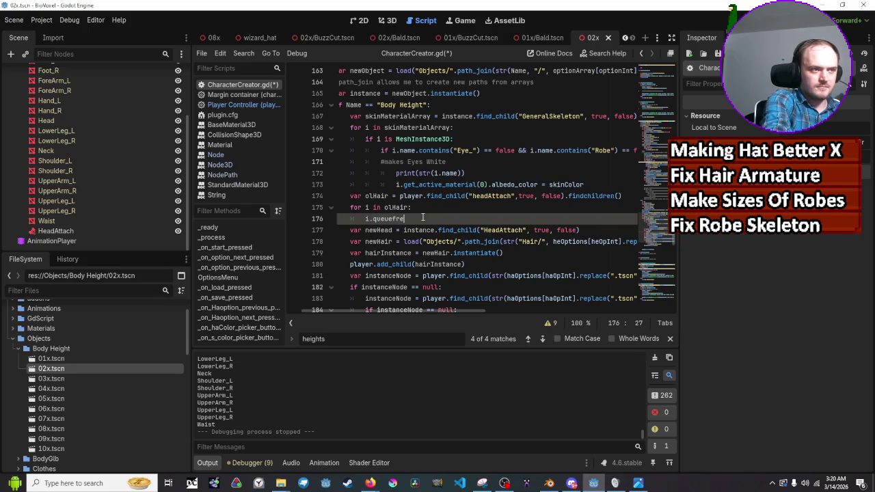
type("e(")
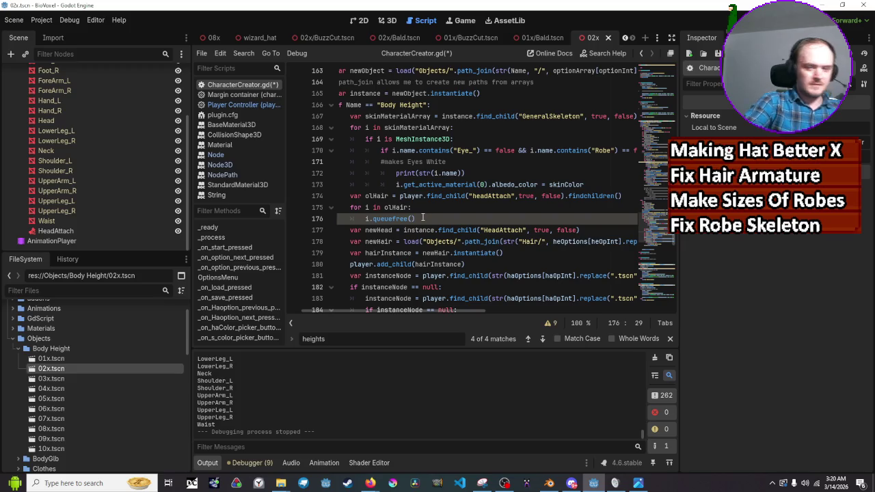
type(")d")
key("BackSpace")
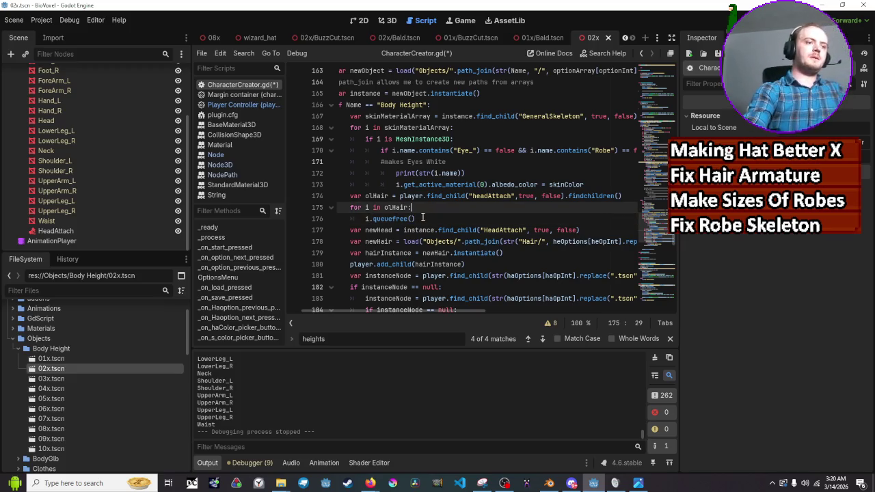
Insert a print(str("deleting" call on a new line above the free call
key("ctrl+shift+Return")
type("pirin")
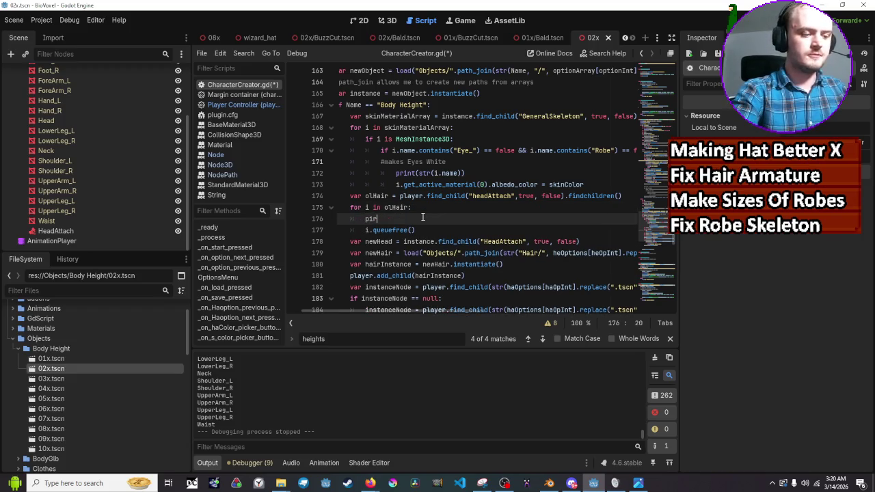
key("BackSpace")
type("rint")
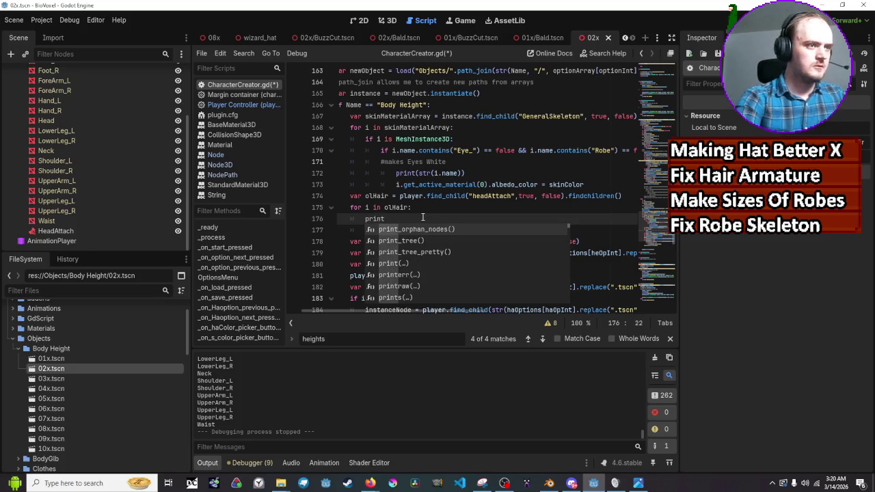
type("(")
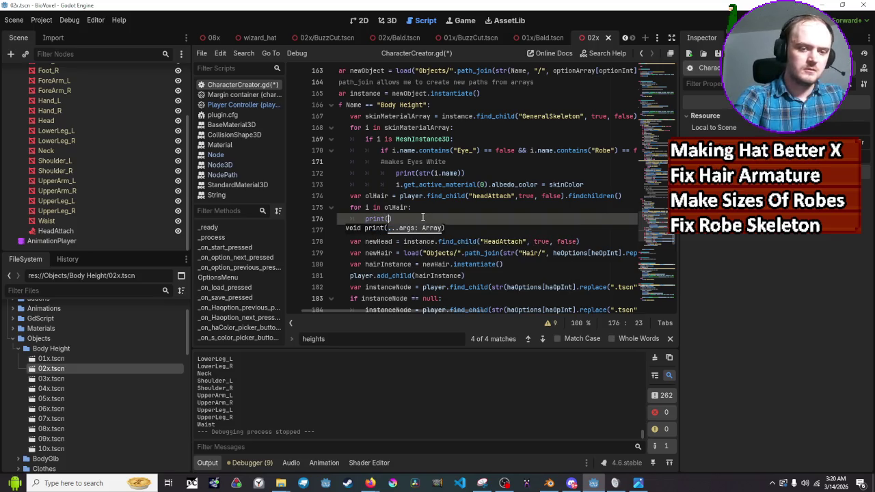
type("\"deleting")
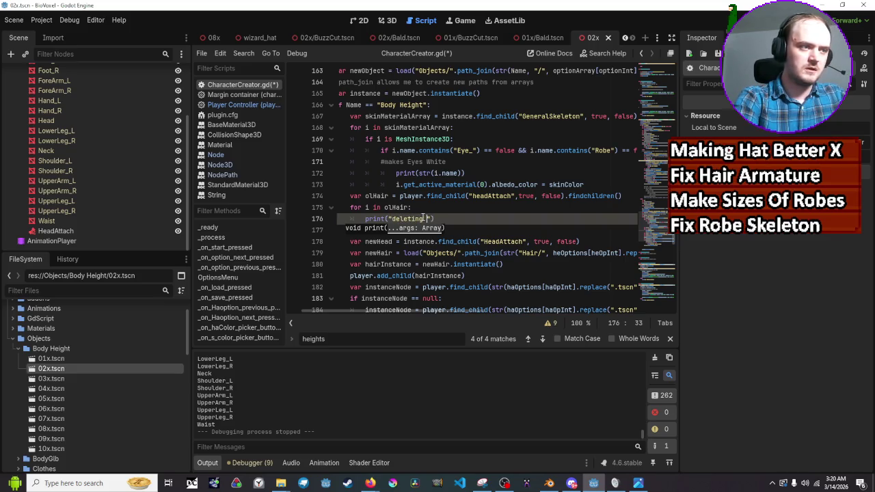
key("BackSpace")
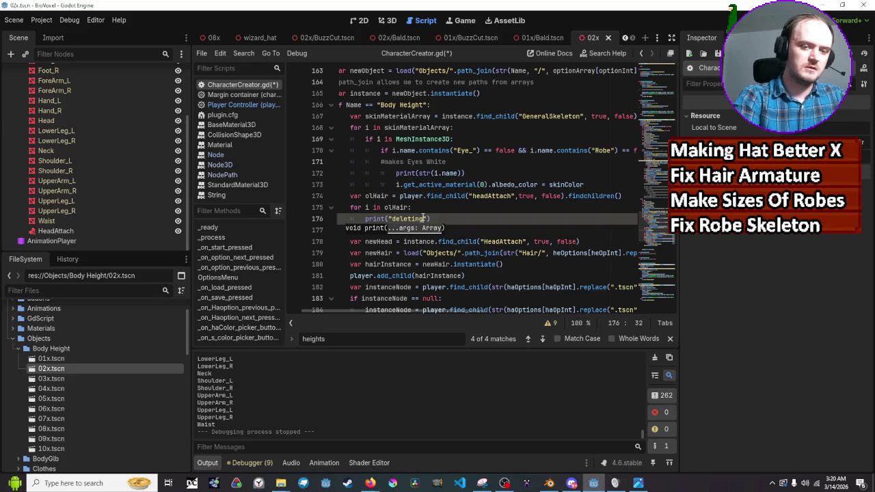
key("Left")
key("Left")
key("Left")
key("Left")
key("Left")
key("Left")
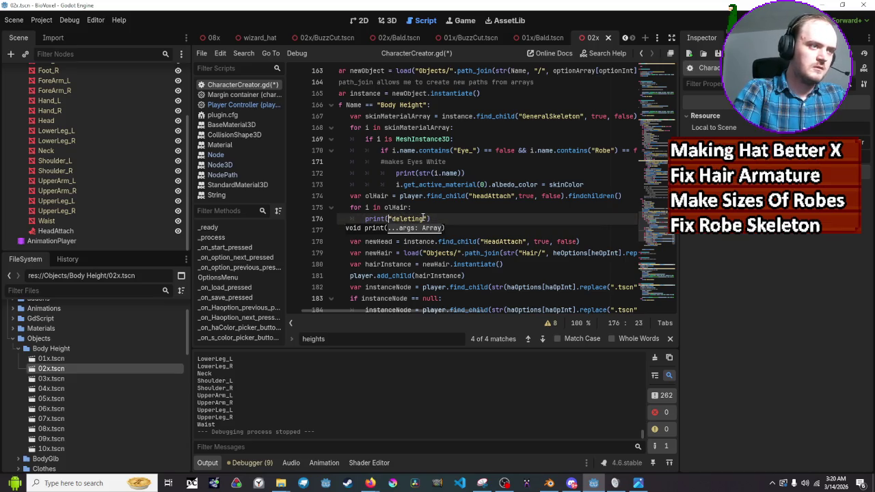
type("str(")
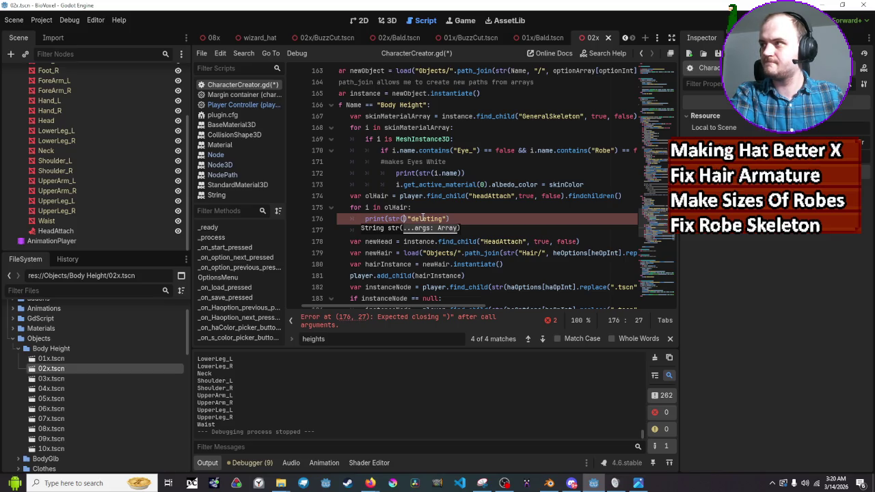
key("Right")
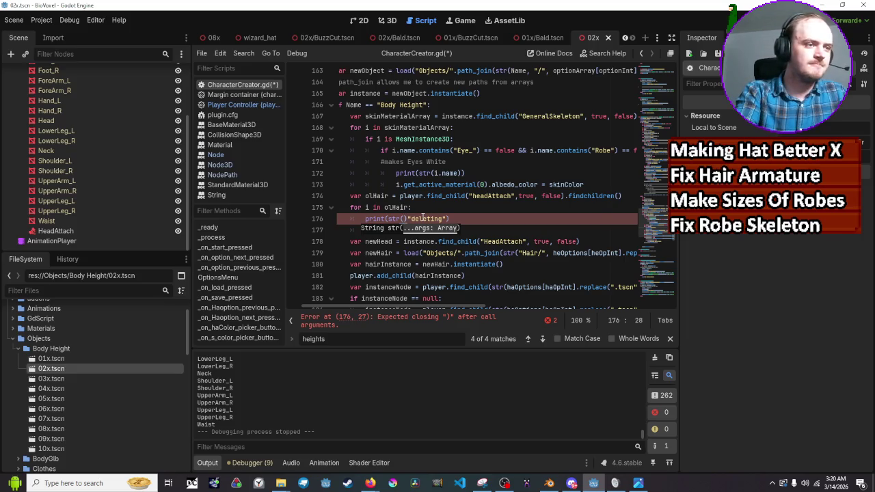
key("BackSpace")
Complete it as print(str("deleting "),i.name), save, and run the game
left_click(425, 219)
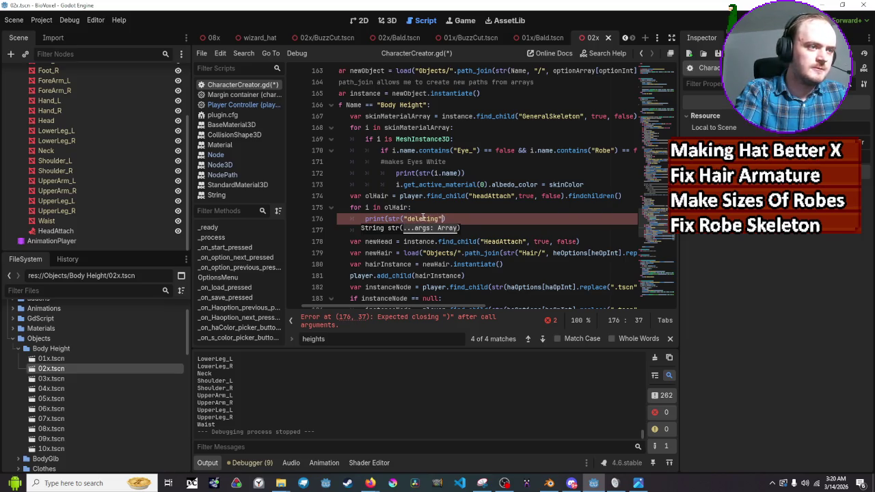
type(")")
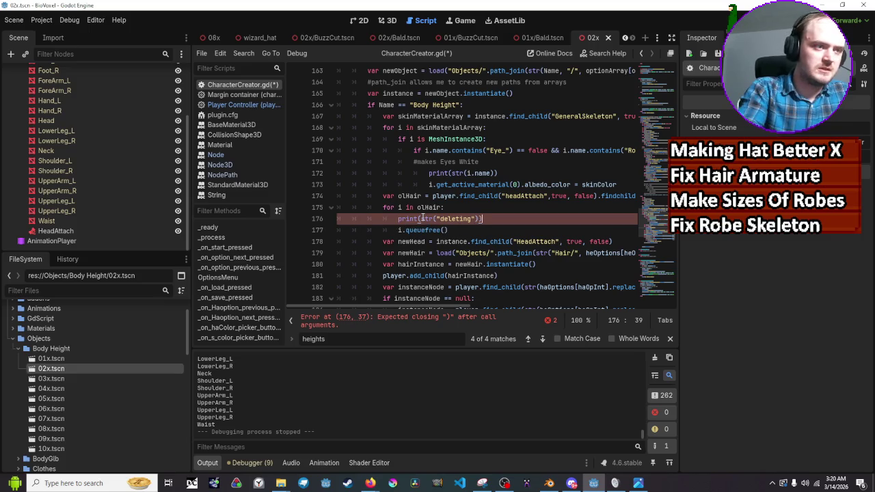
type(",")
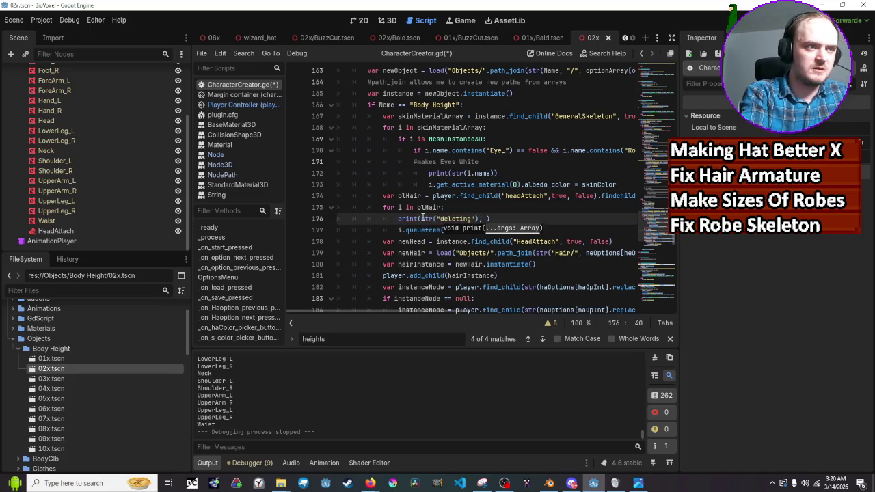
key("Left")
key("Left")
key("Left")
type("\"),")
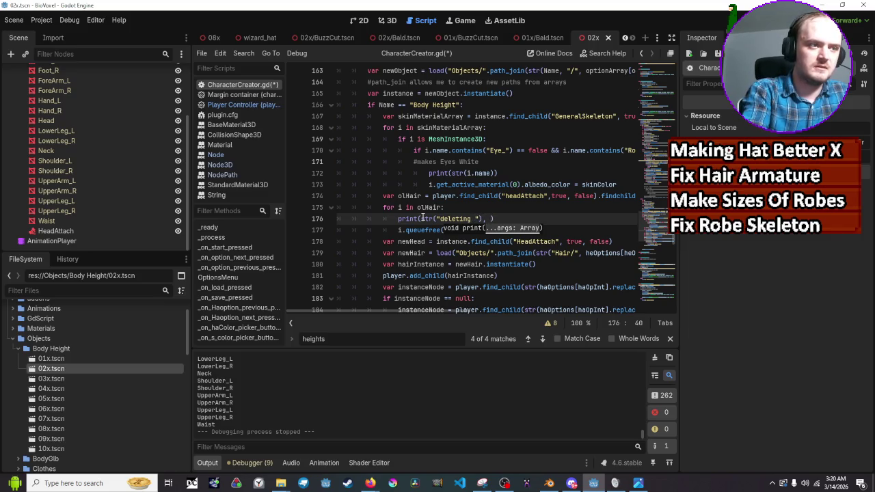
type("i.name")
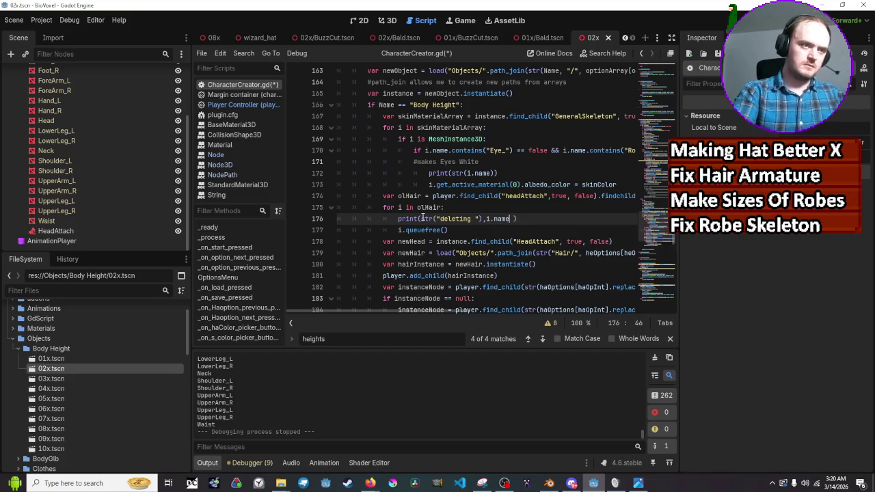
key("BackSpace")
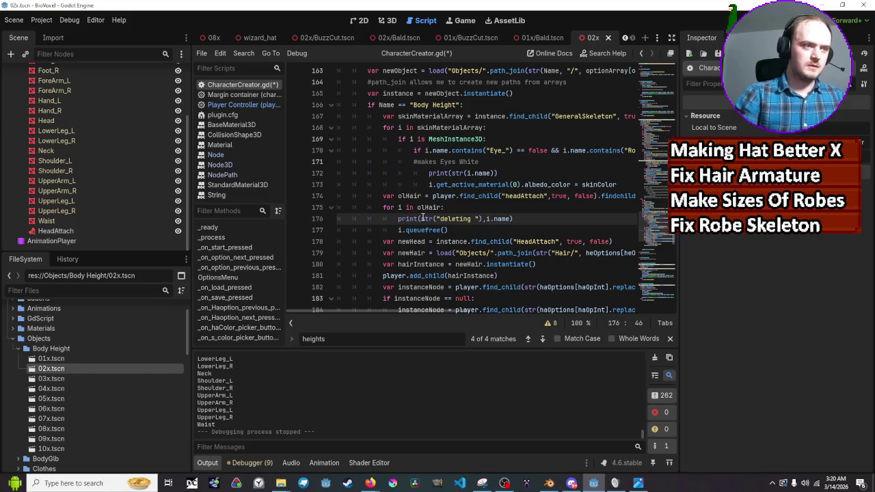
key("ctrl+s")
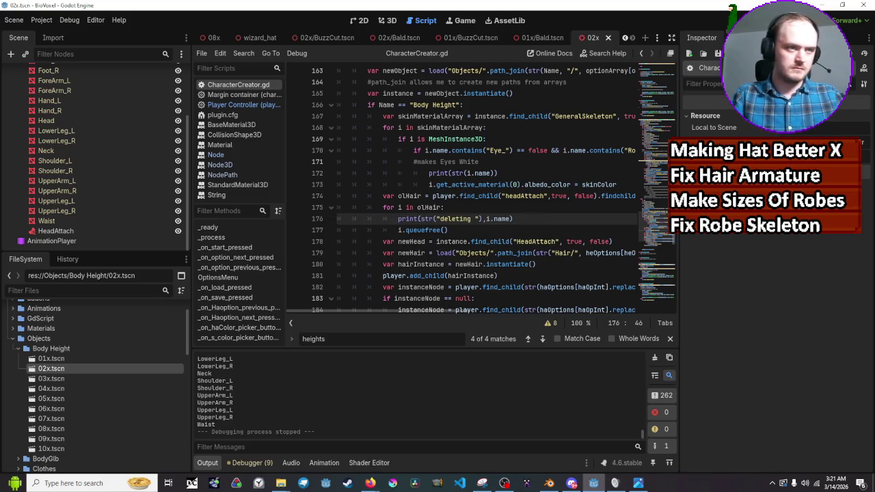
key("F5")
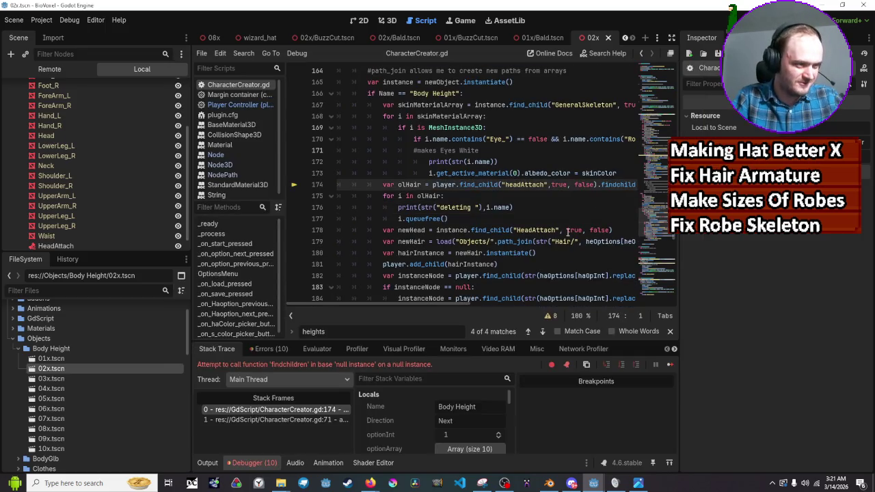
Correct findchildren to find_children on line 174 and add an opening quote argument
scroll(563, 236, "up", 1)
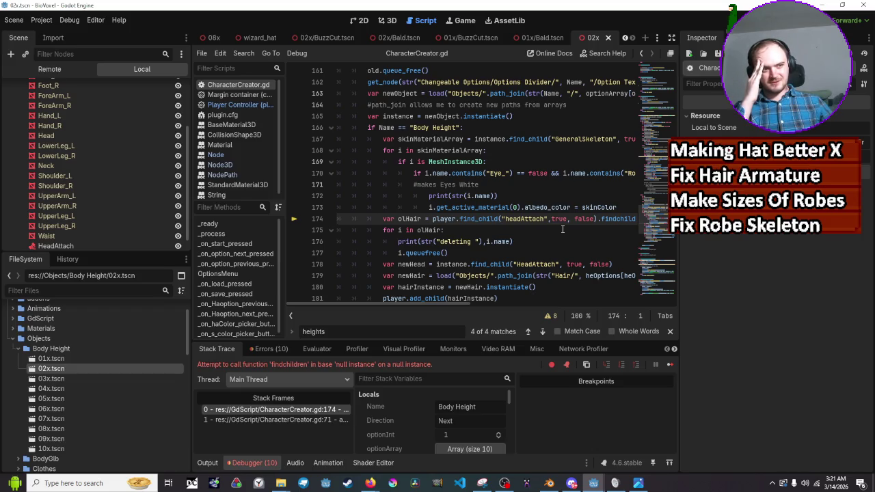
left_click(617, 219)
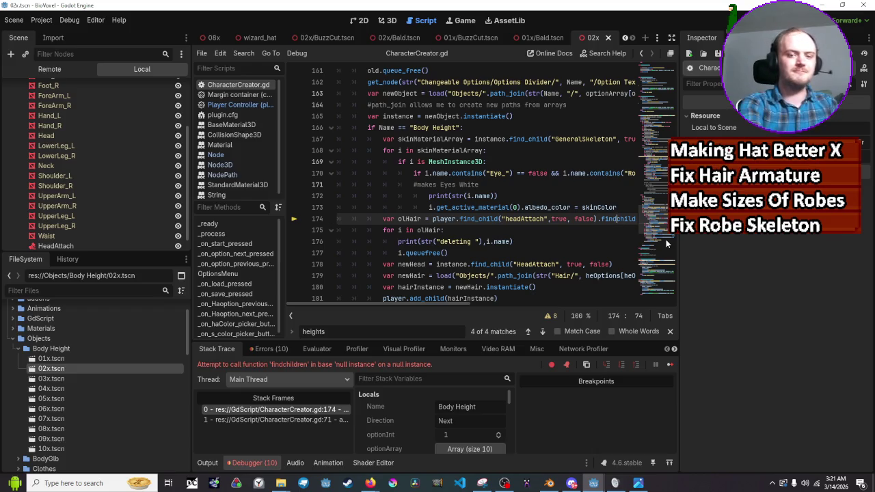
type("_")
left_click(607, 243)
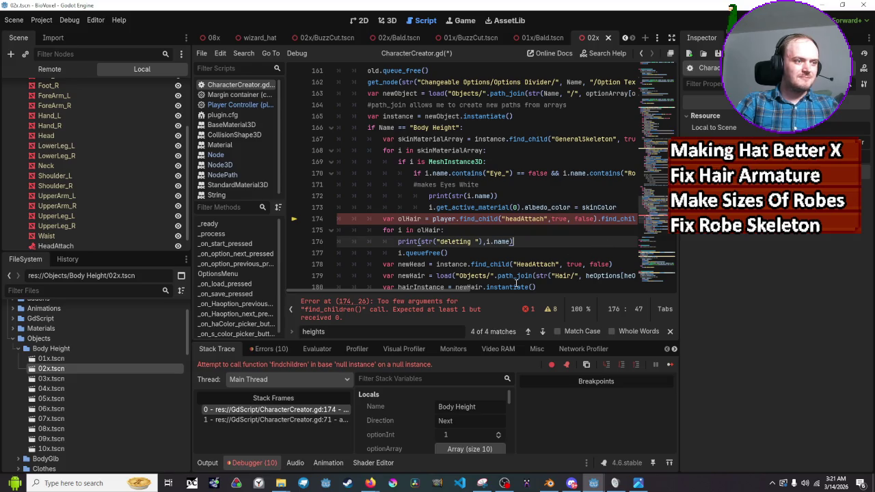
left_click_drag(456, 290, 512, 289)
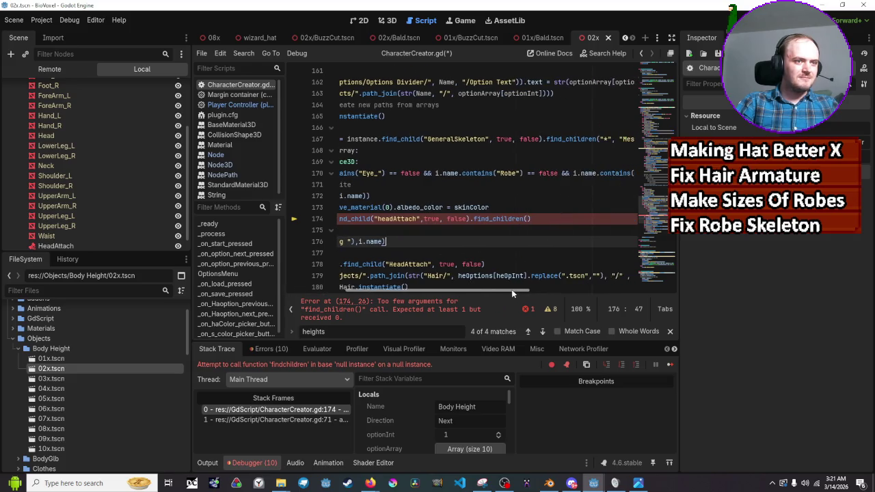
left_click(606, 220)
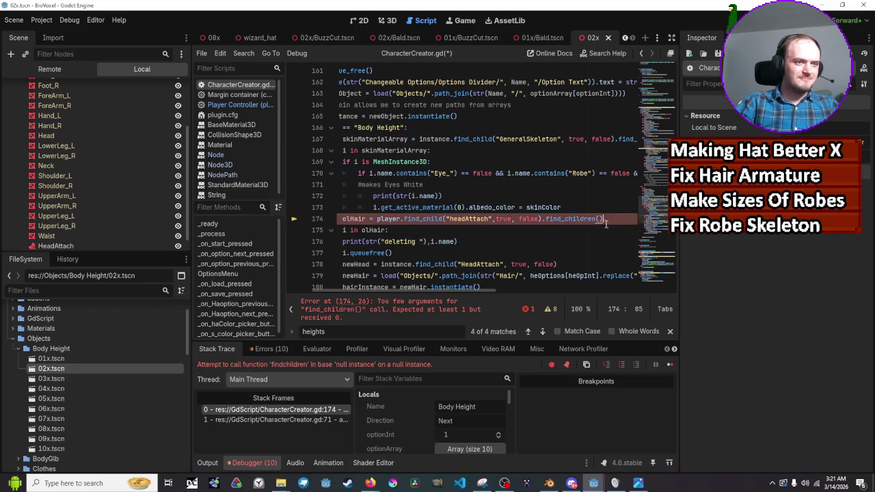
type("\"")
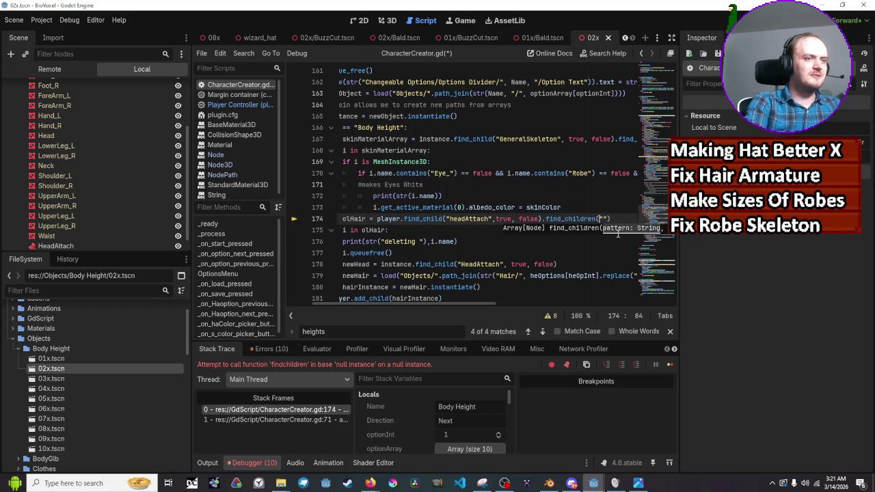
Capitalise HeadAttach, pass "*" to find_children, save, and rerun the game
key("Left")
key("Left")
key("Left")
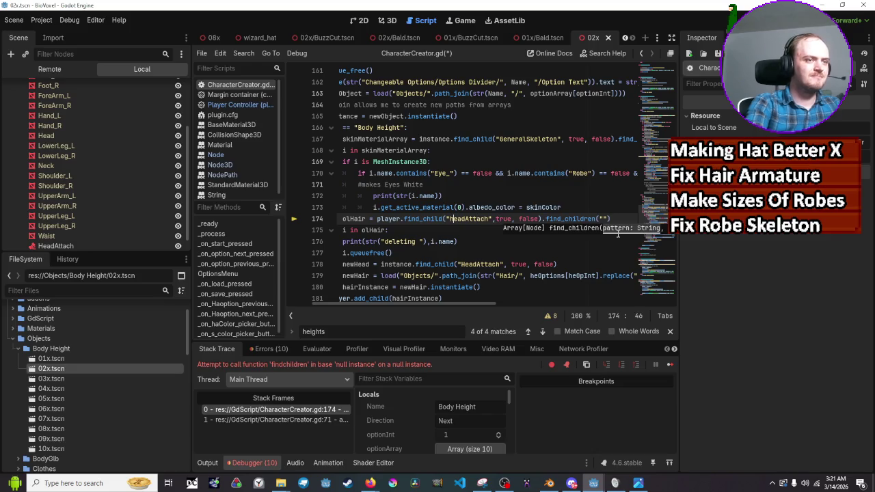
key("BackSpace")
type("H")
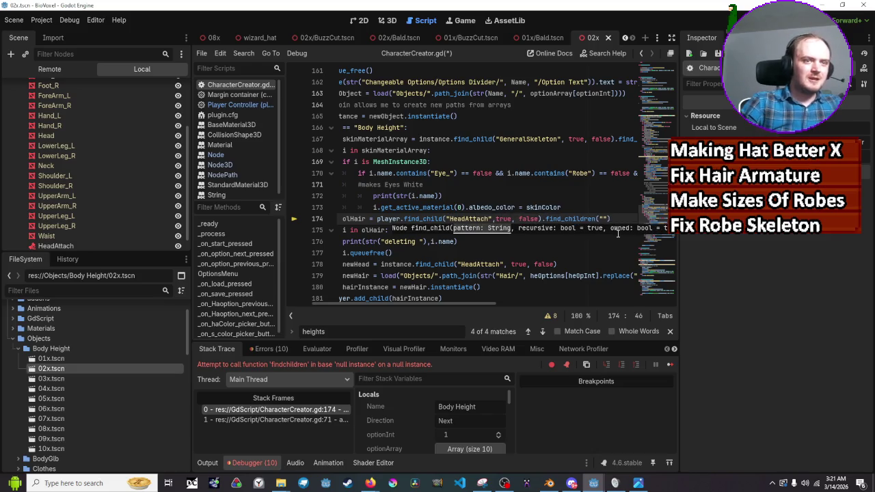
left_click(600, 220)
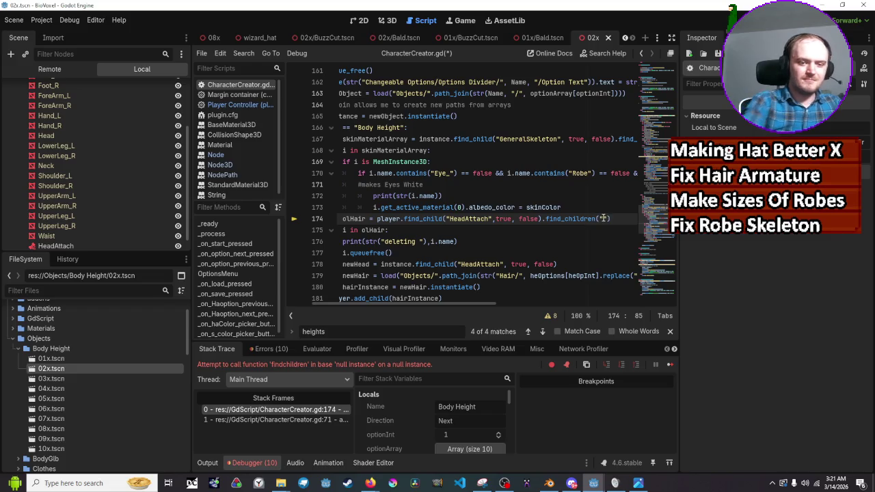
type("*")
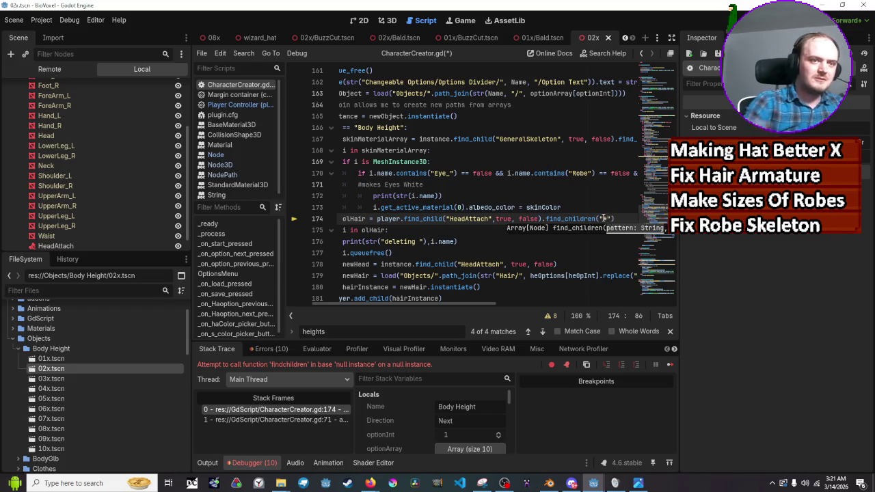
key("ctrl+s")
key("F5")
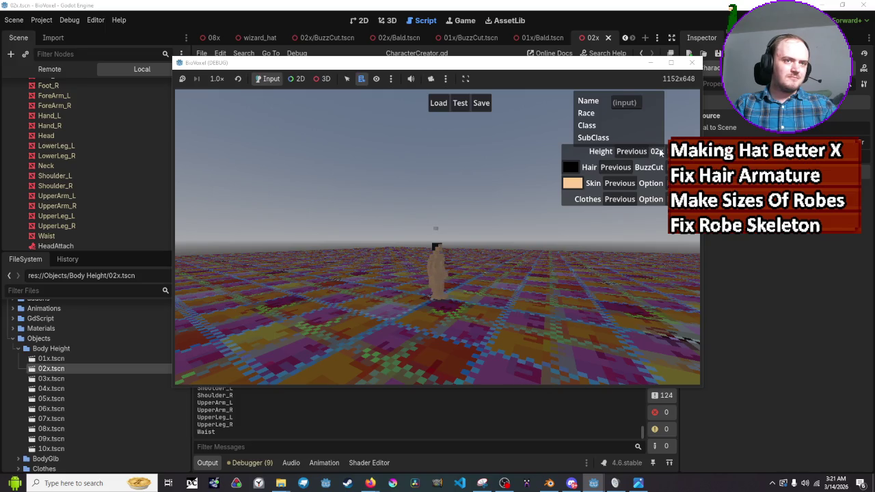
Step the height to 01x and back to 02x, enable the 3D camera override, then close the game
left_click(642, 151)
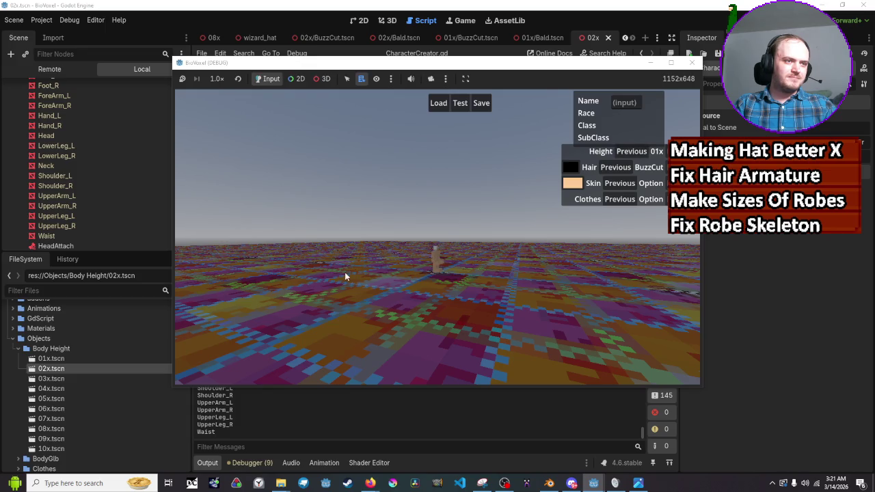
left_click(646, 155)
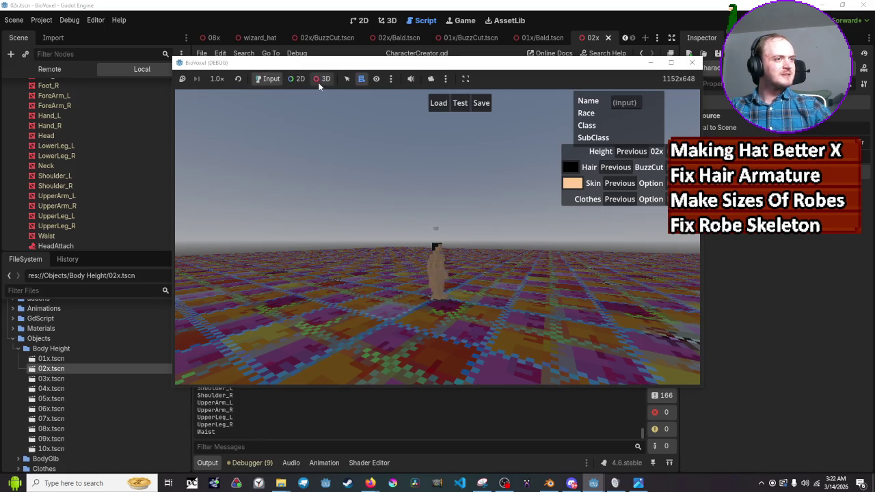
left_click(321, 78)
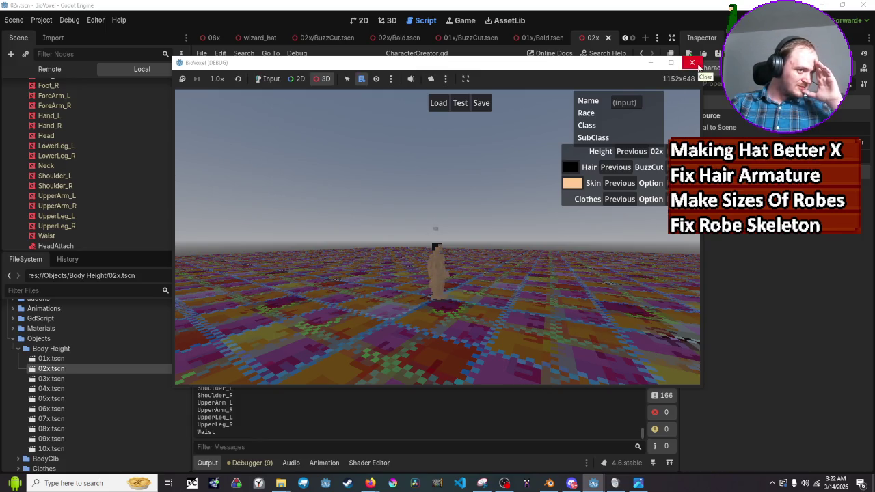
left_click(693, 63)
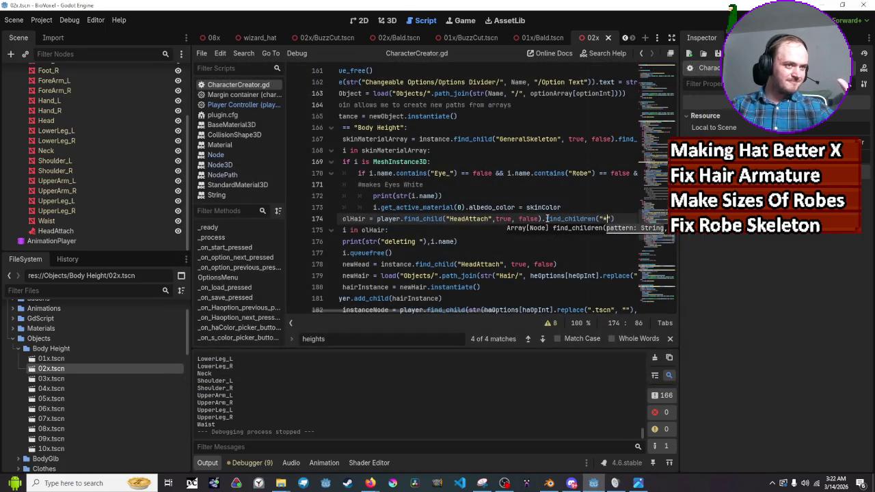
Replace line 174's HeadAttach search arguments with str(haOpInt)
mouse_move(547, 218)
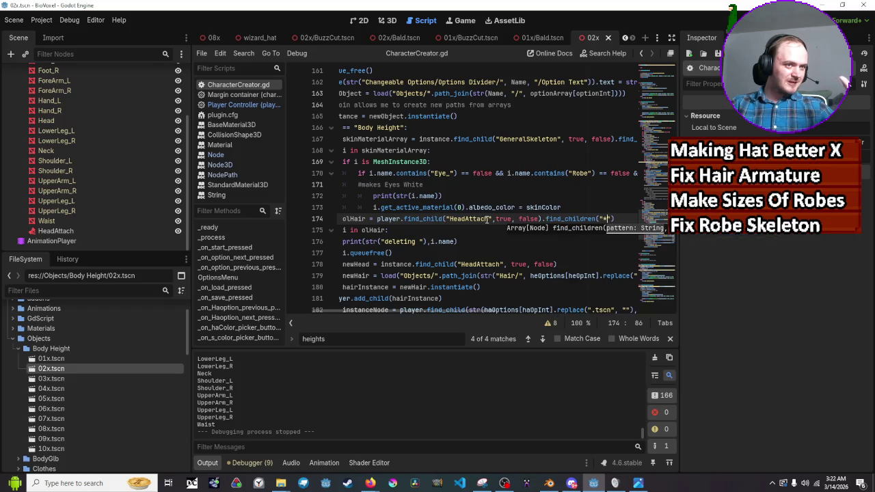
left_click_drag(615, 218, 450, 218)
key("BackSpace")
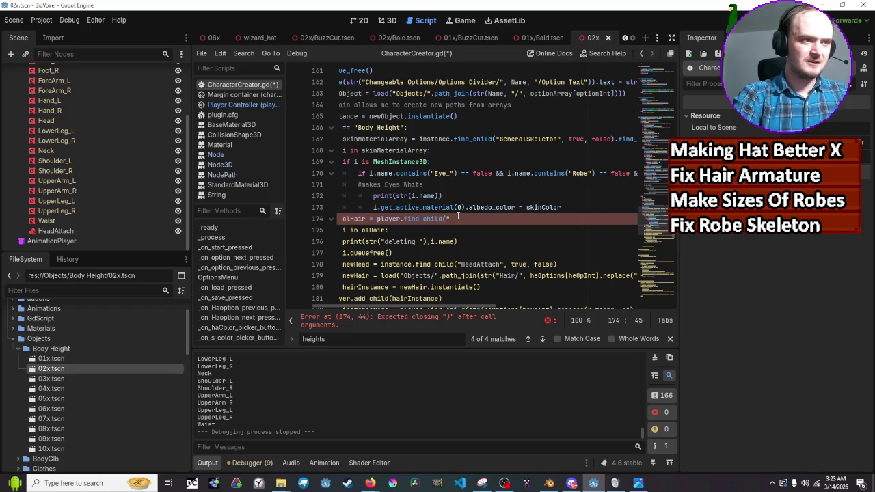
key("BackSpace")
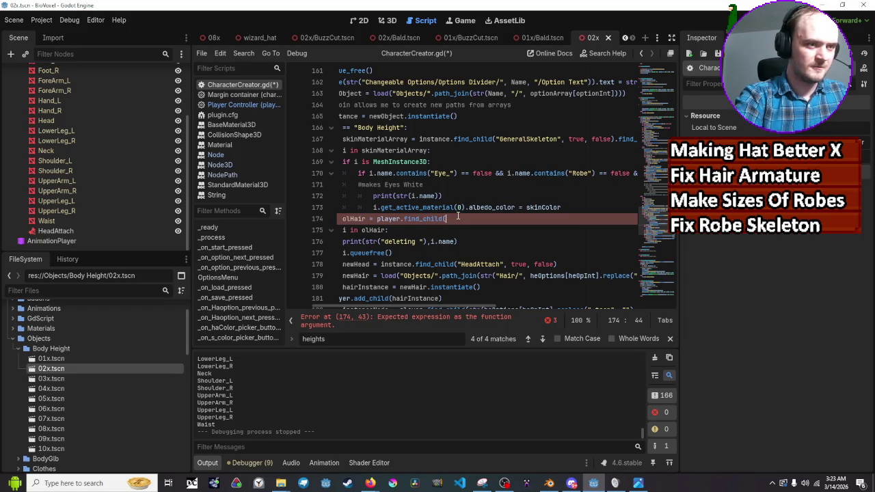
type("str(hh")
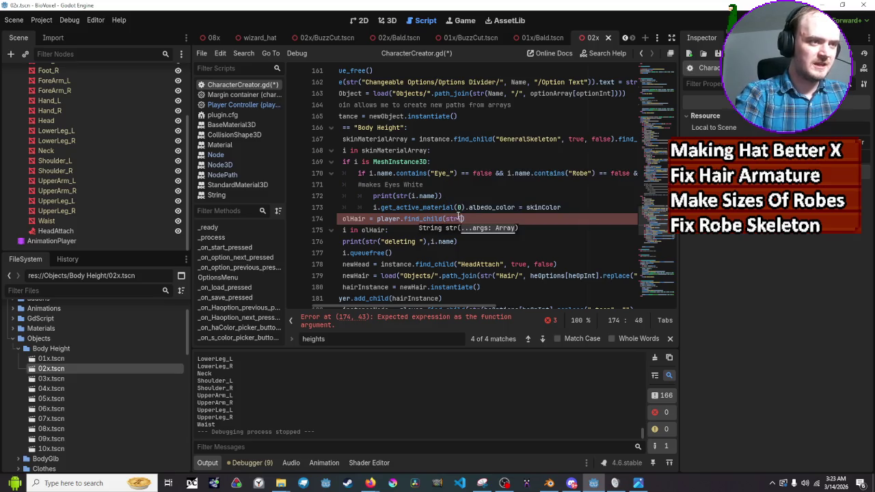
key("BackSpace")
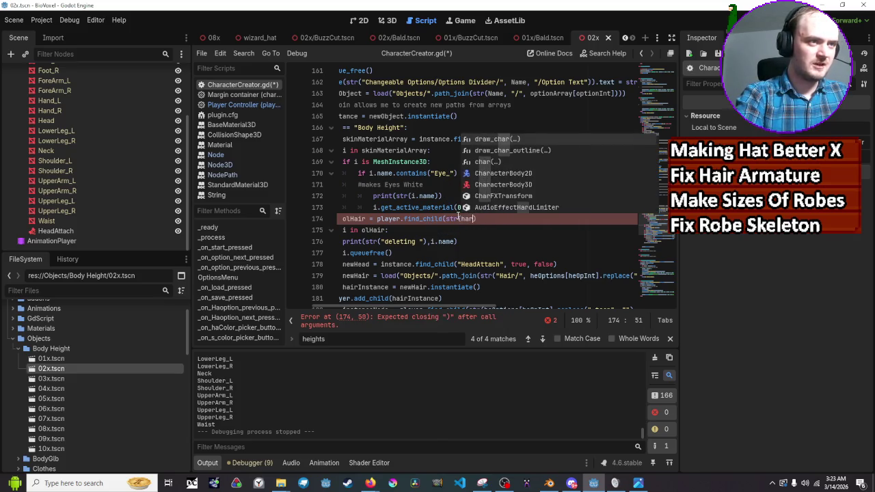
type("a")
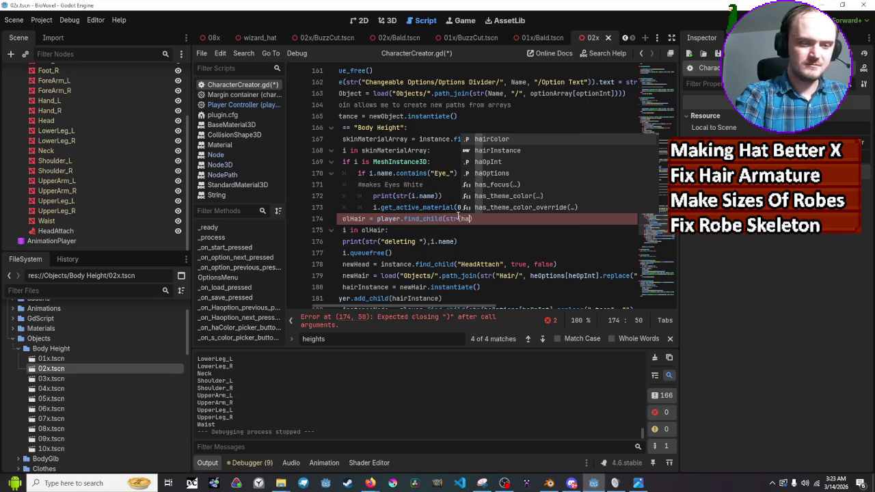
type("op")
key("Return")
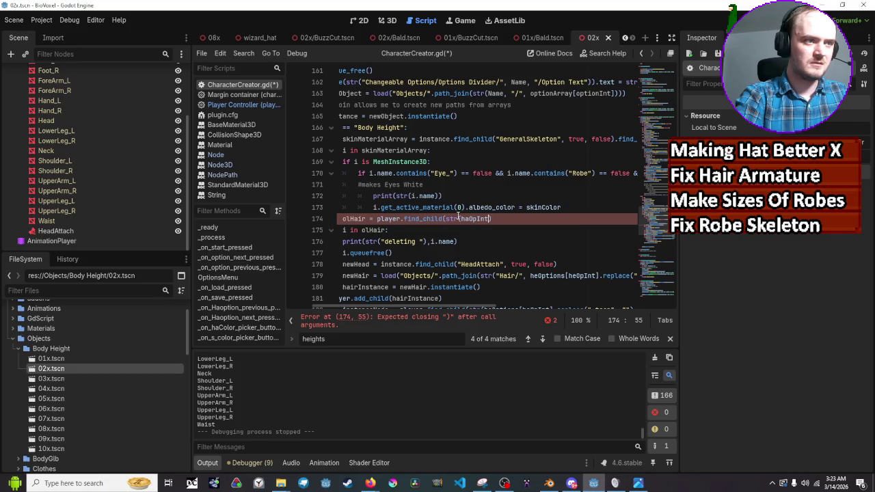
type(")")
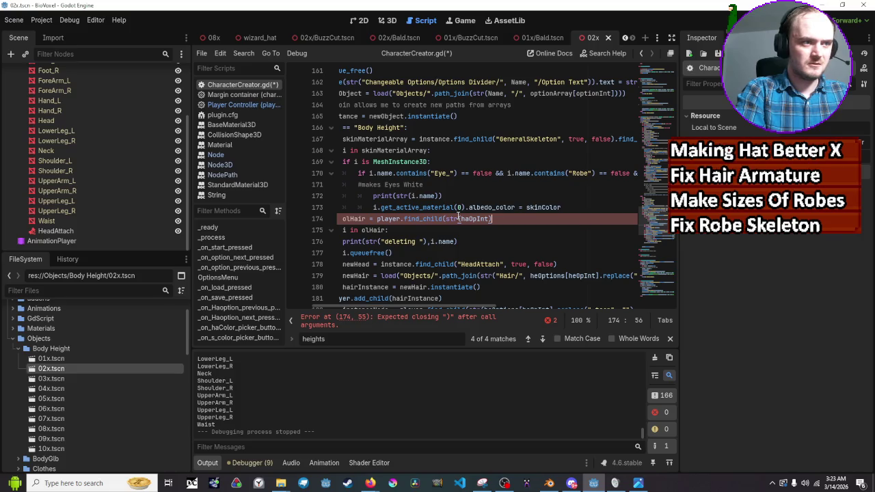
key("BackSpace")
key("BackSpace")
key("BackSpace")
key("BackSpace")
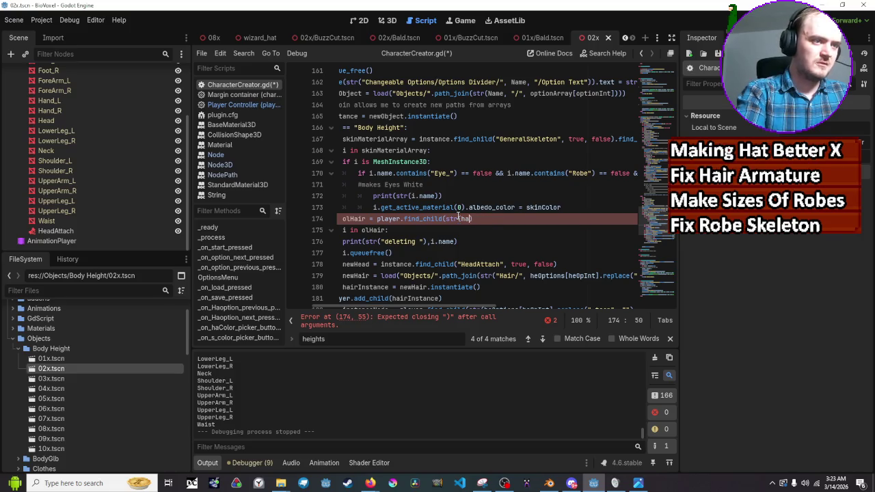
Turn the argument into str(haOptions[haOpInt]) with matching brackets
type("Options")
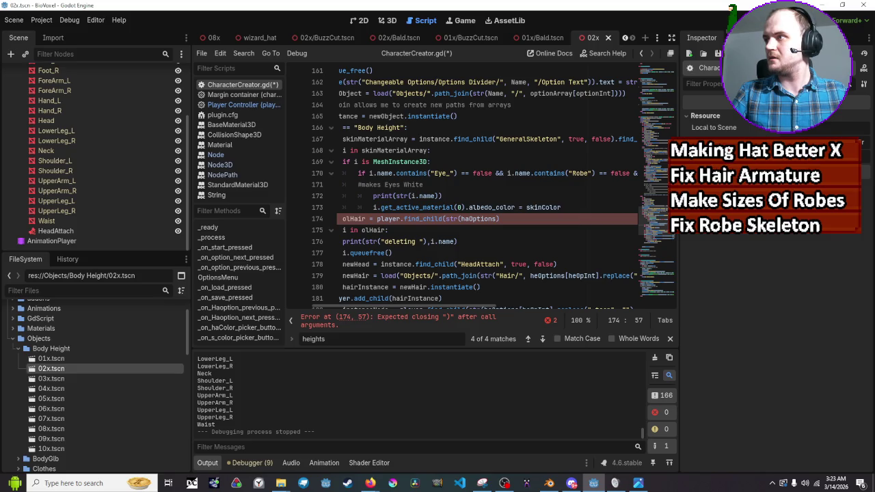
key("alt+Tab")
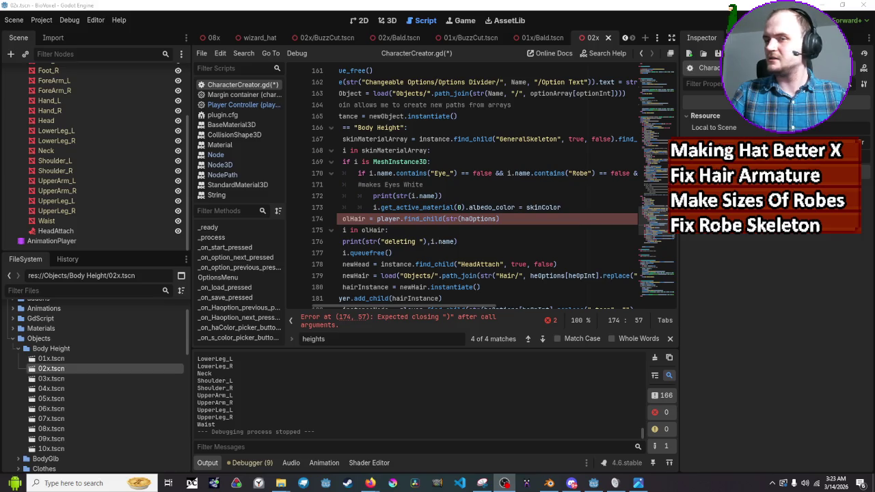
type(")")
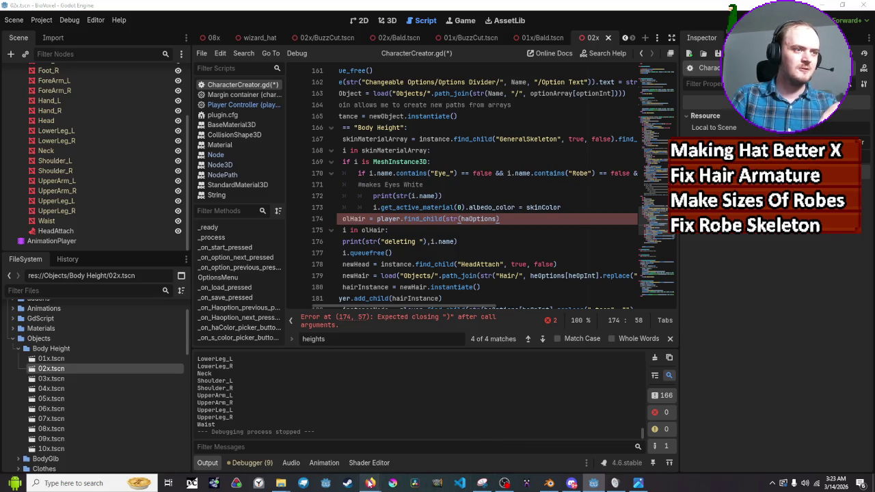
mouse_move(370, 483)
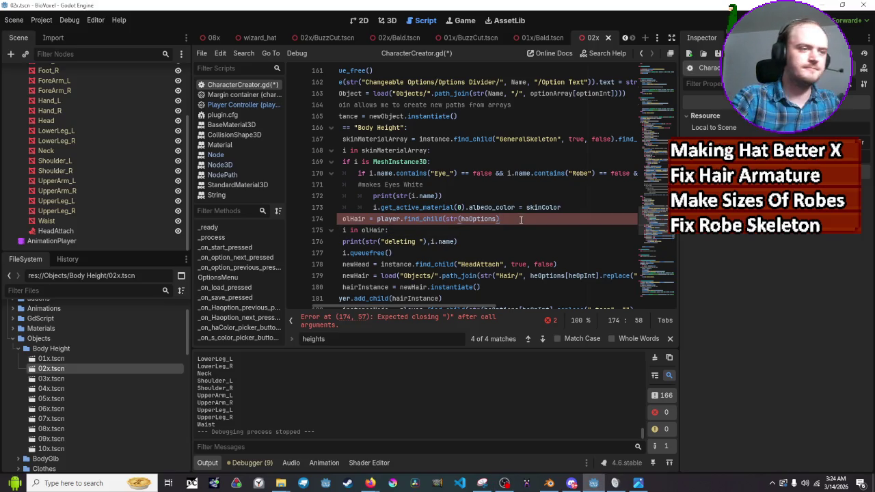
key("BackSpace")
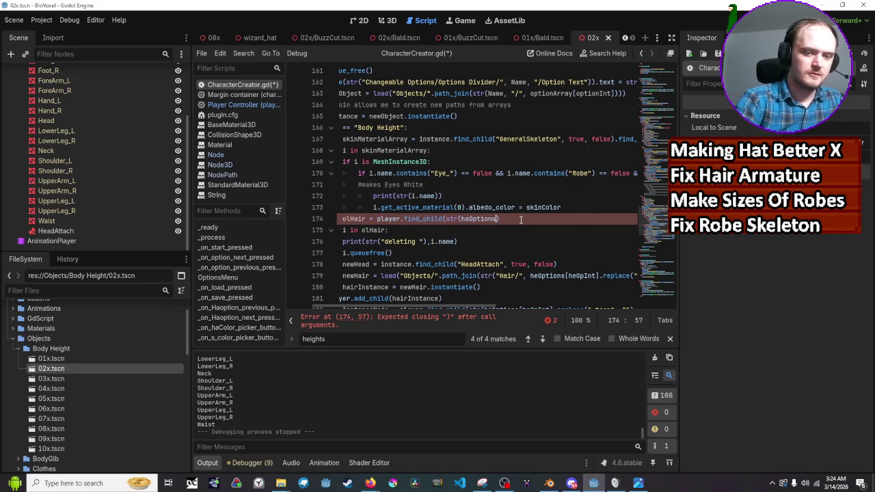
type("[haopInt")
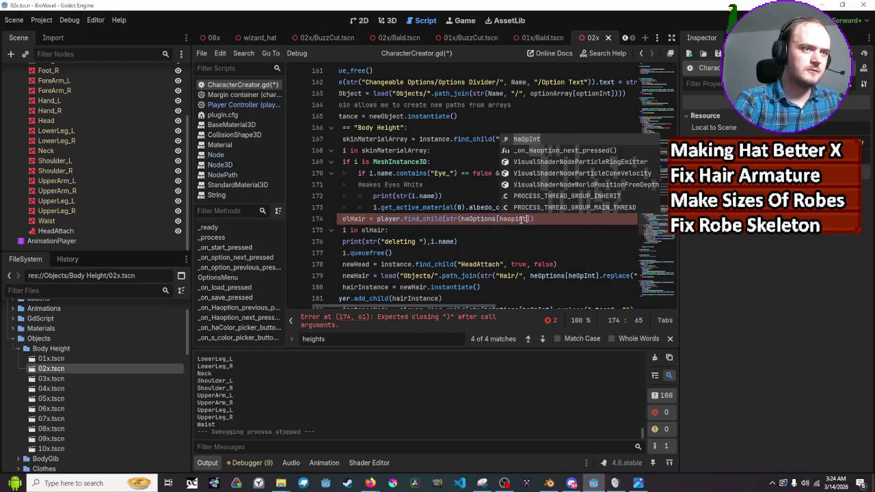
key("Return")
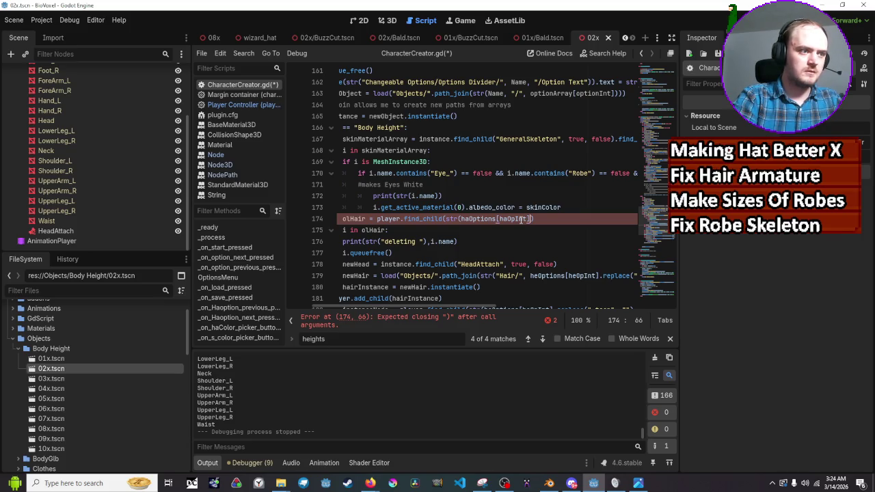
type(")")
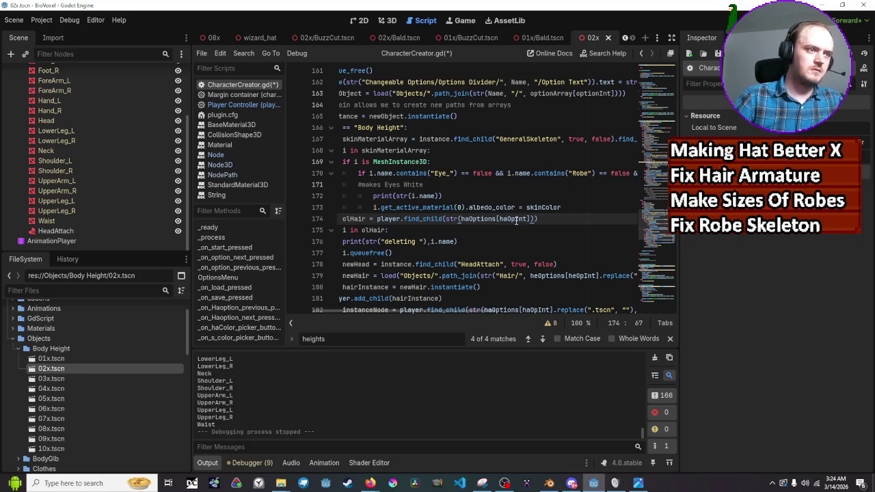
left_click_drag(450, 313, 424, 314)
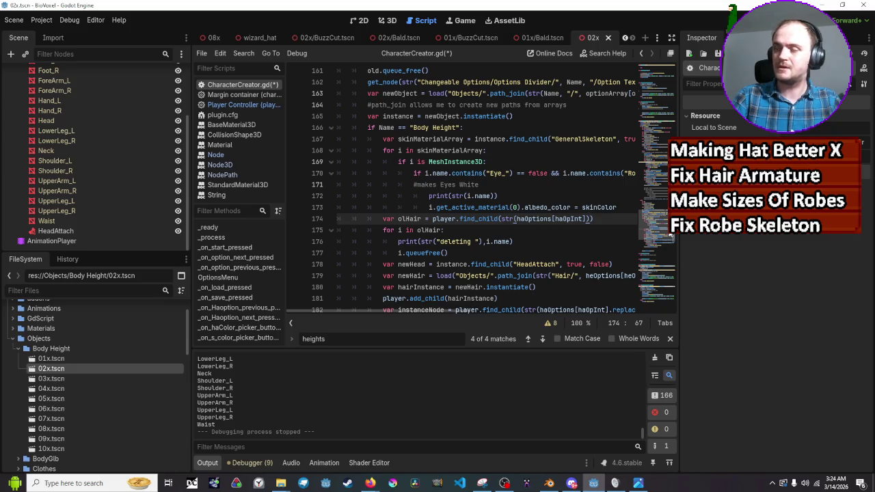
left_click(515, 230)
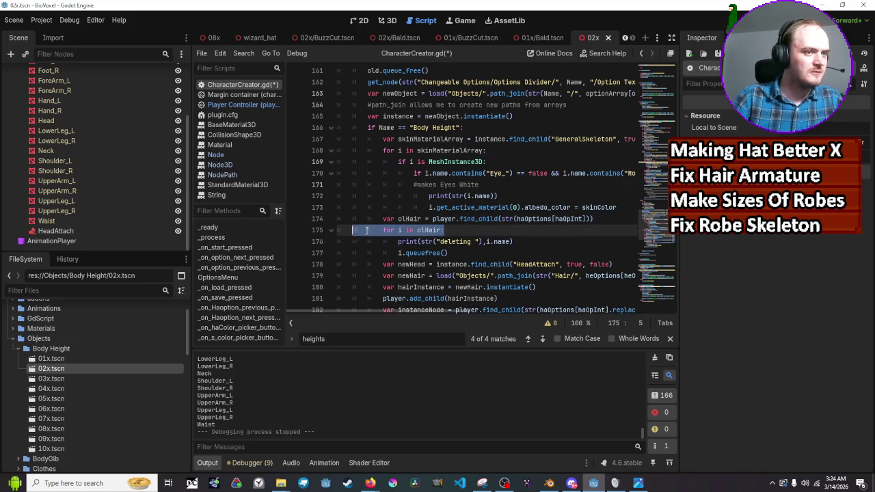
left_click(533, 242)
left_click_drag(534, 254, 348, 230)
key("BackSpace")
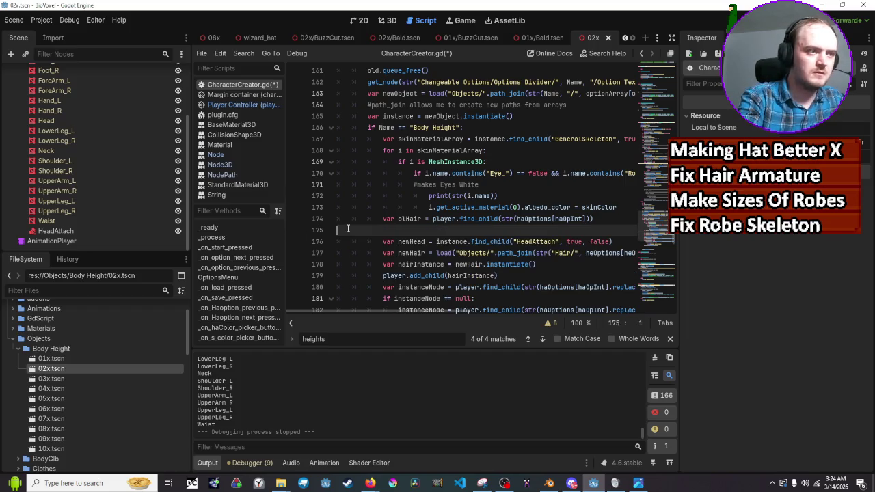
key("Tab")
key("Tab")
type("olHair.")
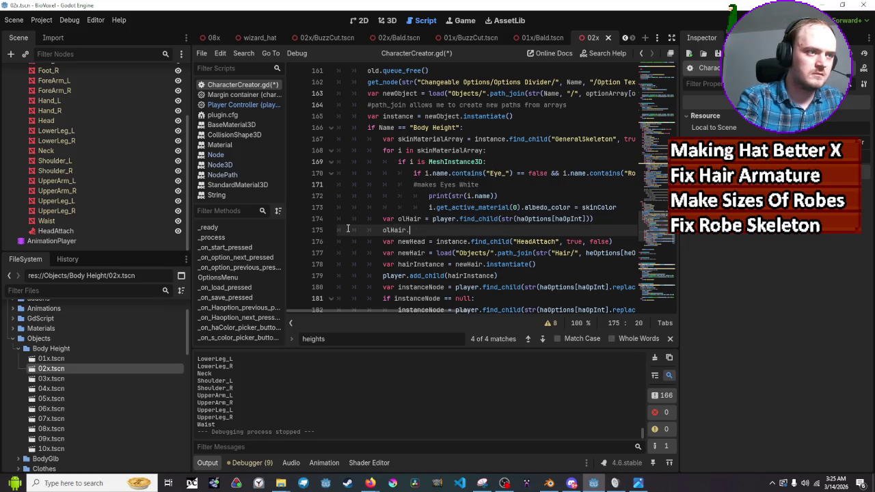
type("que")
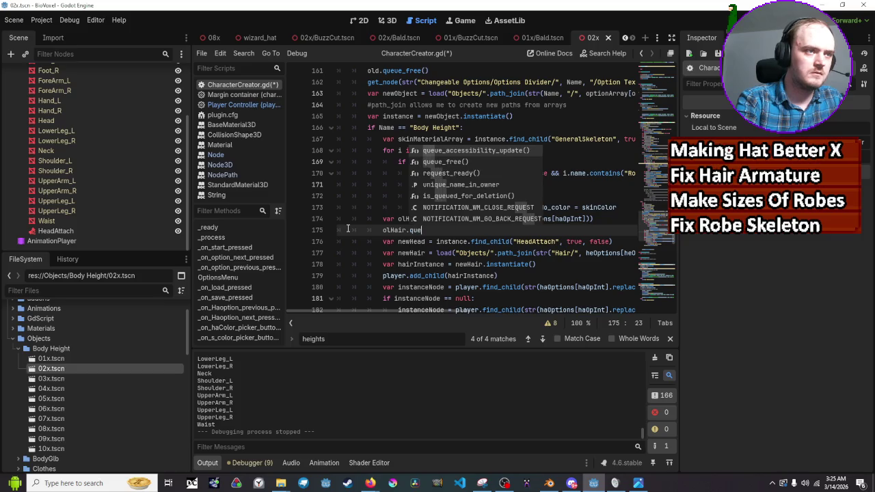
type("ue")
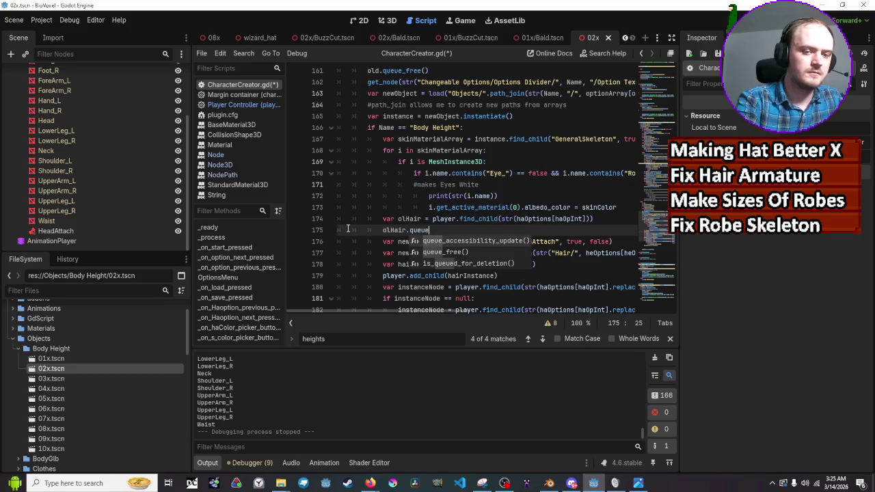
type("_free")
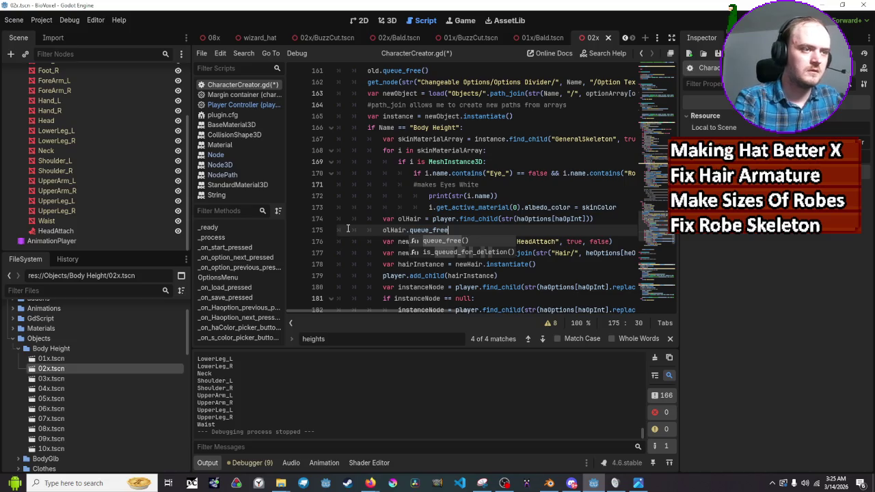
key("ctrl+z")
key("ctrl+z")
key("ctrl+z")
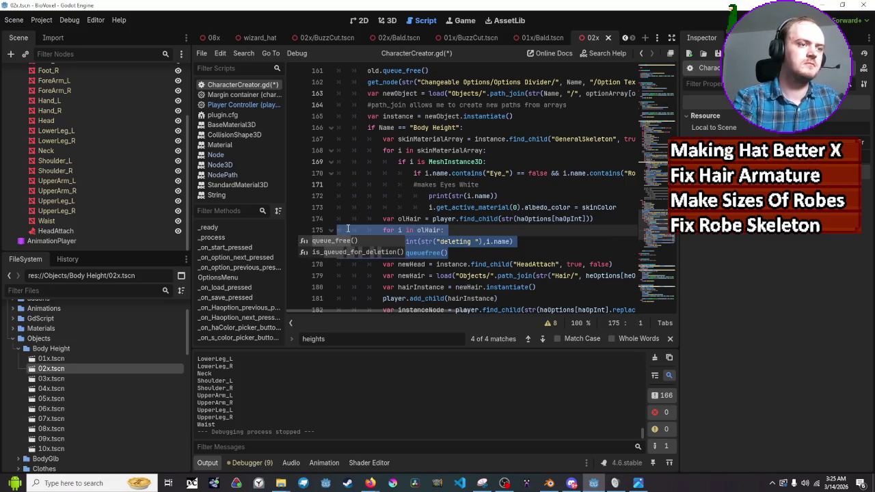
left_click(552, 254)
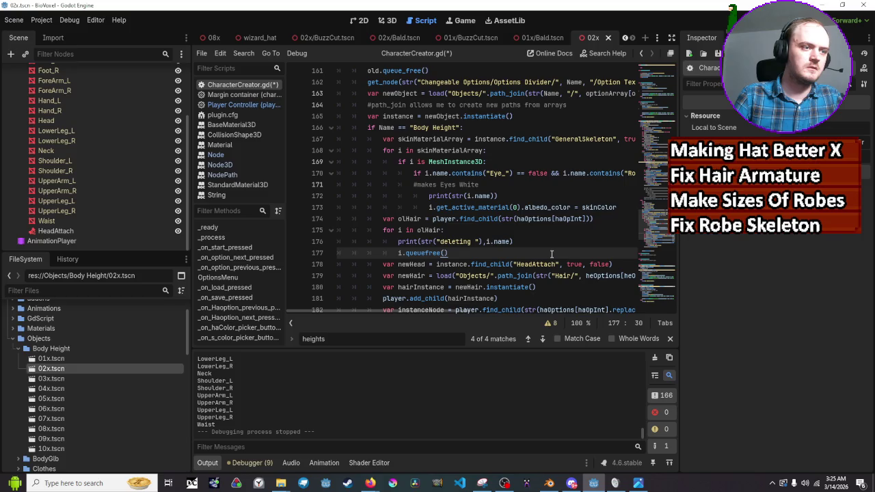
key("Up")
key("Up")
key("Up")
key("End")
key("Left")
key("Left")
key("Left")
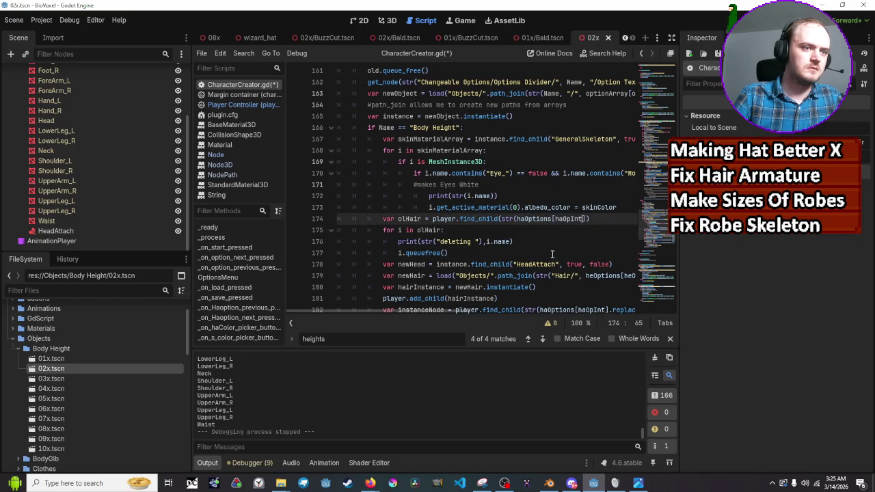
type(")")
key("Down")
key("Home")
key("Home")
key("shift+Down")
key("shift+Down")
key("shift+End")
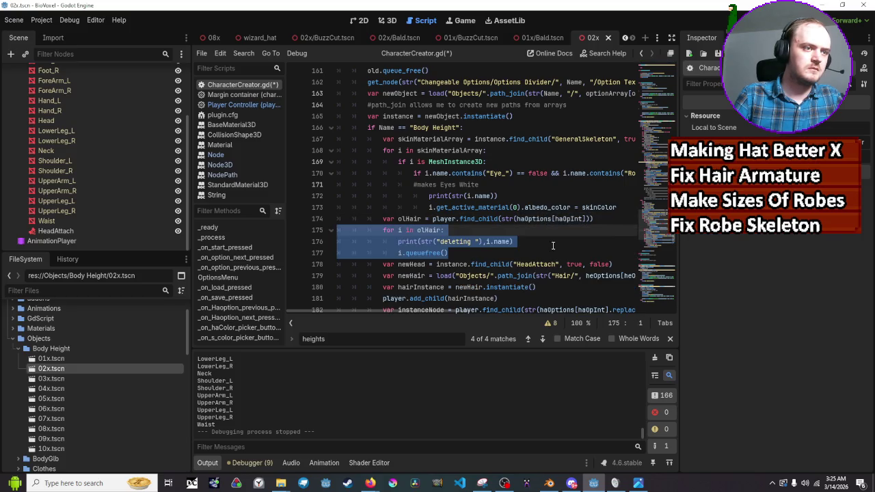
left_click(500, 219)
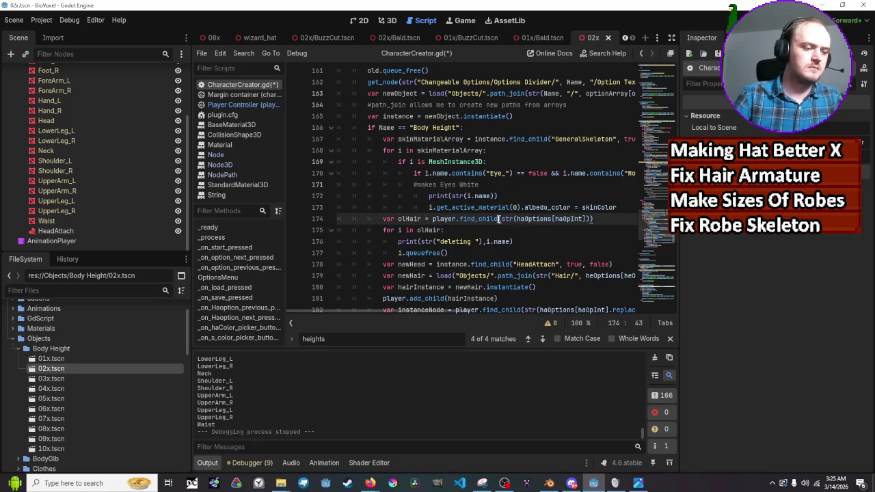
Change find_child to find_children on line 174 and add a "Node3D" type argument
type("ren")
key("Right")
key("Right")
key("Right")
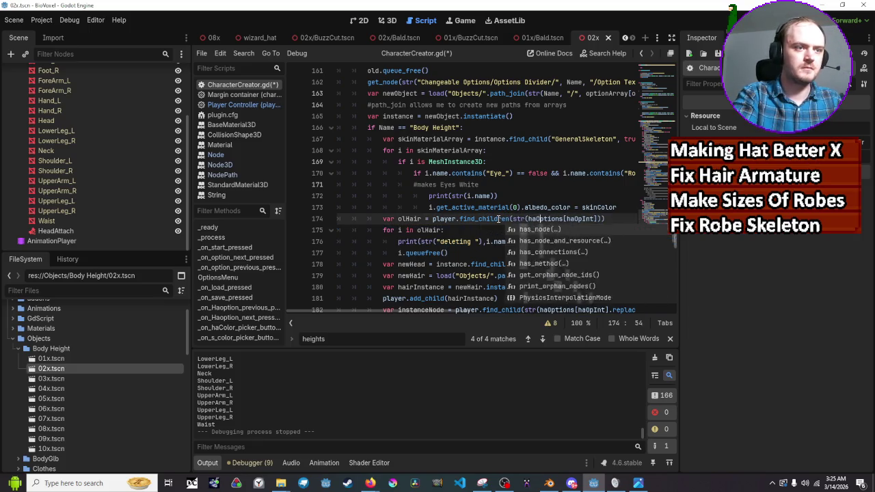
key("Right")
key("Right")
key("Right")
key("Right")
key("Right")
key("Right")
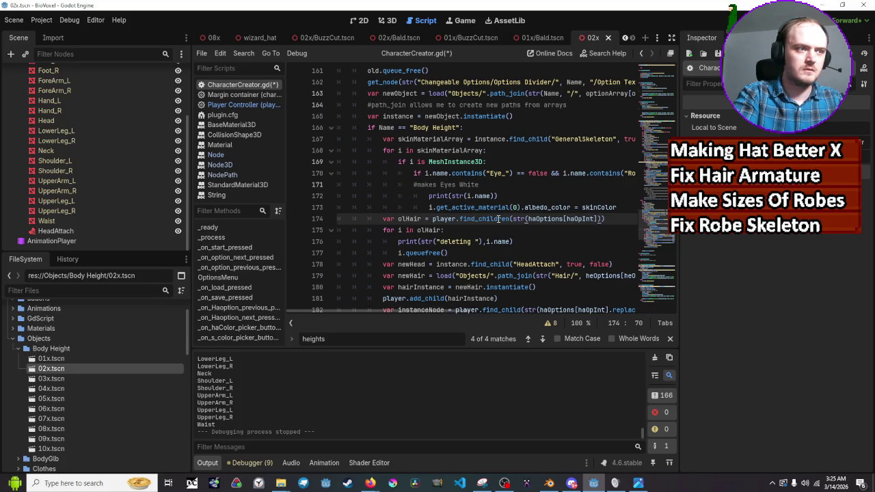
type(",")
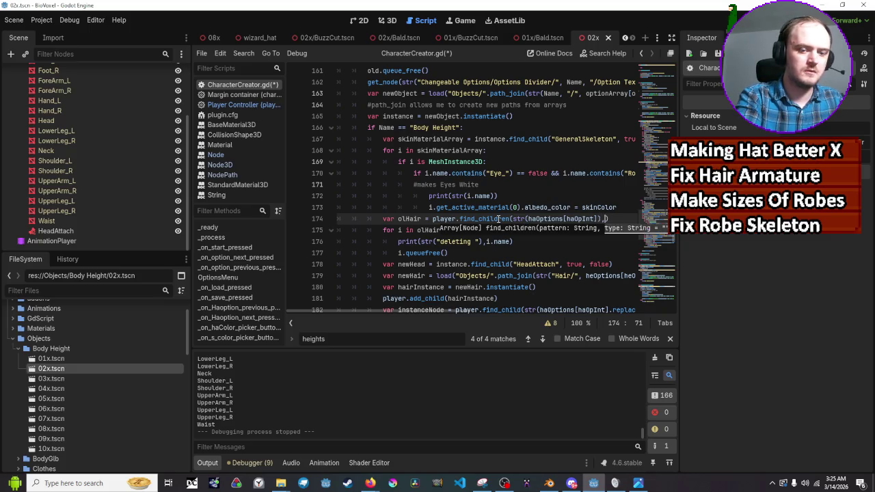
type("\"")
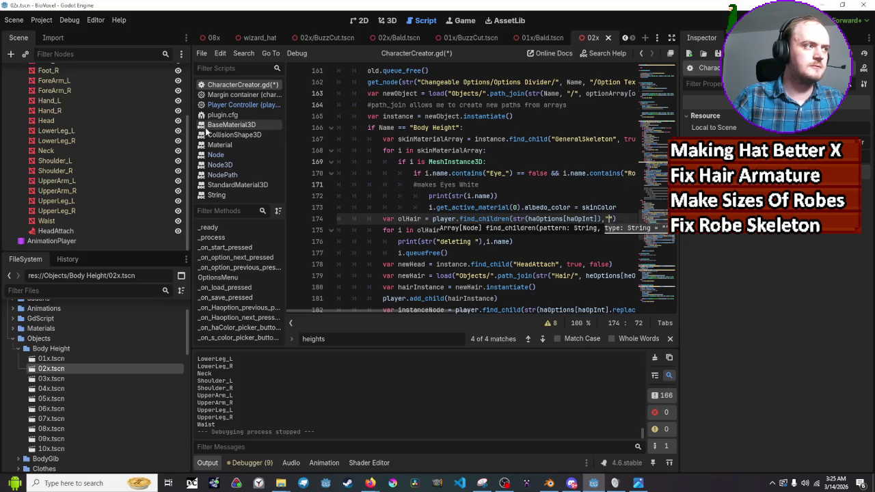
scroll(101, 121, "up", 3)
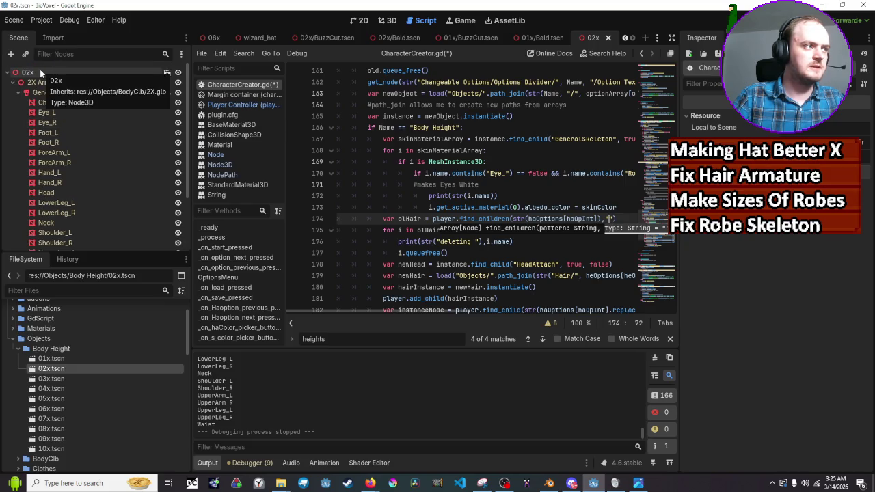
type("Node")
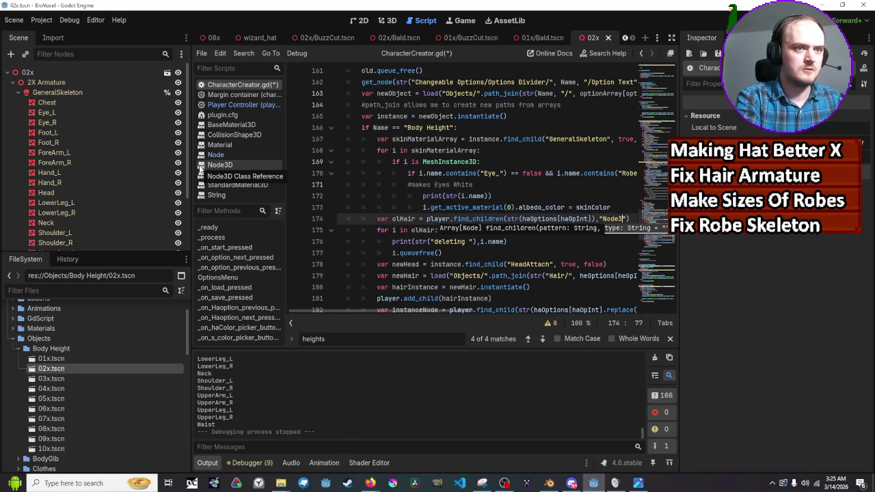
type("3D")
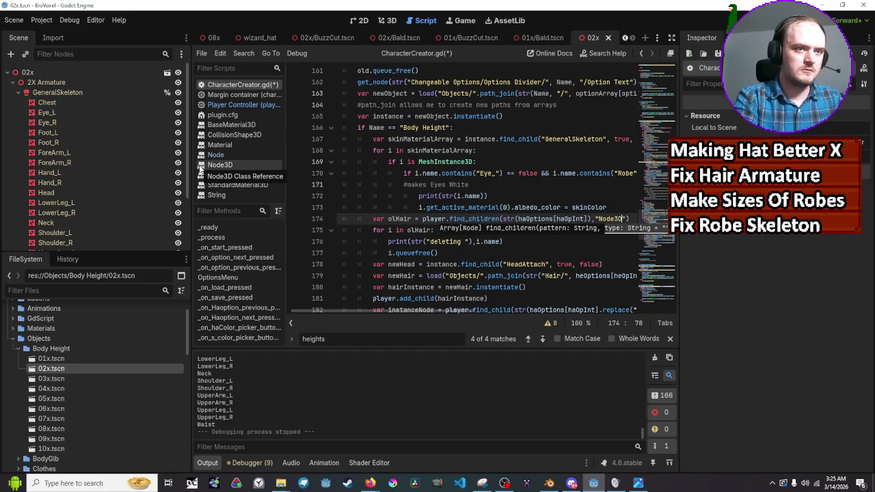
type("\"")
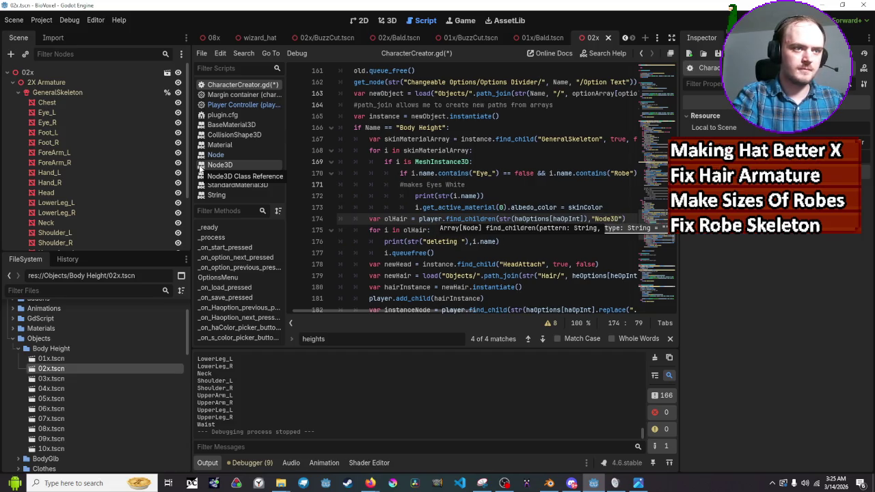
Insert the "*" pattern and true, false arguments, then save CharacterCreator.gd
key("Left")
key("Left")
key("Left")
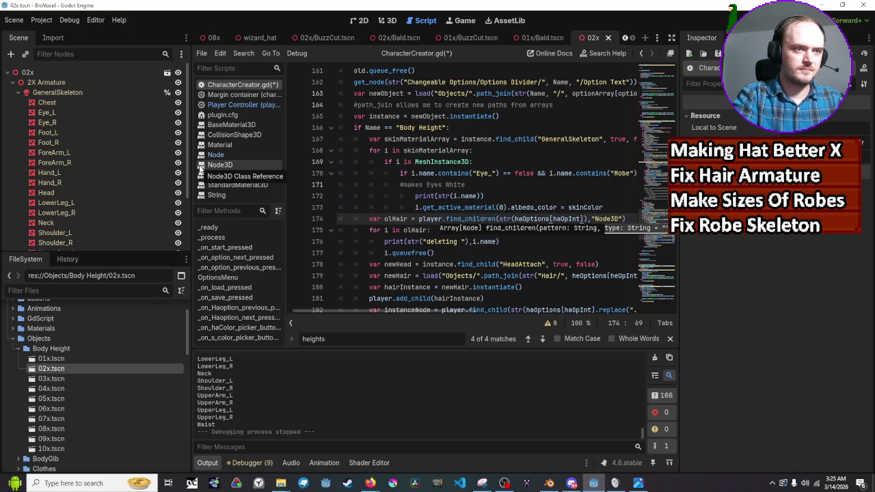
type(")")
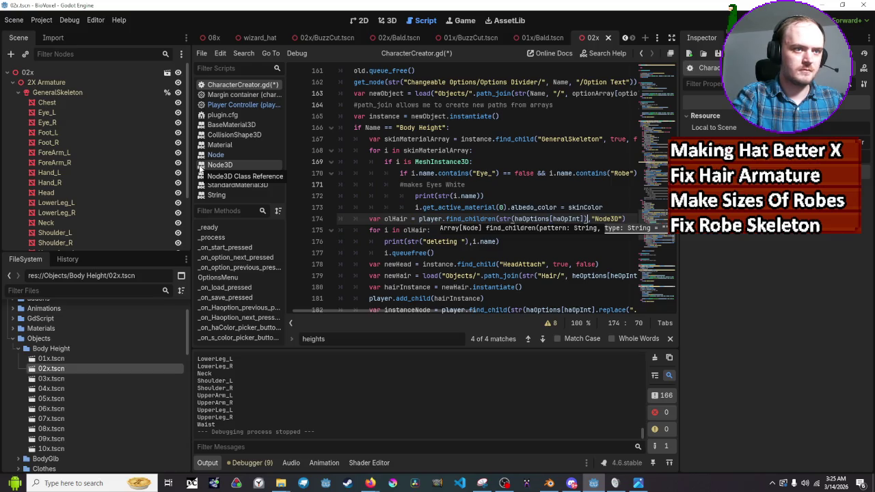
key("Left")
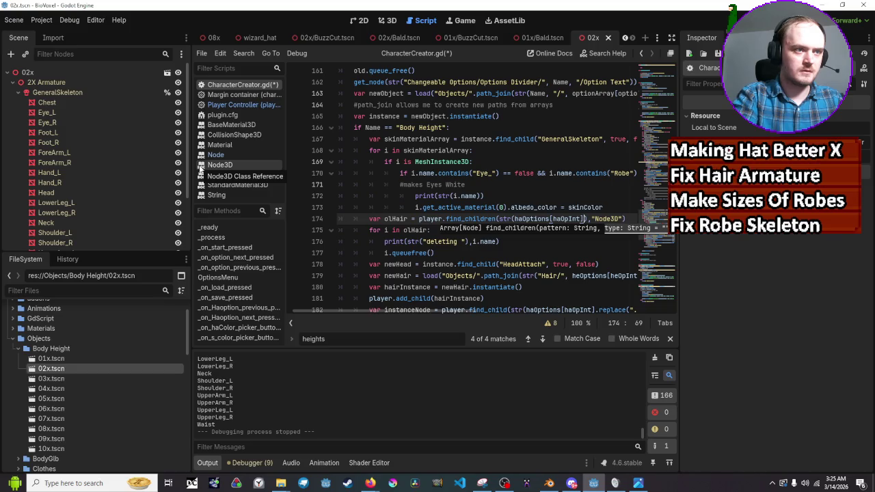
type(", ")
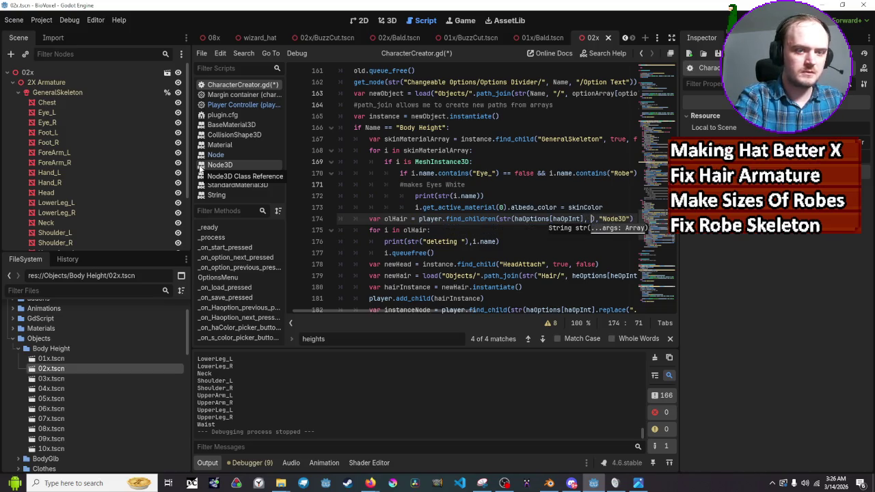
type("\"")
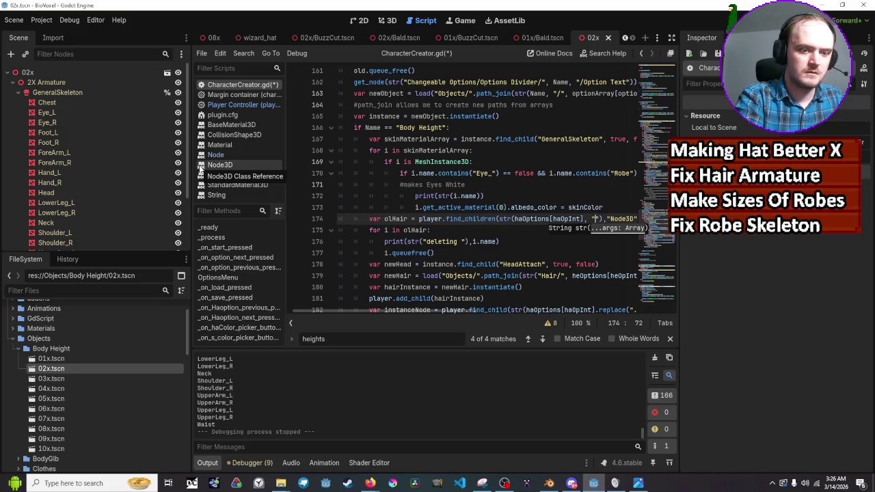
type("*")
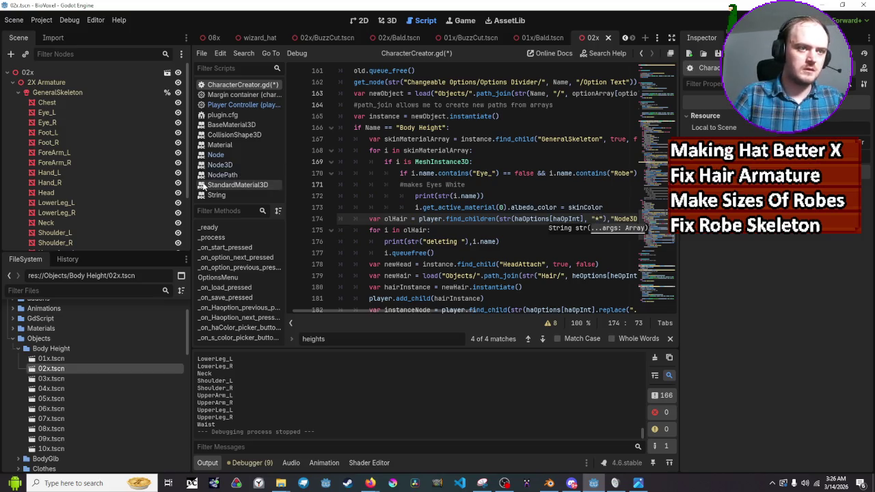
mouse_move(424, 310)
left_mouse_down()
mouse_move(478, 304)
mouse_move(542, 230)
left_mouse_up()
left_click(533, 218)
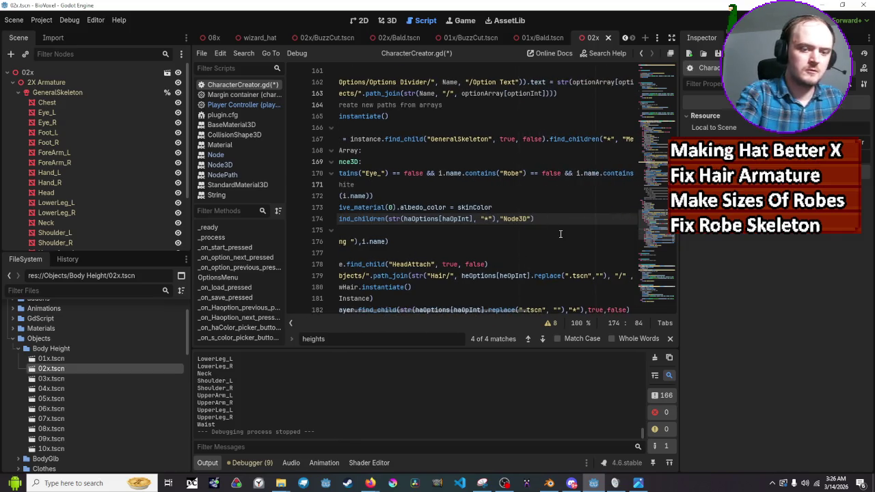
type(",true,")
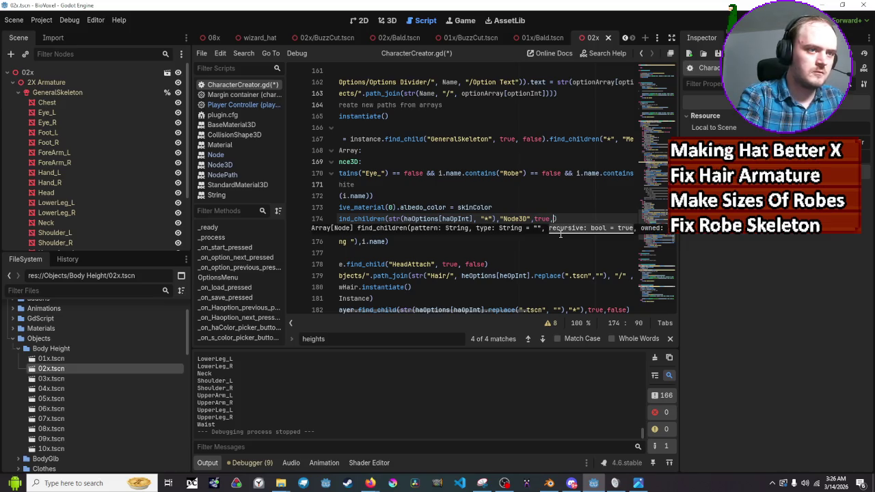
type(" false")
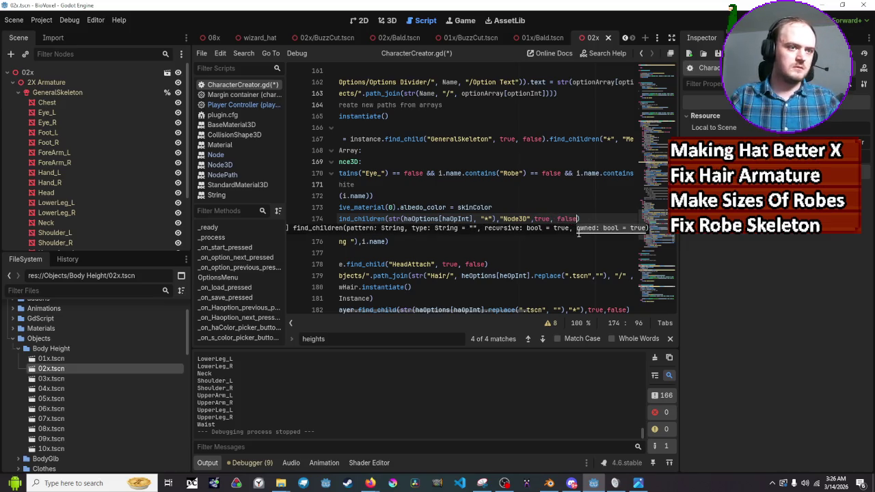
key("ctrl+s")
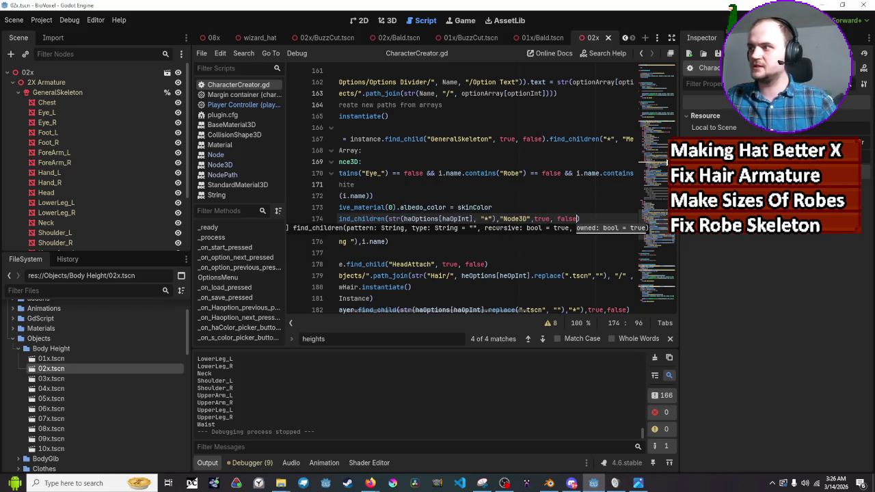
scroll(478, 191, "up", 15)
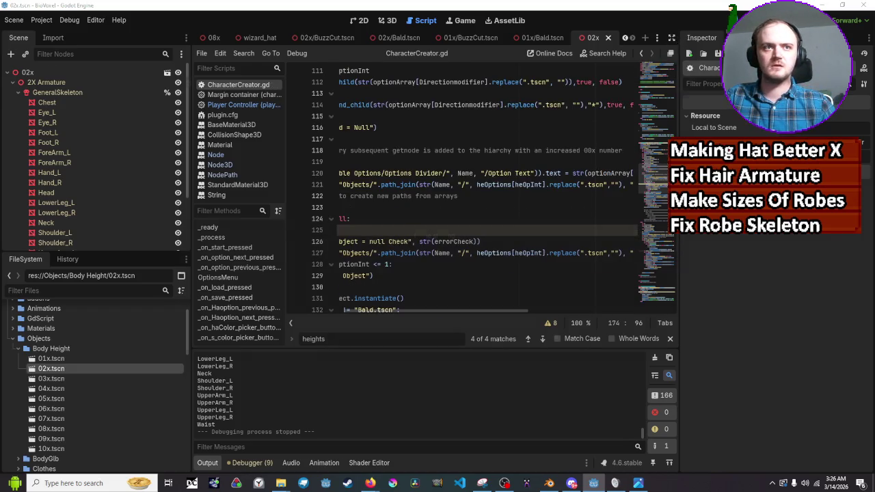
key("F5")
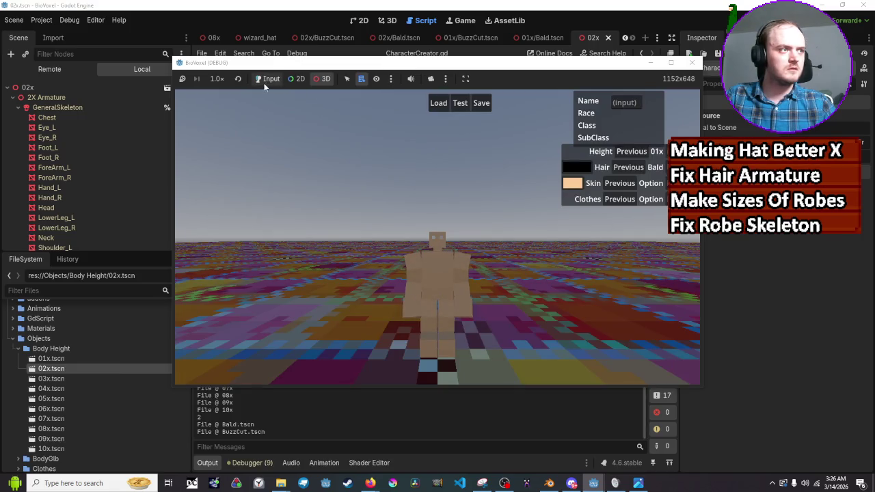
left_click(268, 80)
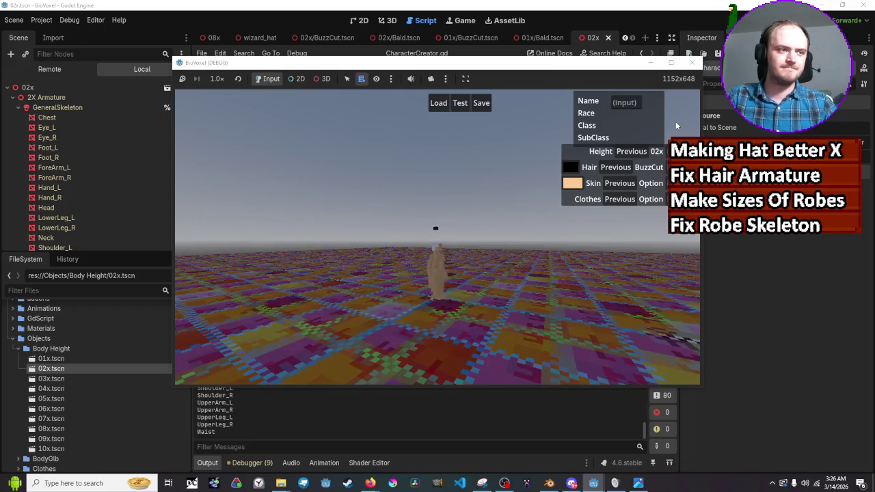
left_click(692, 62)
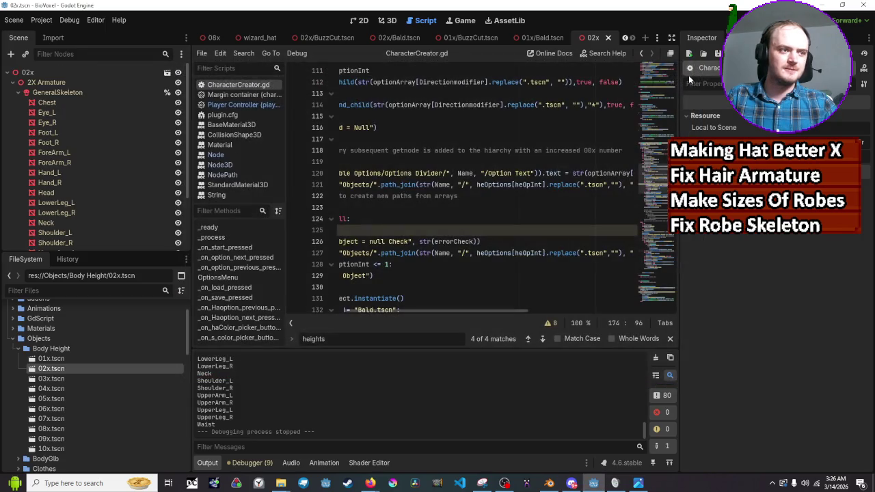
Scroll through the Output panel to review the printed log
mouse_move(478, 312)
left_mouse_down()
mouse_move(417, 313)
mouse_move(434, 307)
left_mouse_up()
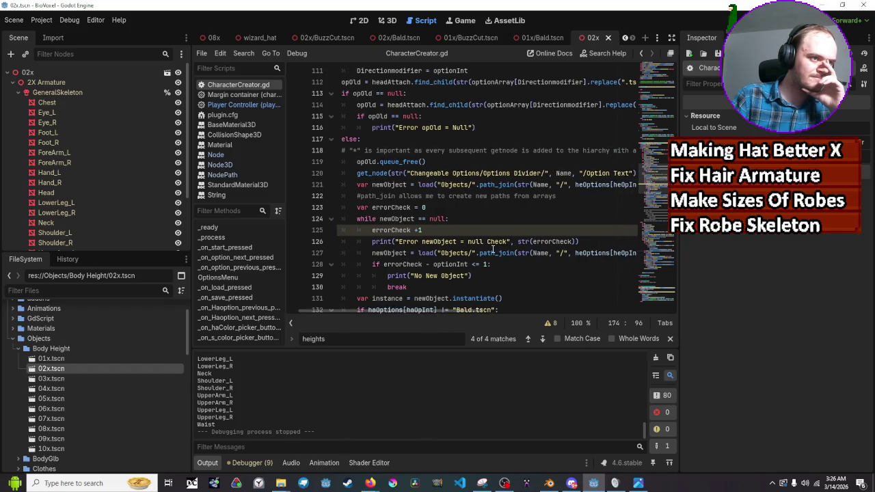
scroll(494, 247, "down", 5)
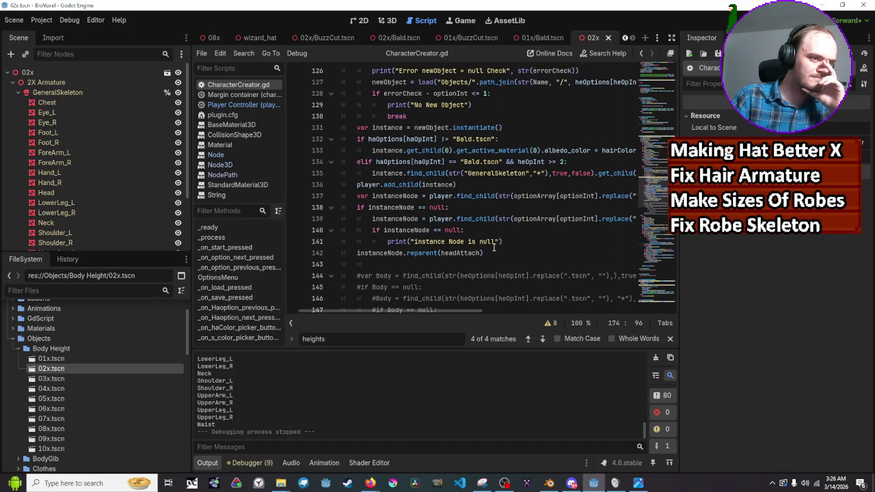
scroll(493, 247, "down", 5)
scroll(494, 248, "up", 6)
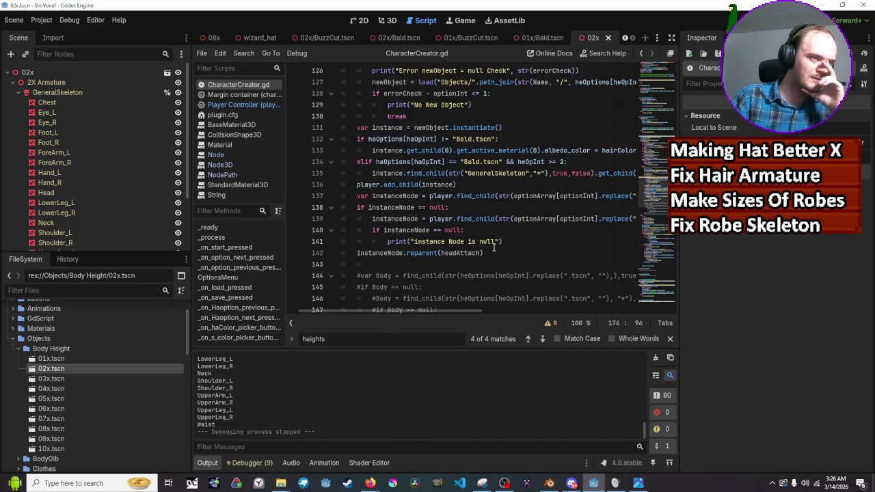
scroll(493, 248, "up", 1)
mouse_move(498, 253)
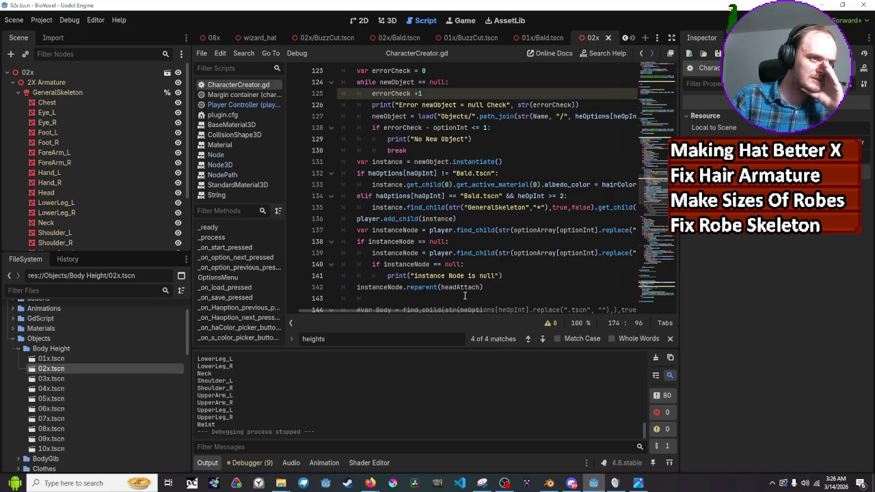
scroll(458, 292, "down", 9)
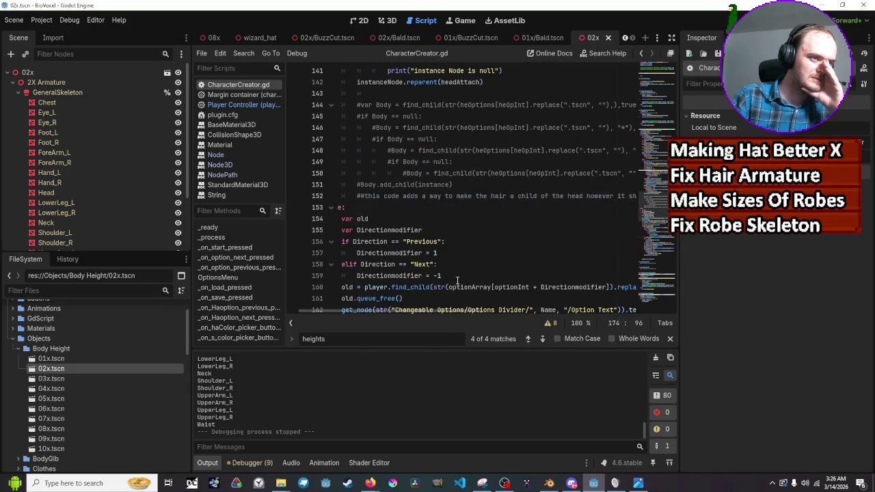
scroll(460, 277, "down", 5)
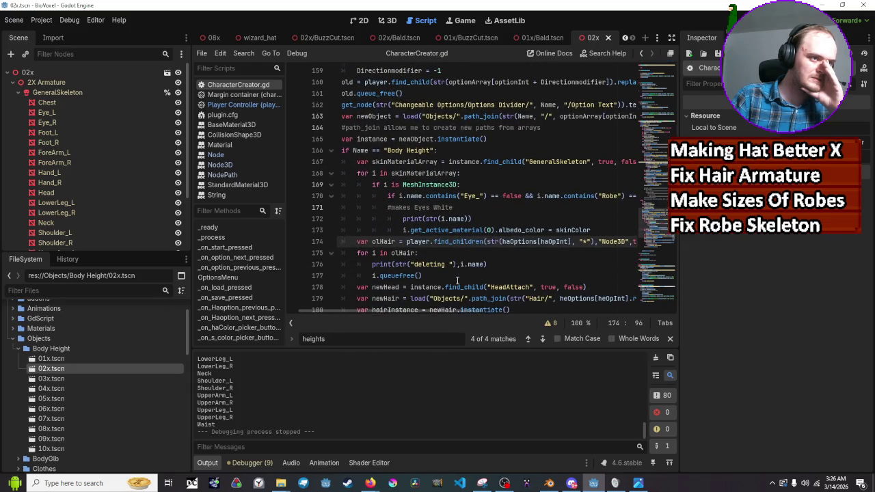
scroll(457, 281, "down", 1)
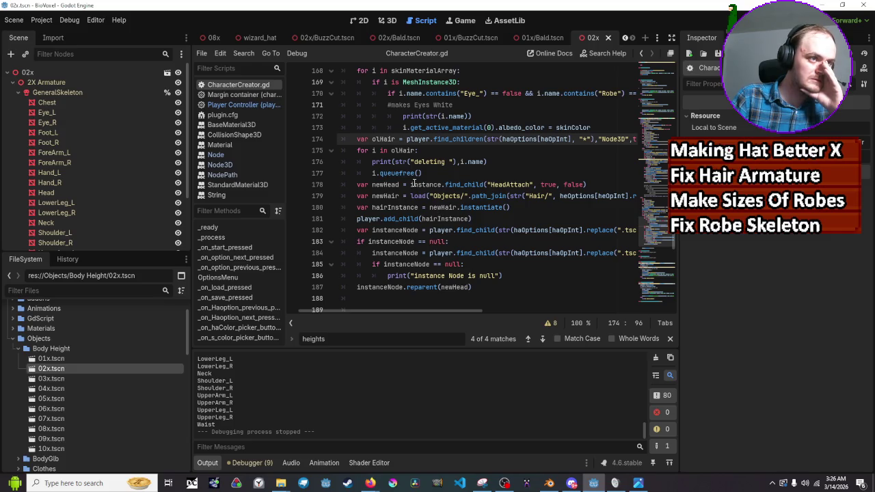
scroll(321, 403, "up", 5)
scroll(321, 403, "down", 2)
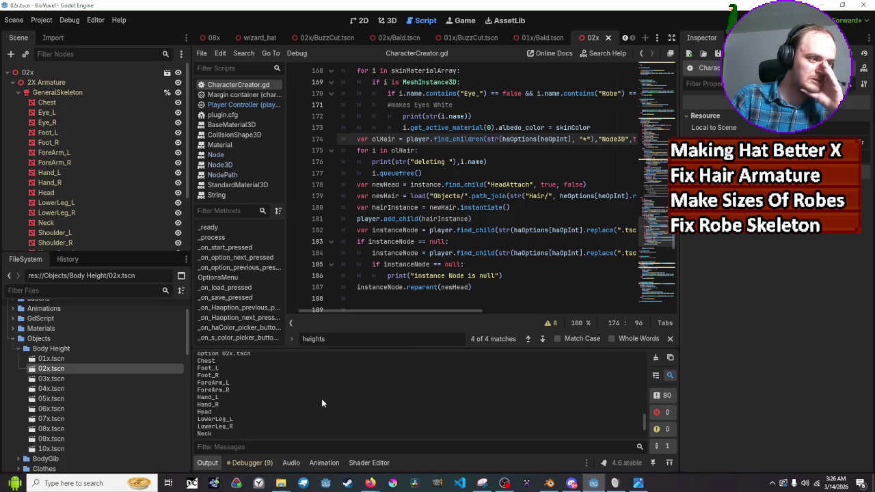
scroll(322, 403, "up", 5)
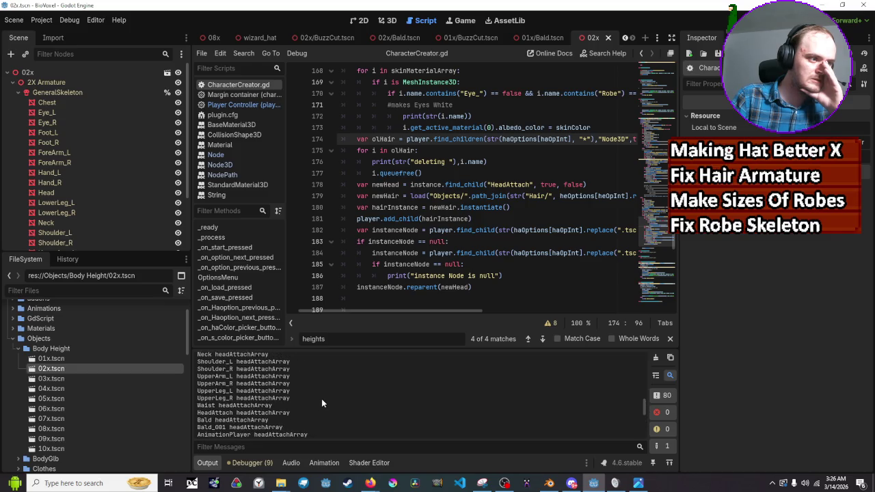
scroll(321, 404, "up", 3)
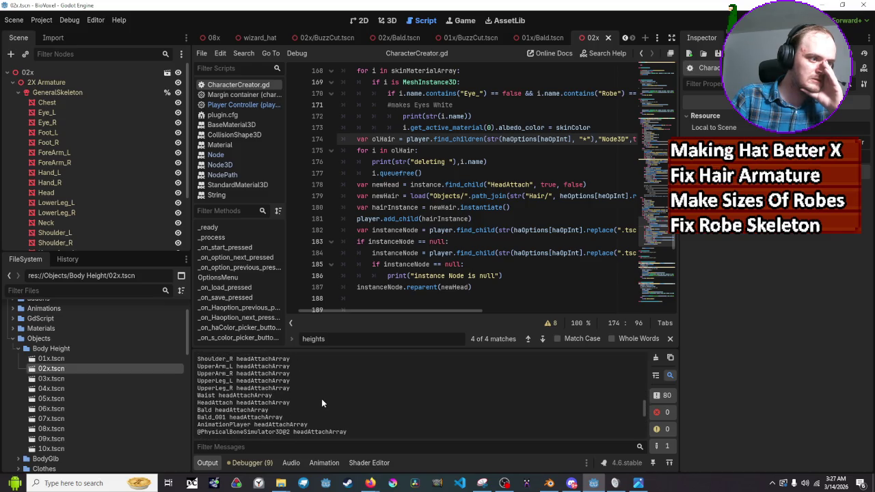
Start adding .replace(".tscn", " after haOptions[haOpInt] on line 174
scroll(322, 399, "down", 5)
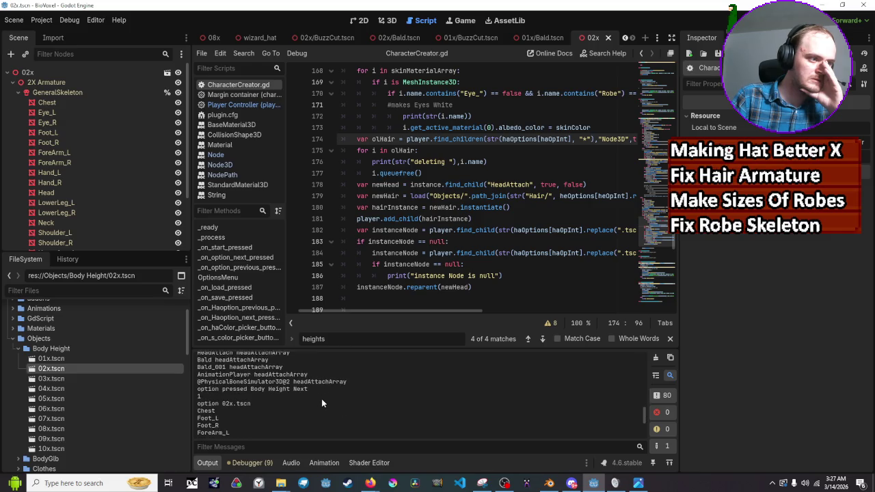
scroll(322, 403, "down", 3)
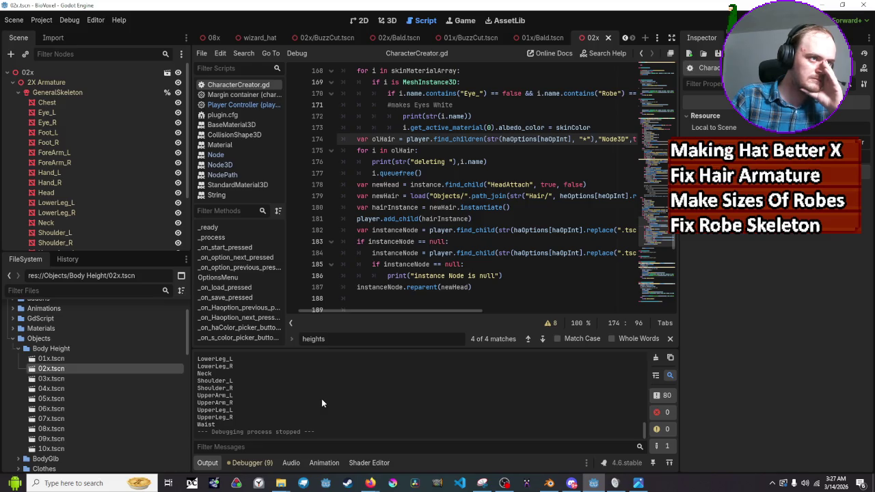
left_click(571, 139)
type(".replace")
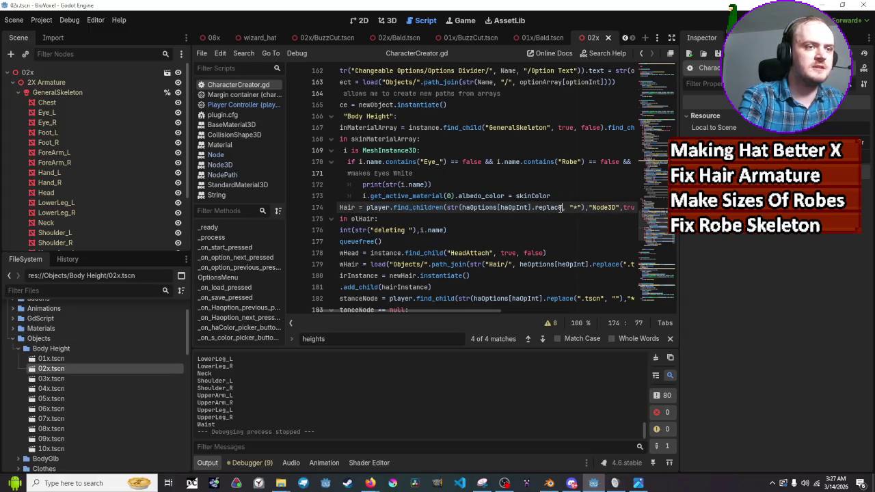
type("(\"")
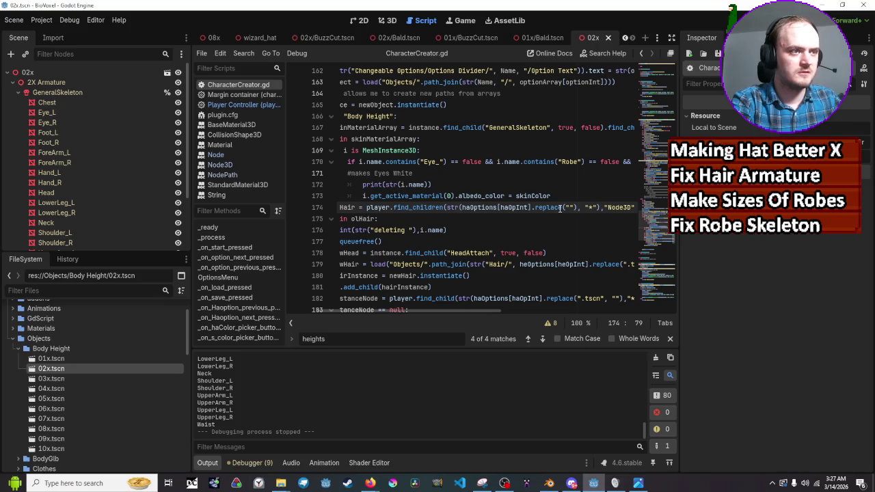
type(".tscn\"")
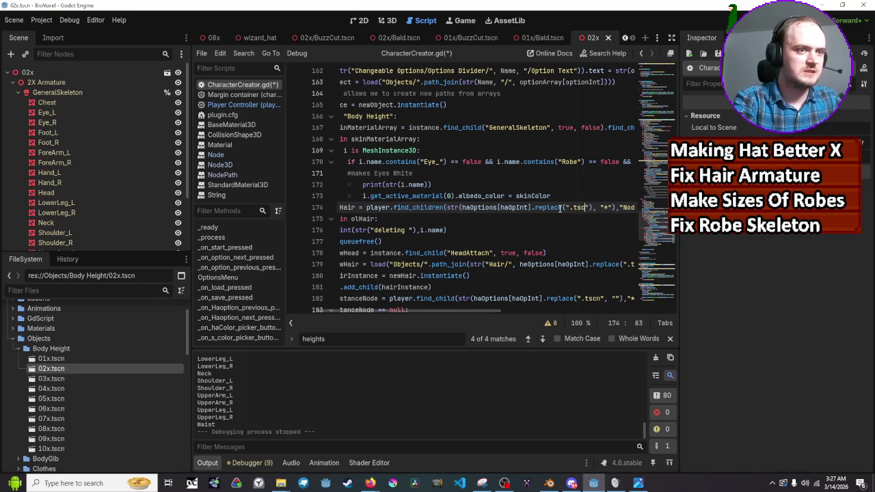
type(", ")
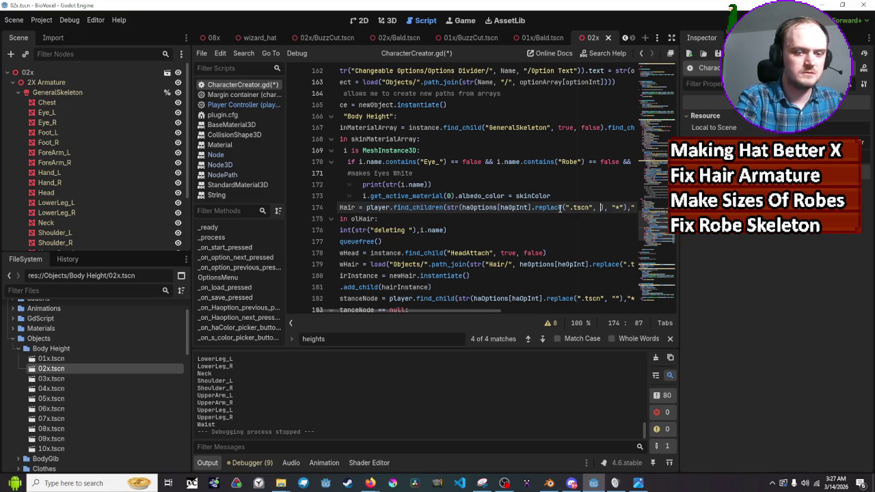
type("\"")
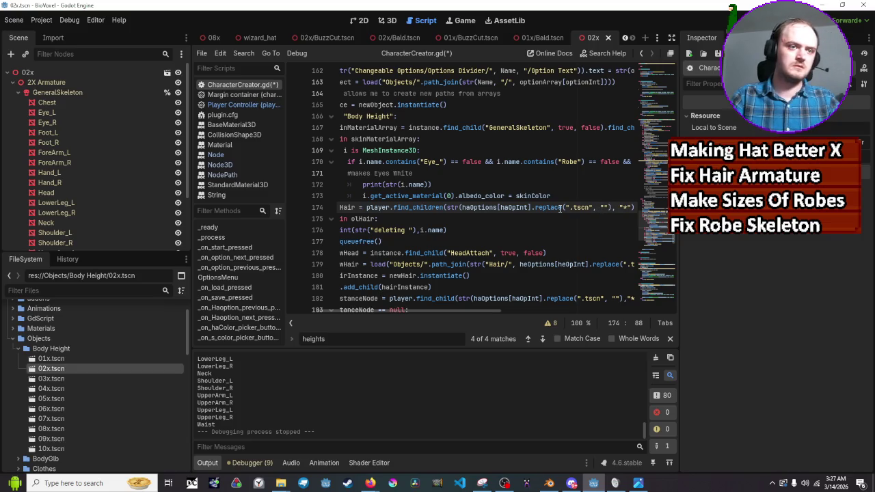
Save CharacterCreator.gd, run the project, and change the hair option in the game
key("ctrl+s")
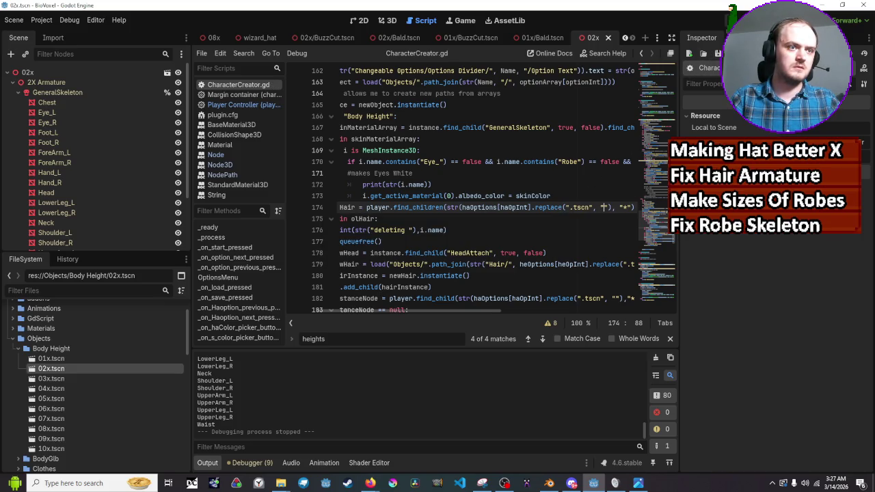
key("F5")
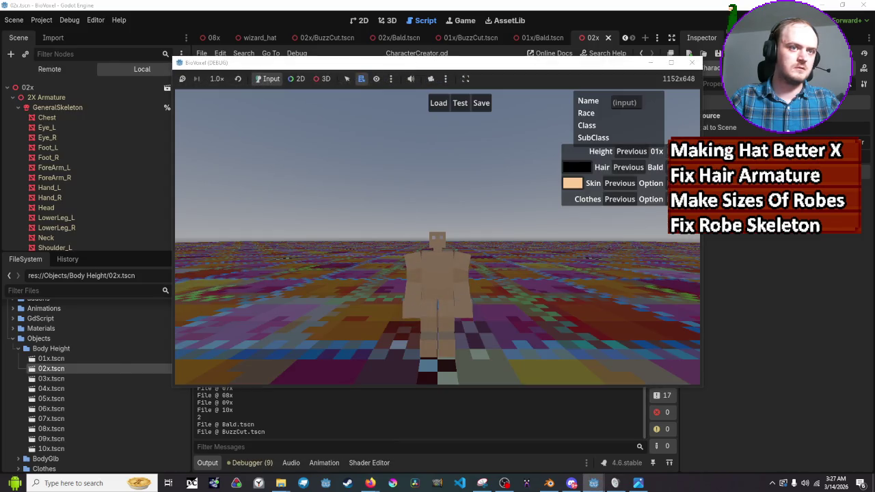
left_click(684, 167)
Switch the hair from Bald to BuzzCut, inspect the queuefree error, and view the Output log
left_click(684, 151)
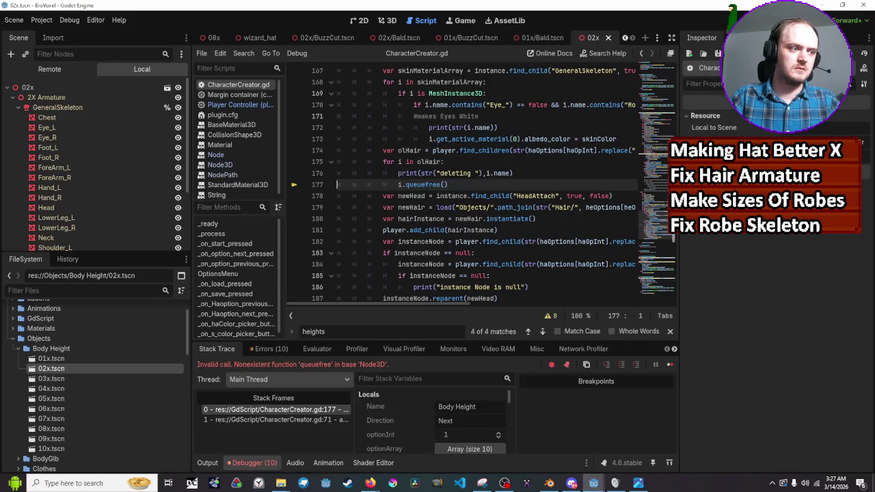
mouse_move(479, 264)
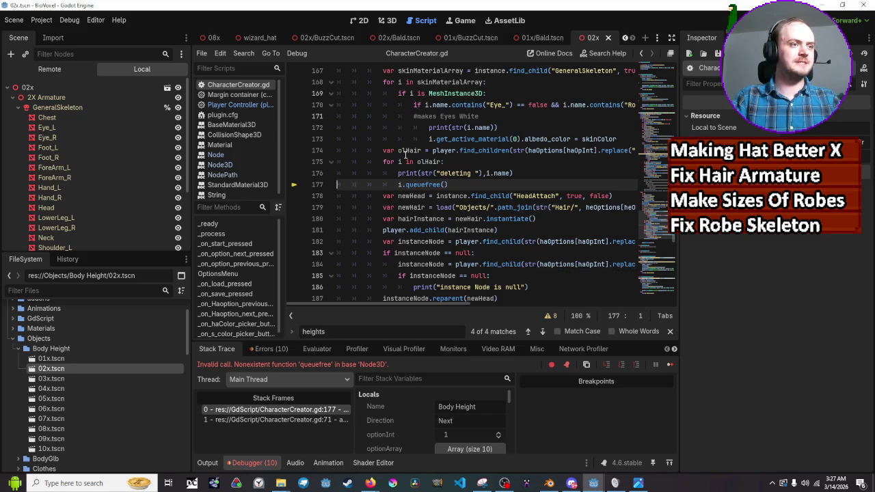
mouse_move(406, 149)
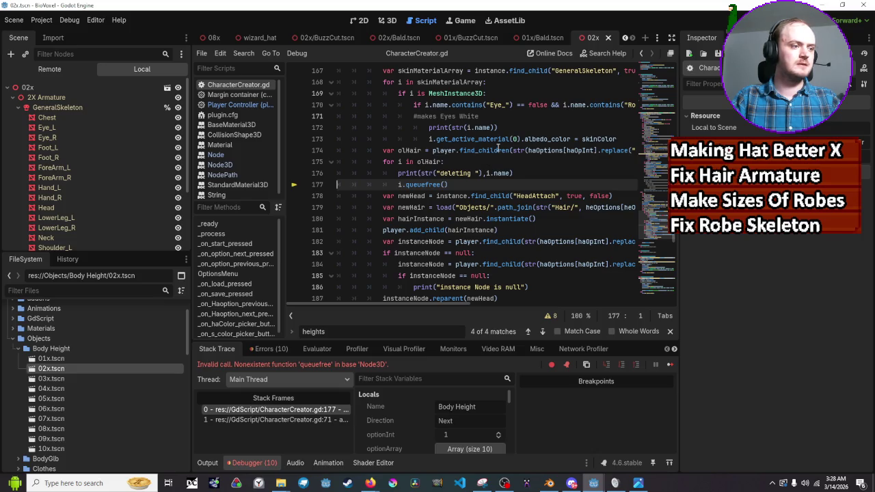
left_click(207, 463)
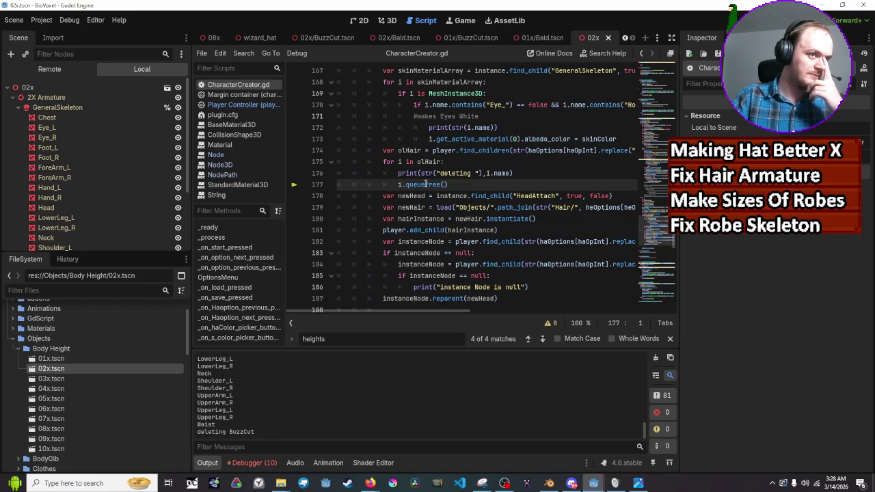
Change i.queuefree() to i.queue_free() on line 177 and run the game again
scroll(427, 184, "up", 3)
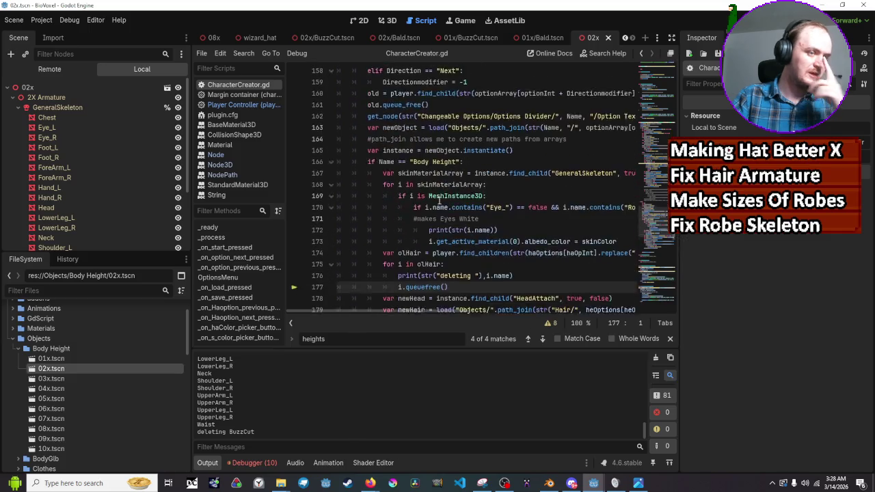
scroll(439, 200, "down", 3)
left_click(430, 184)
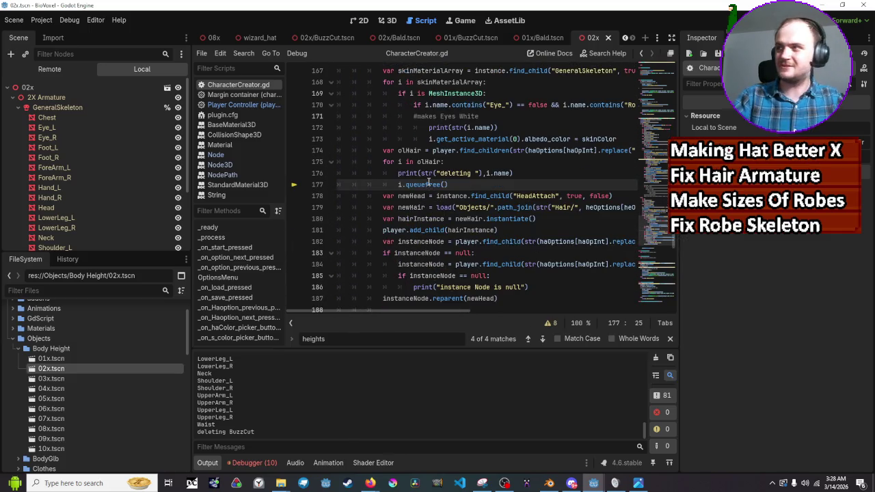
type("_f")
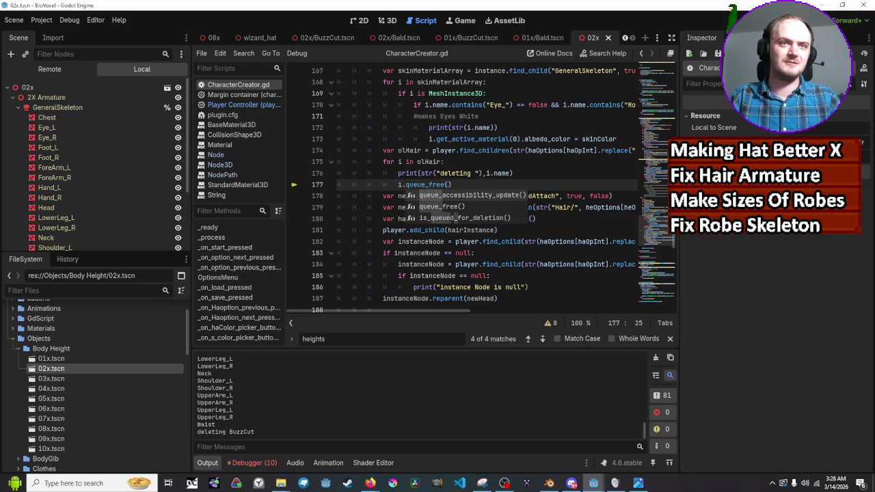
key("F5")
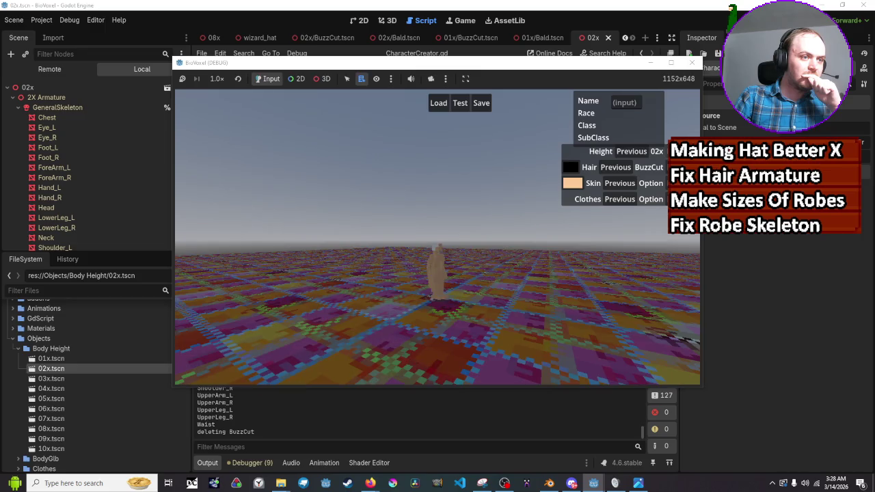
Close the running game, dismiss the code suggestions, and run the project again
left_click(634, 152)
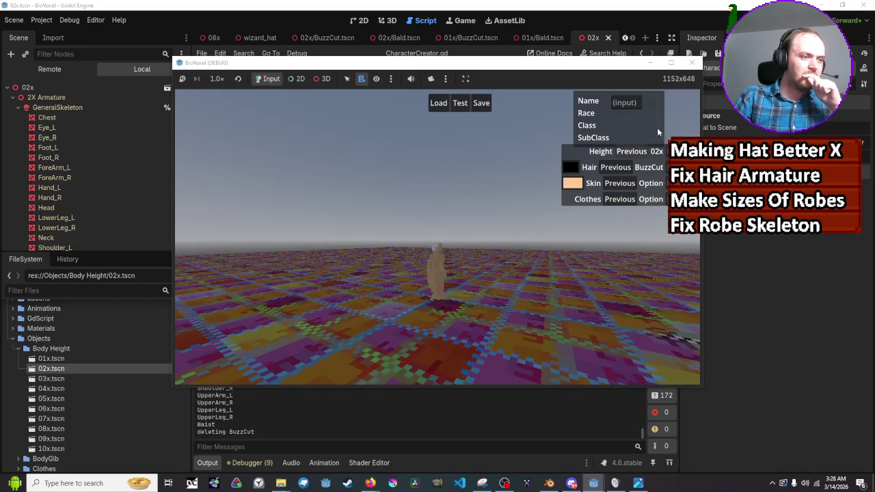
left_click(692, 62)
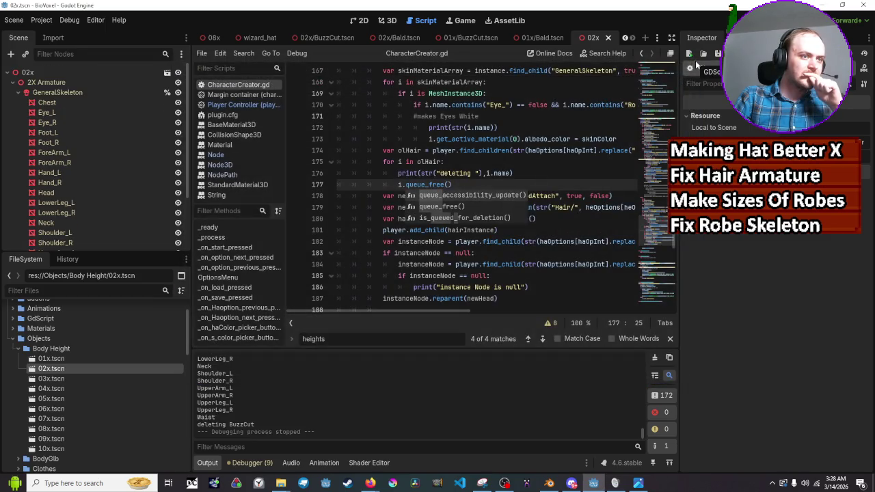
right_click(478, 252)
key("Escape")
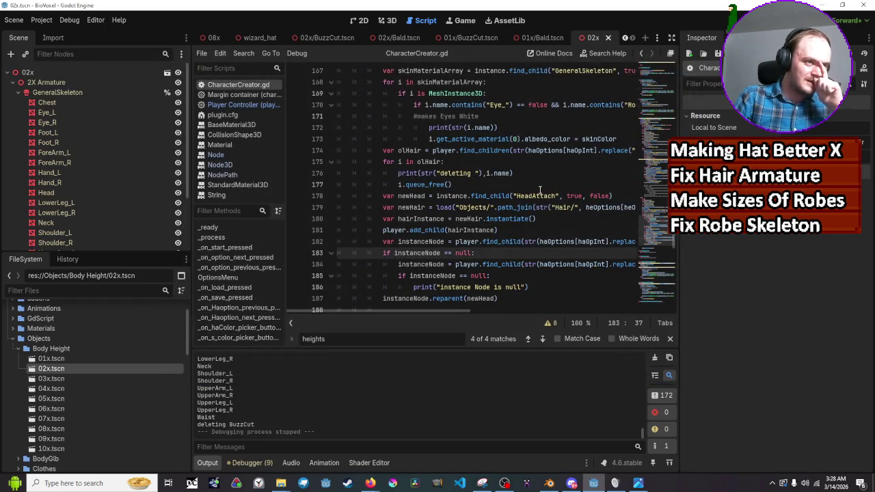
key("F5")
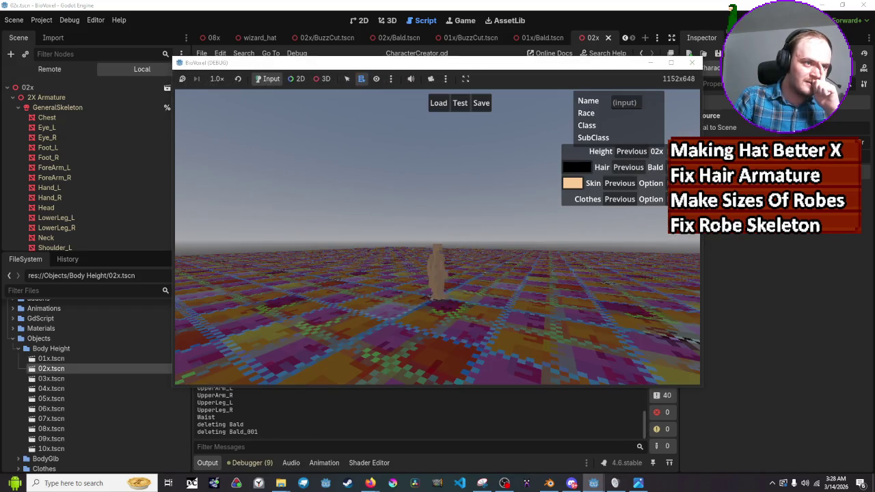
Cycle Height from 01x up to 03x and back to 01x, then close the game
left_click(636, 156)
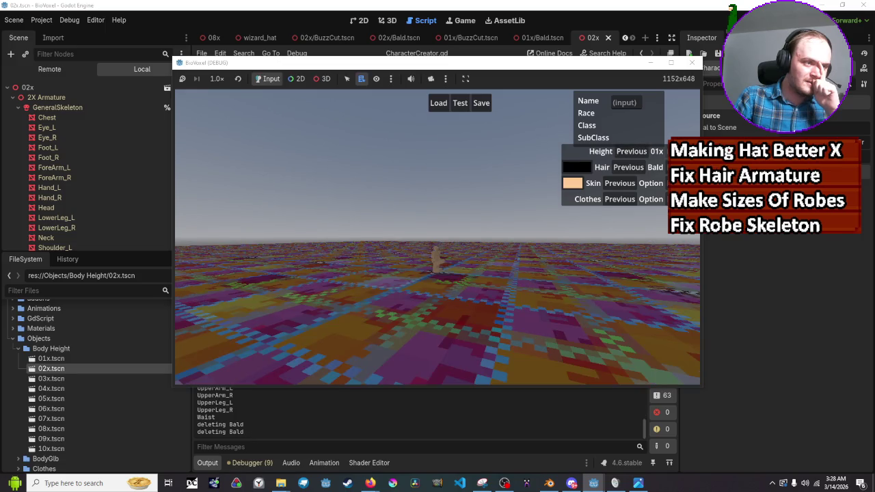
left_click(684, 151)
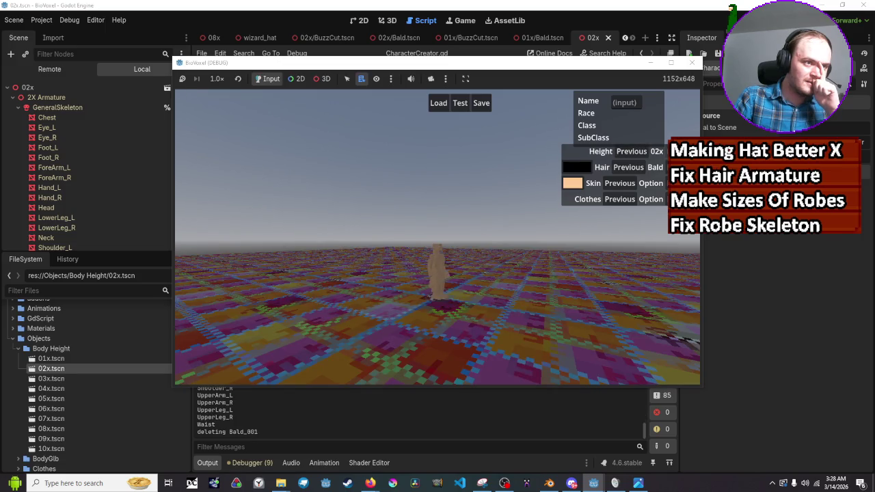
left_click(684, 151)
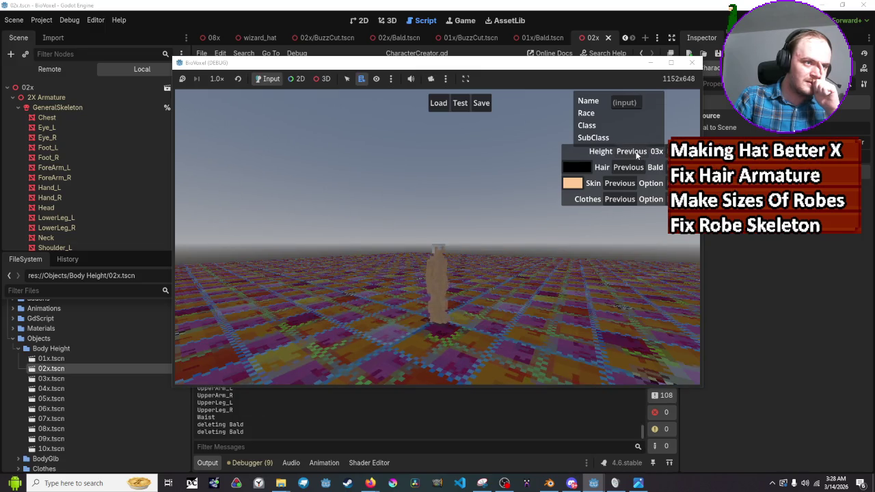
left_click(633, 152)
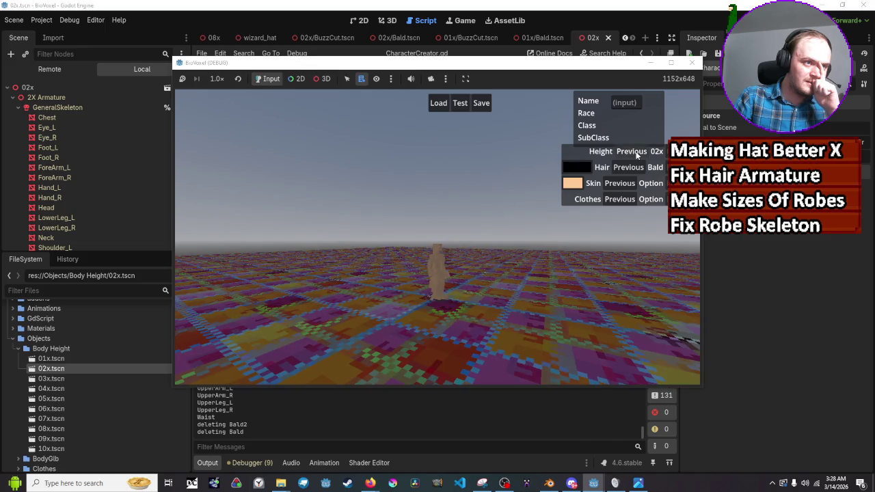
left_click(633, 151)
left_click(692, 62)
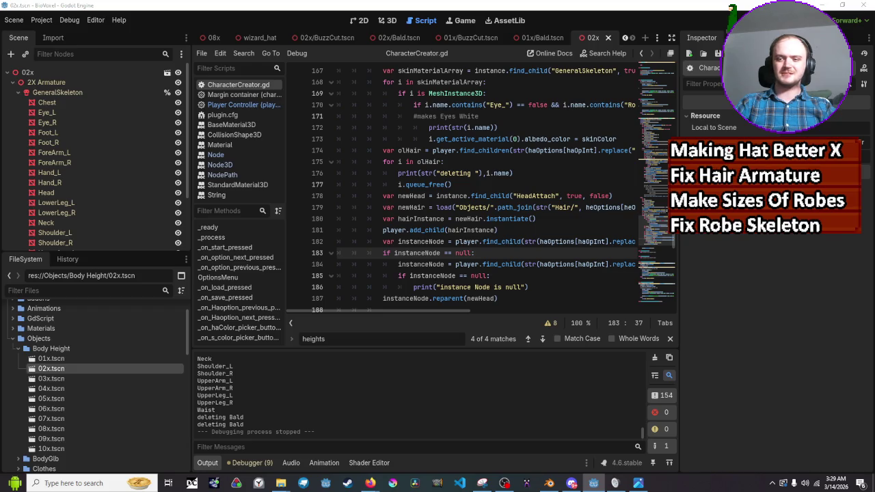
key("alt+Tab")
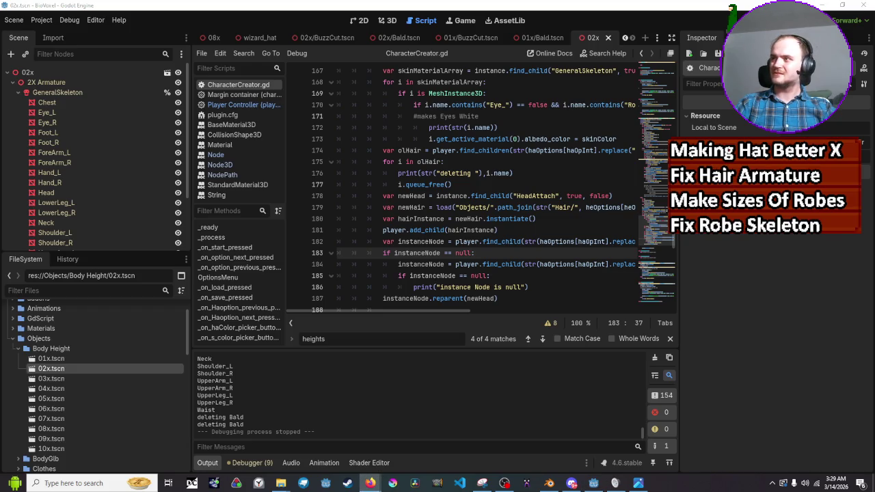
key("alt+Tab")
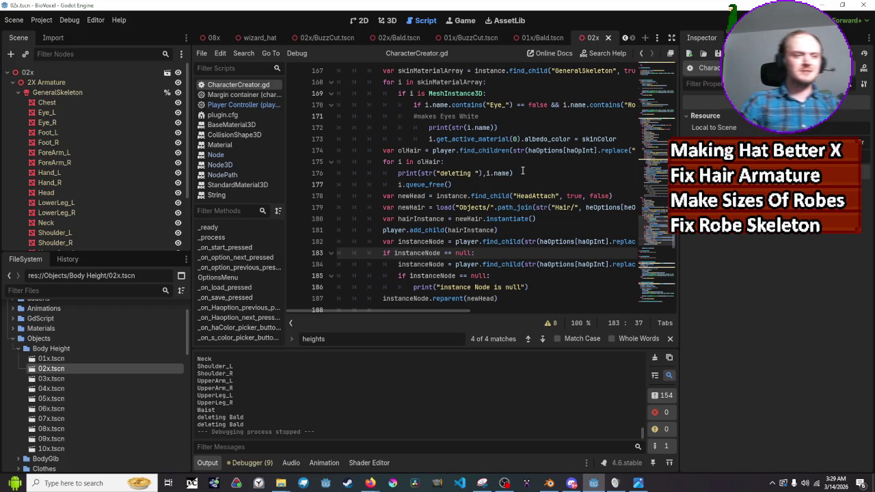
scroll(527, 208, "down", 2)
left_click(528, 218)
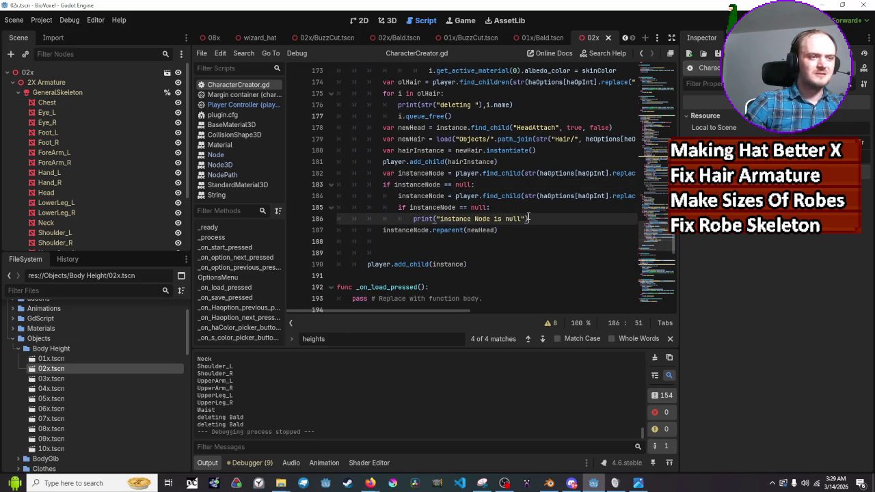
scroll(528, 217, "up", 1)
scroll(528, 217, "up", 1)
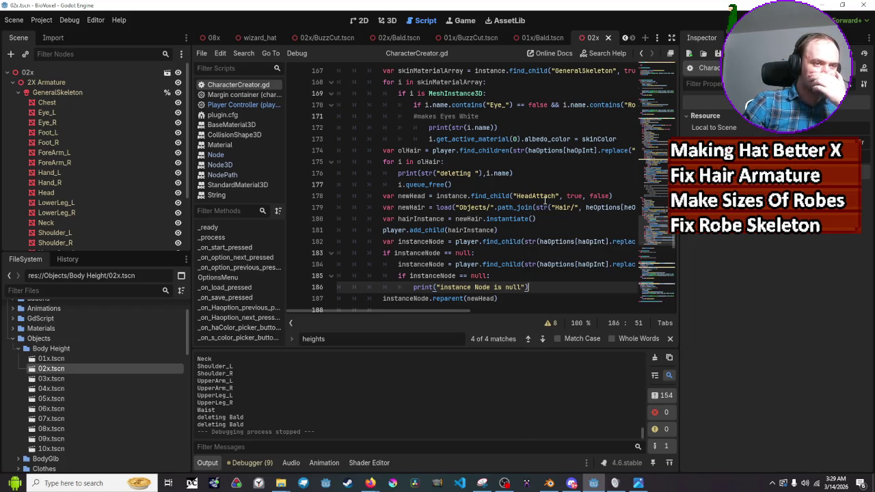
scroll(545, 200, "up", 1)
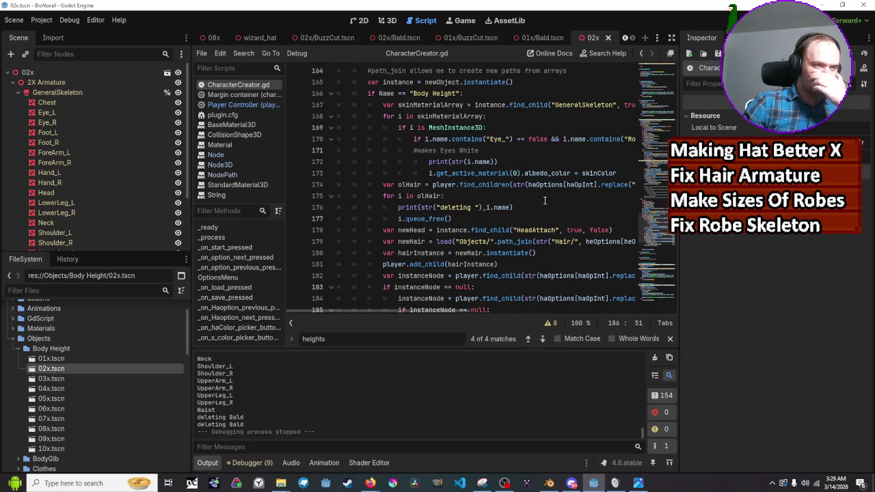
left_click_drag(461, 314, 592, 311)
left_click(574, 242)
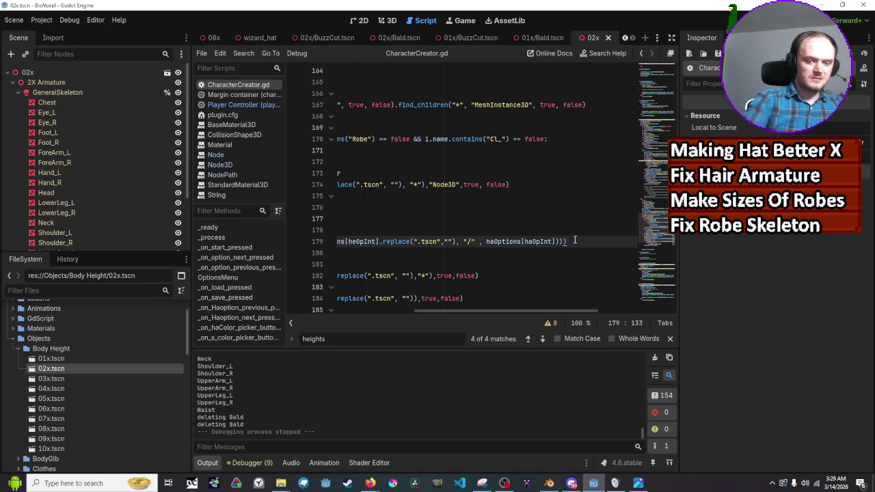
key("Return")
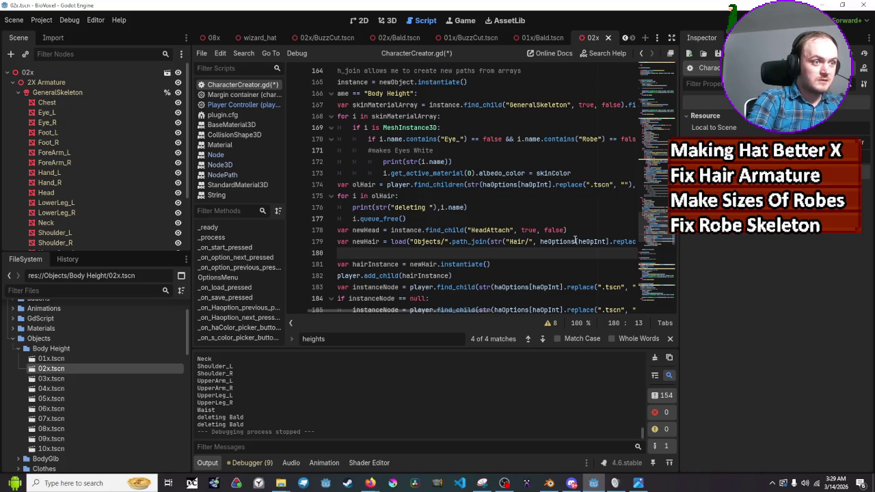
type("newh")
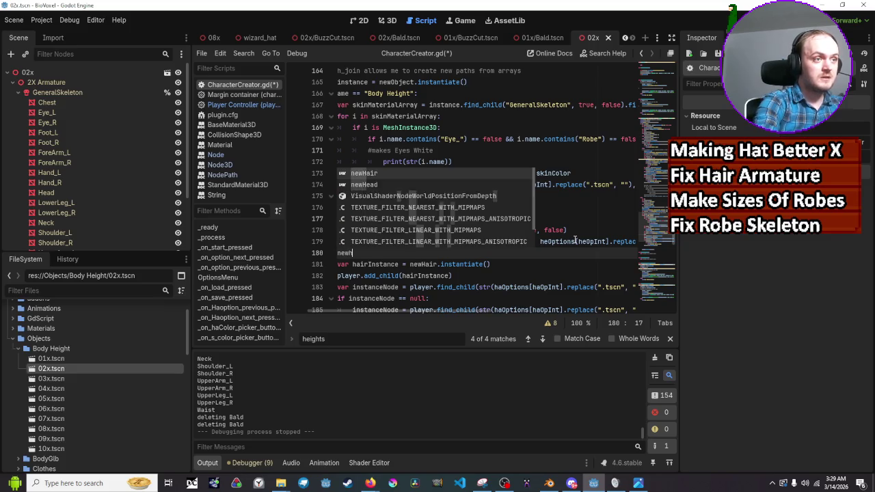
type("air")
key("Return")
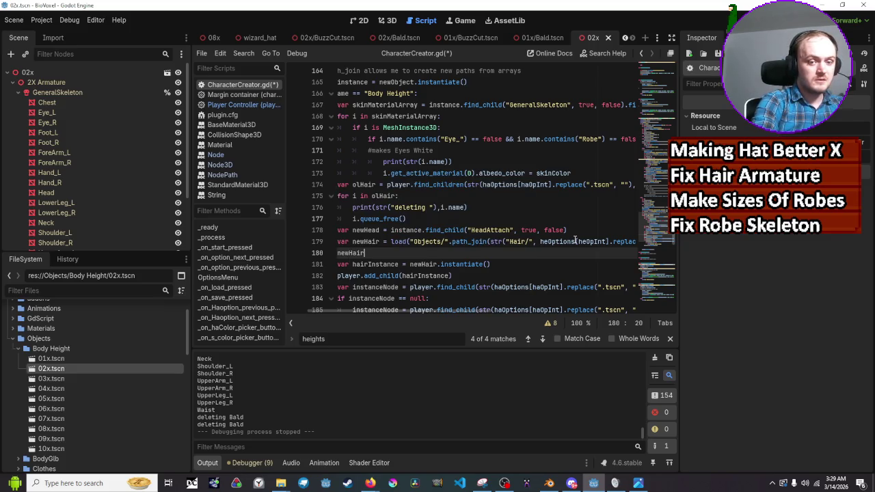
type(".getchil")
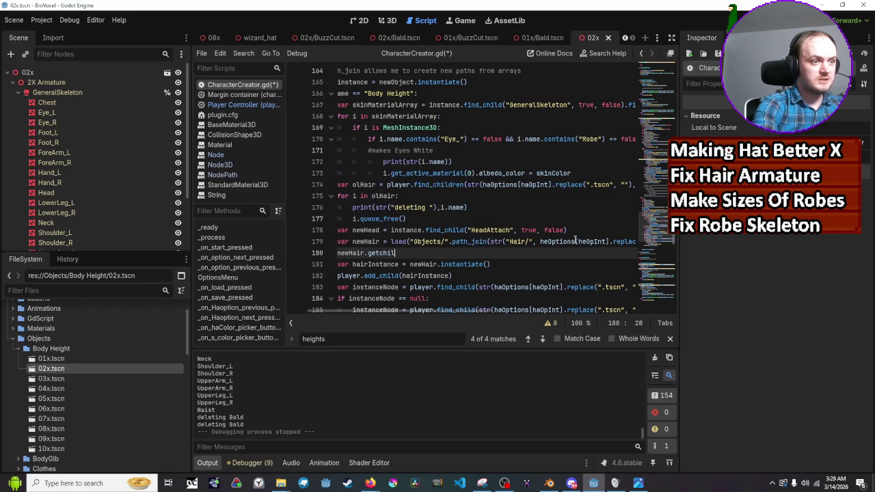
key("BackSpace")
key("BackSpace")
key("BackSpace")
key("BackSpace")
type("_")
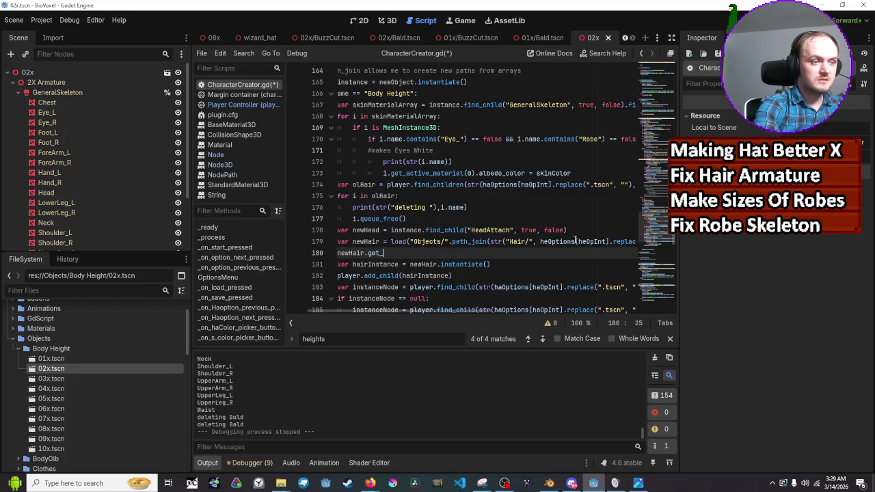
type("child")
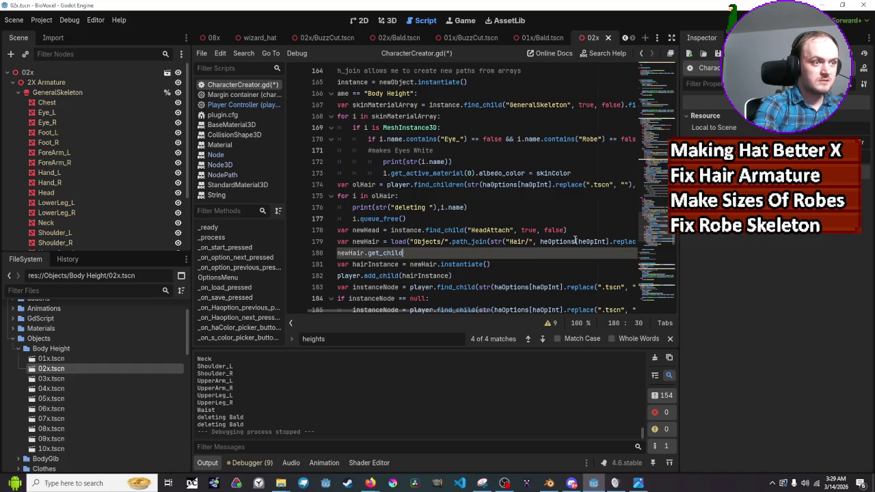
key("BackSpace")
key("BackSpace")
key("BackSpace")
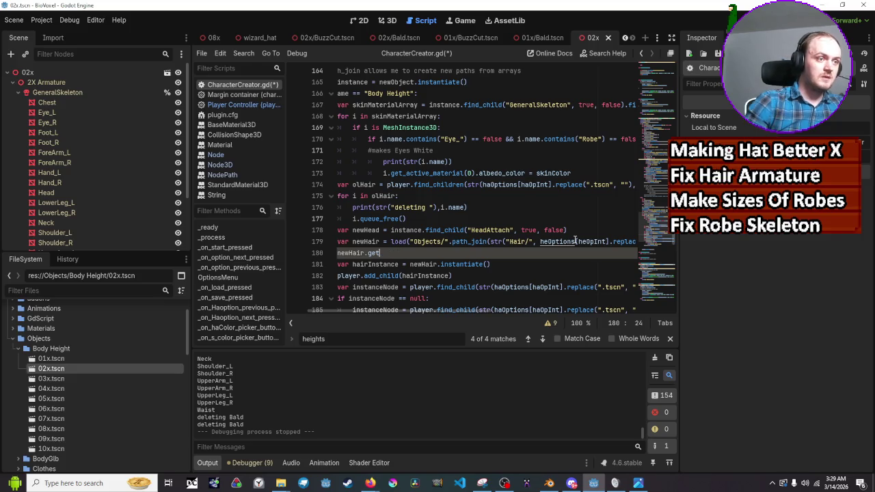
key("BackSpace")
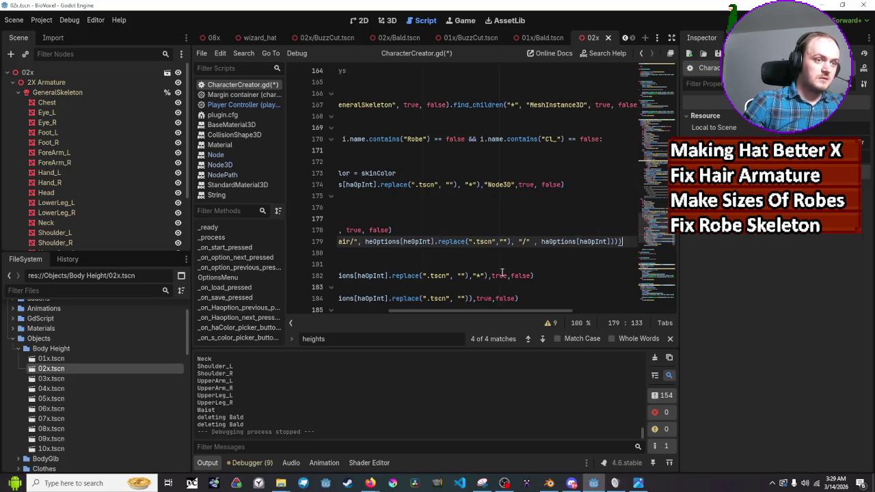
key("Return")
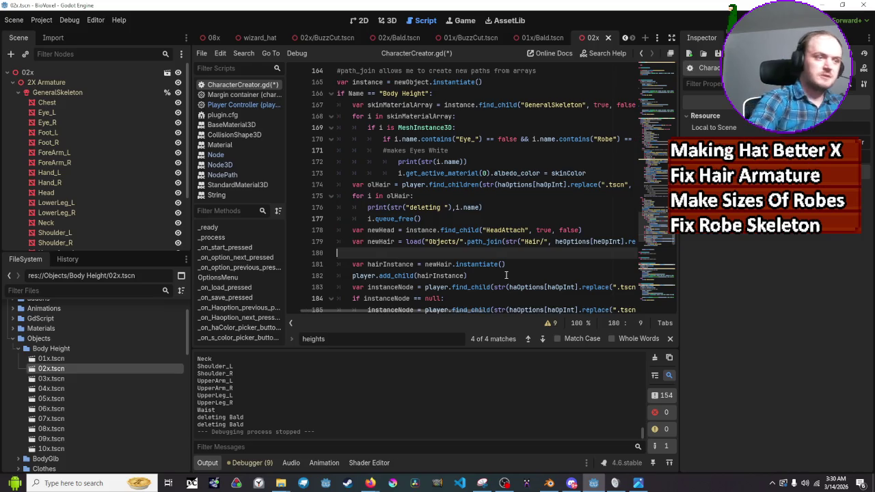
key("Up")
key("End")
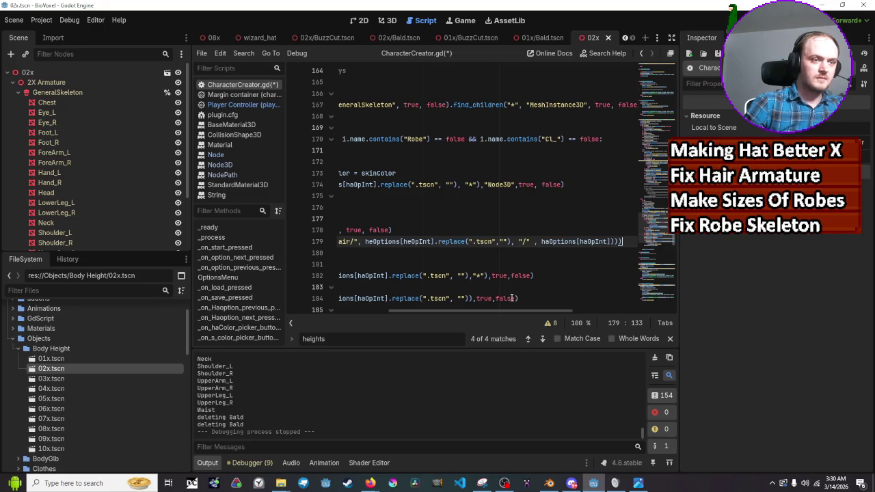
scroll(506, 276, "down", 1)
mouse_move(448, 265)
left_mouse_down()
mouse_move(521, 307)
mouse_move(450, 311)
left_mouse_up()
scroll(521, 306, "down", 2)
key("Left")
scroll(505, 205, "up", 2)
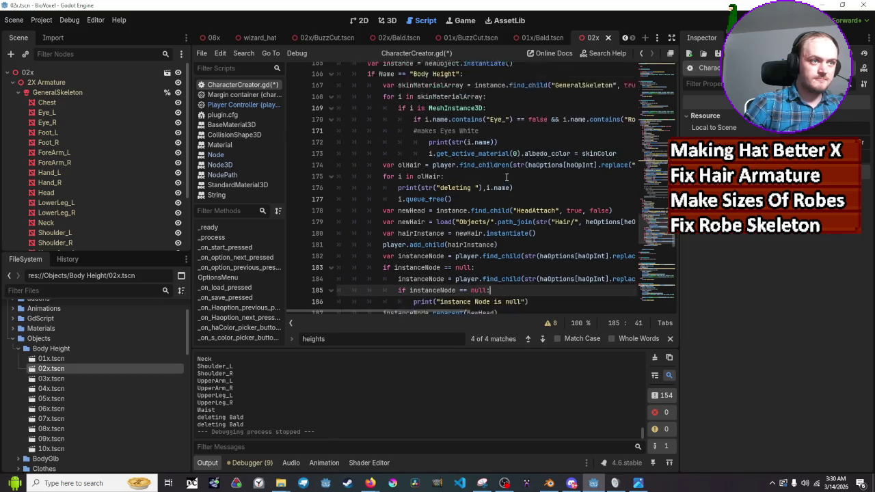
left_click(505, 198)
left_click(507, 209)
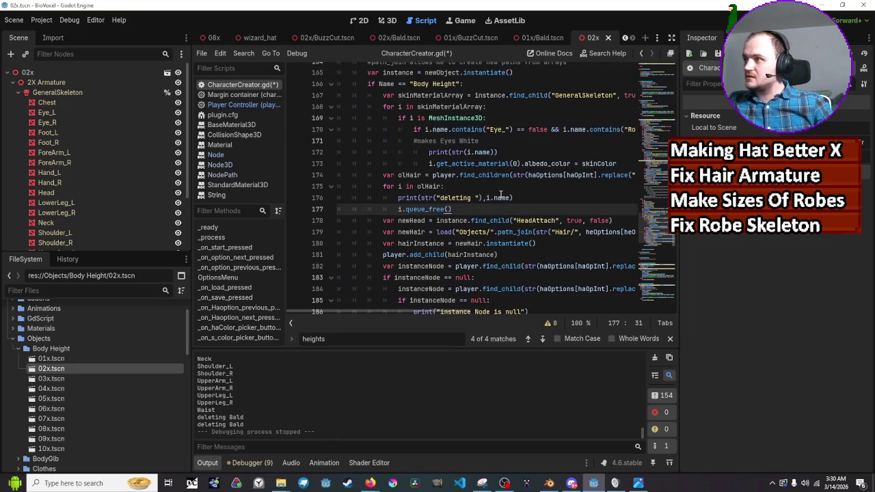
mouse_move(501, 196)
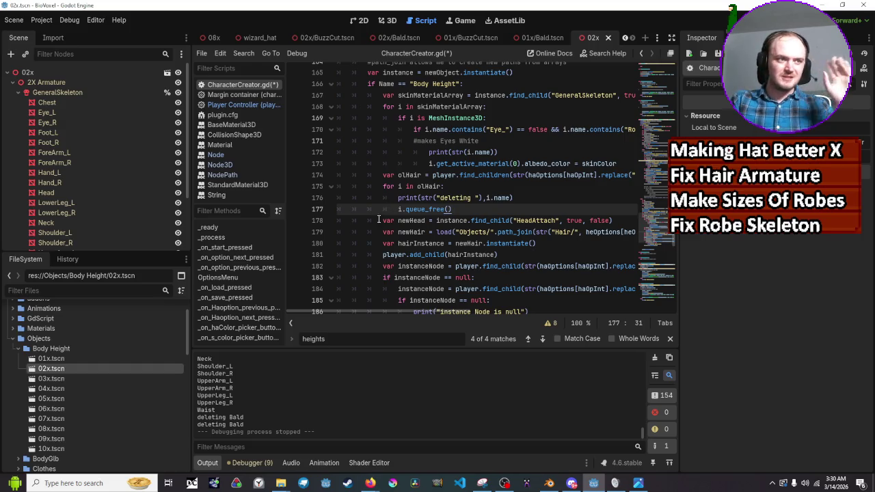
scroll(475, 214, "up", 1)
scroll(482, 209, "down", 1)
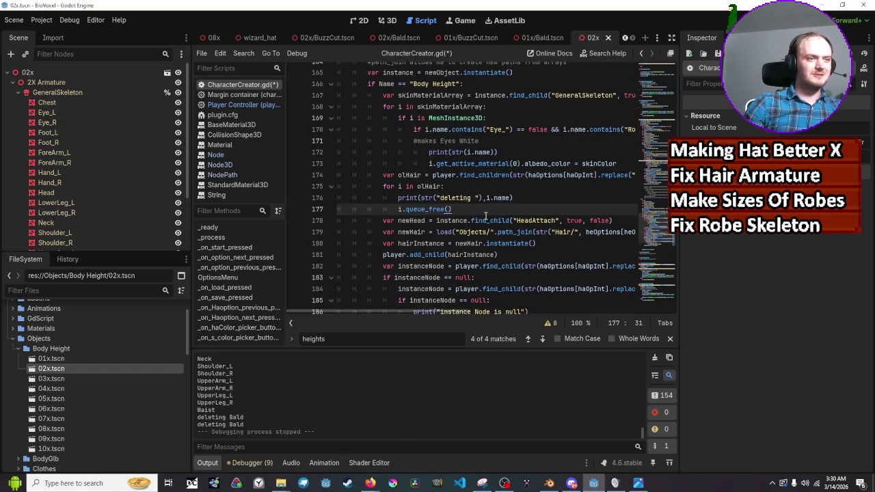
left_click(525, 185)
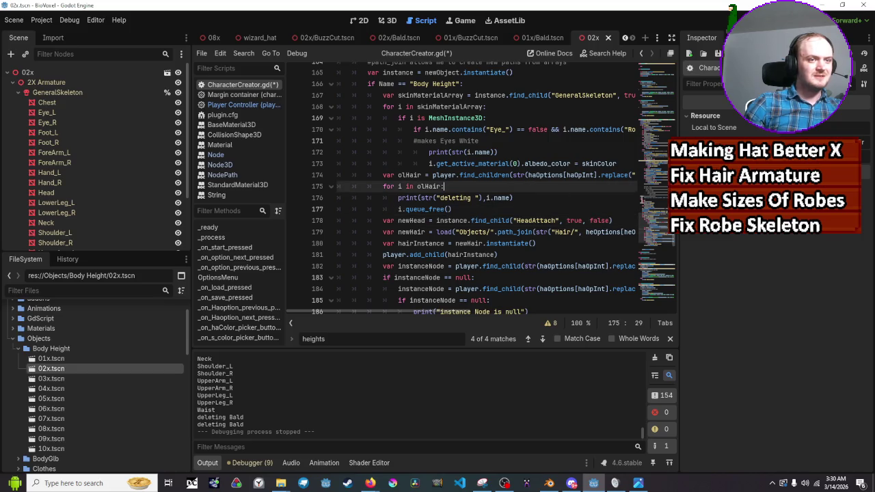
Review the newHead find_child("HeadAttach", true, false) lookup and reparent(newHead) code in CharacterCreator.gd
left_click(632, 221)
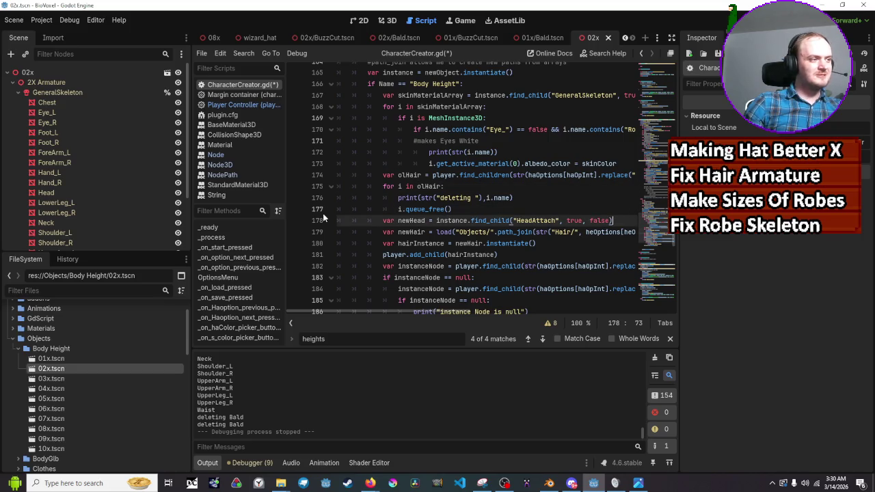
mouse_move(368, 312)
left_mouse_down()
mouse_move(428, 308)
mouse_move(376, 302)
left_mouse_up()
scroll(373, 303, "right", 2)
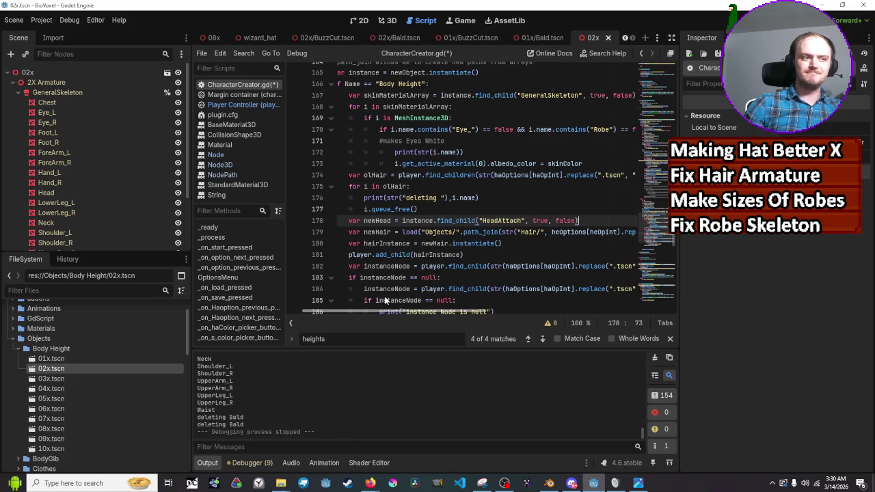
scroll(385, 300, "left", 1)
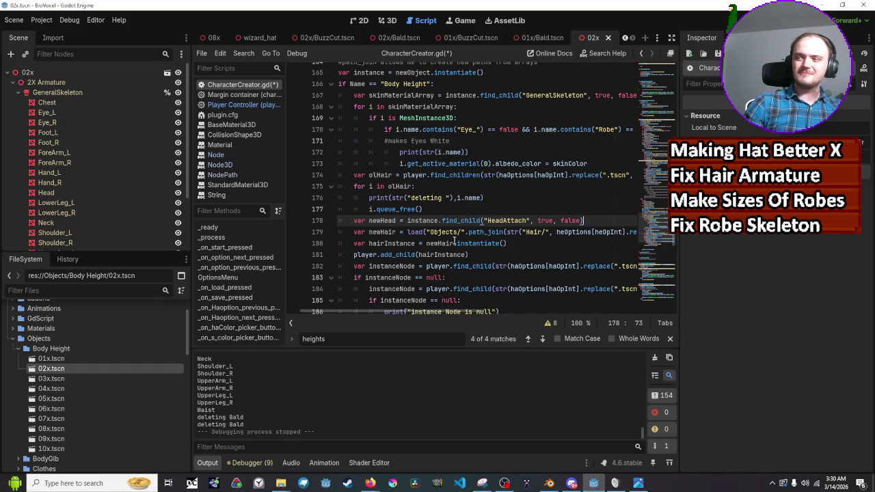
scroll(455, 236, "down", 3)
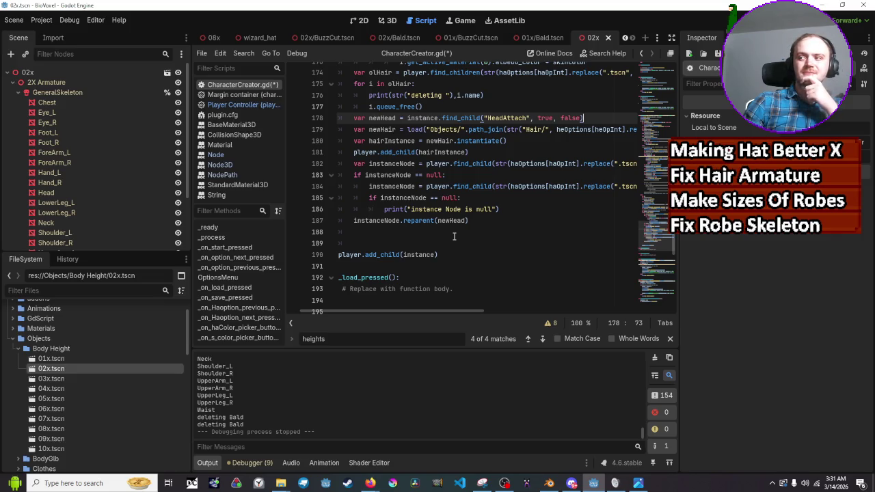
scroll(454, 237, "up", 2)
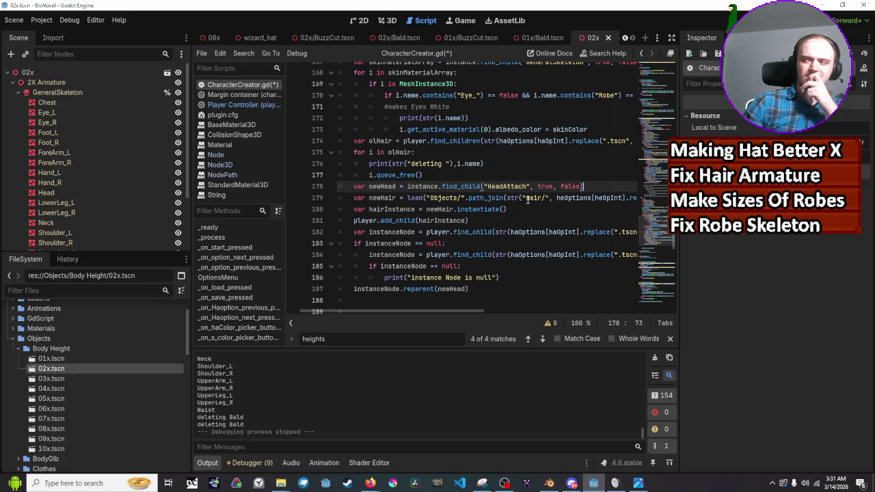
scroll(528, 199, "up", 1)
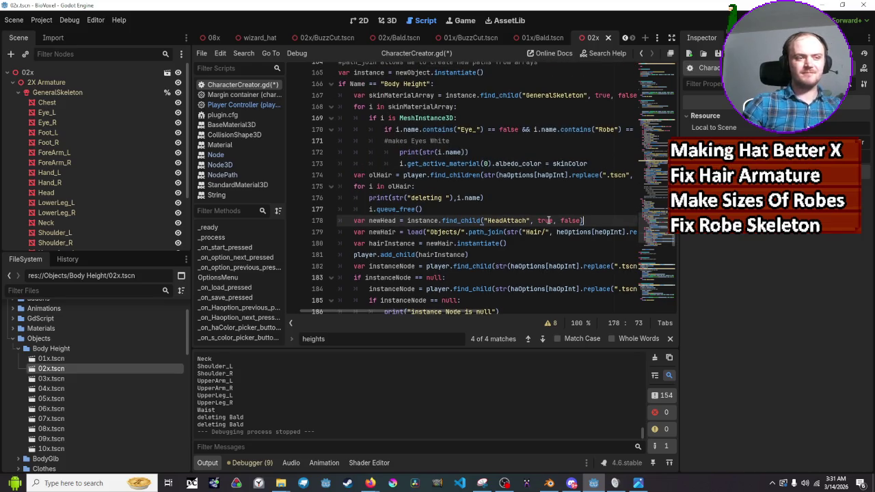
scroll(548, 221, "up", 1)
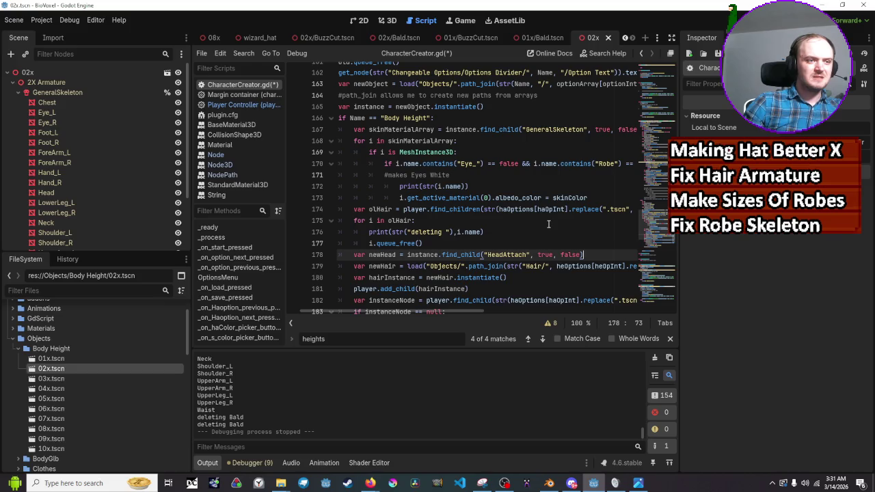
scroll(549, 233, "up", 1)
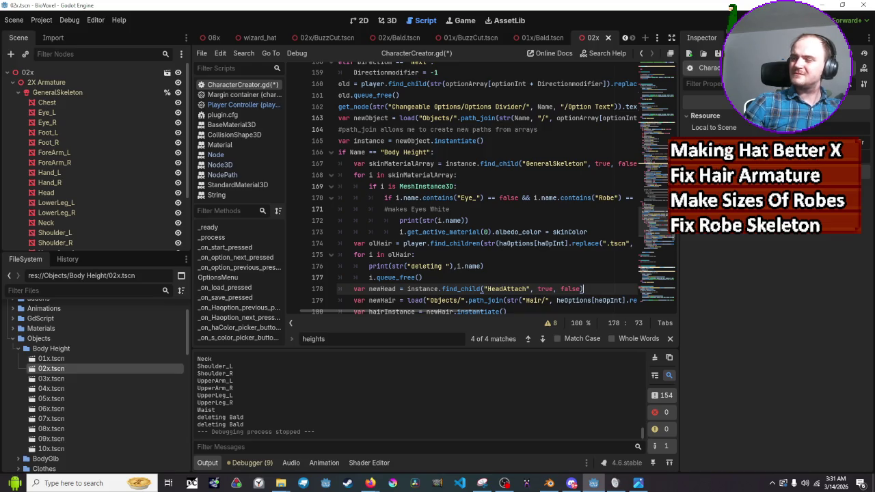
scroll(590, 224, "down", 2)
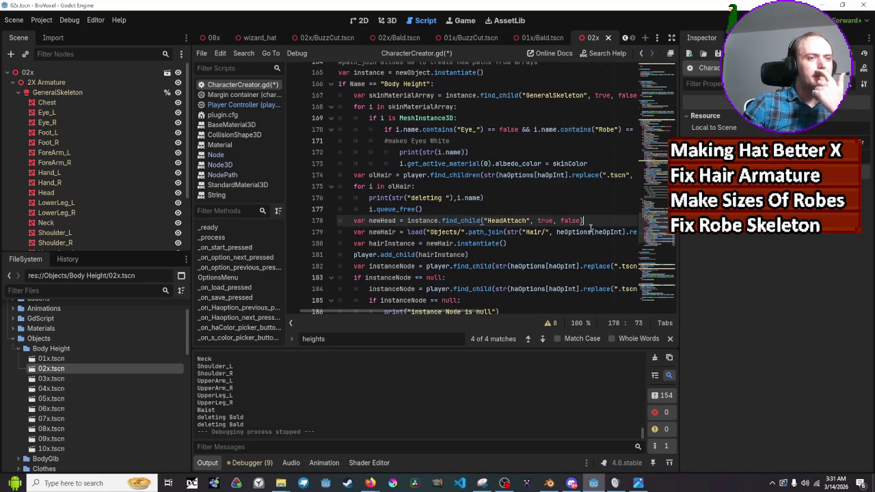
scroll(590, 228, "down", 1)
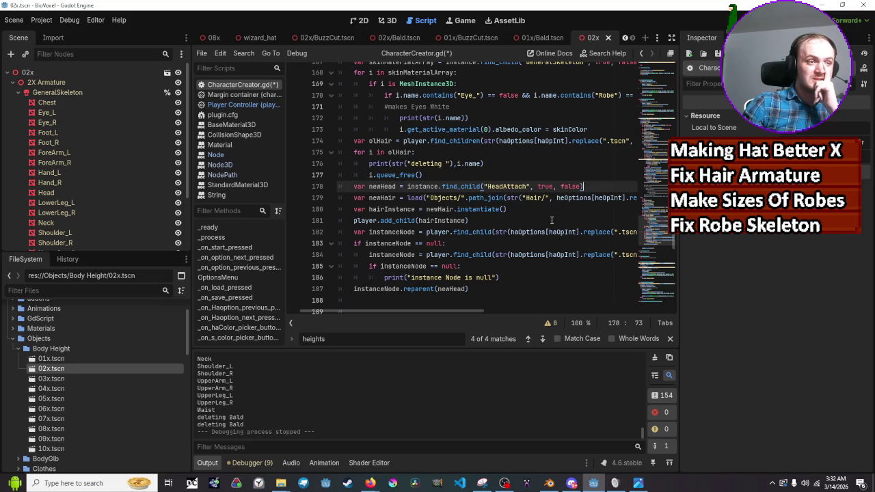
scroll(552, 220, "down", 1)
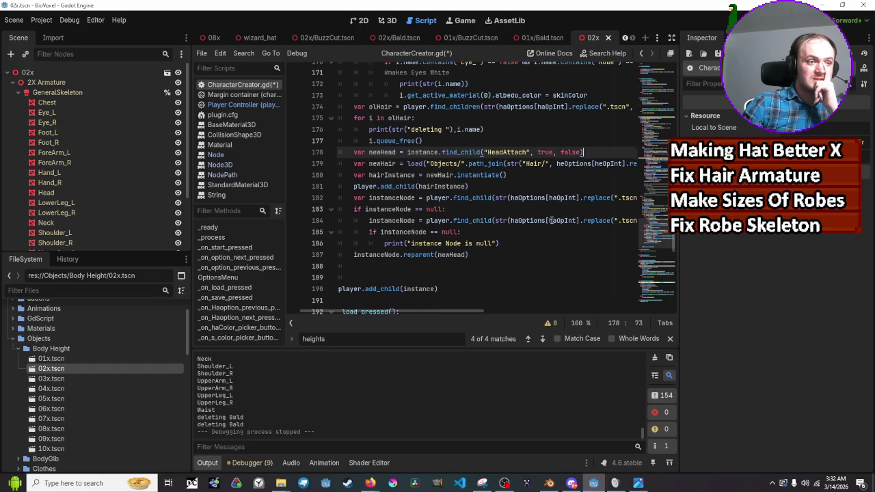
scroll(552, 220, "up", 1)
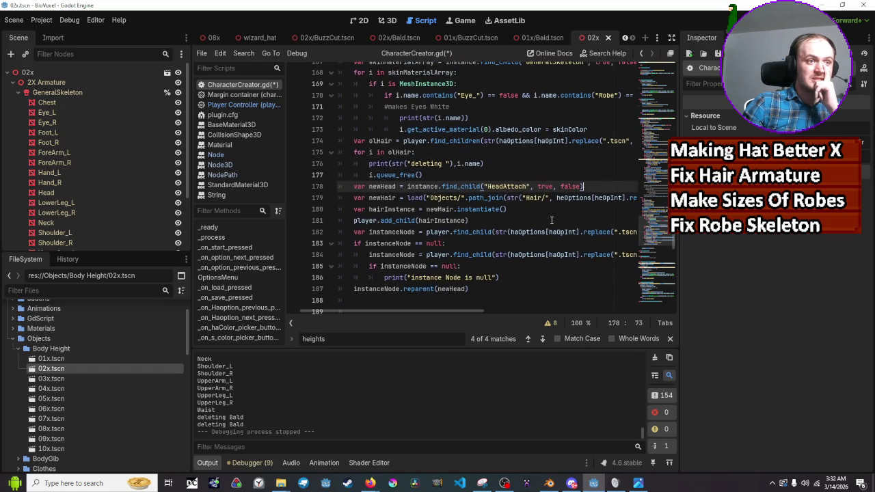
left_click(552, 221)
Start a new line after line 180 with hairInstance.get_child( using autocomplete
left_click(552, 215)
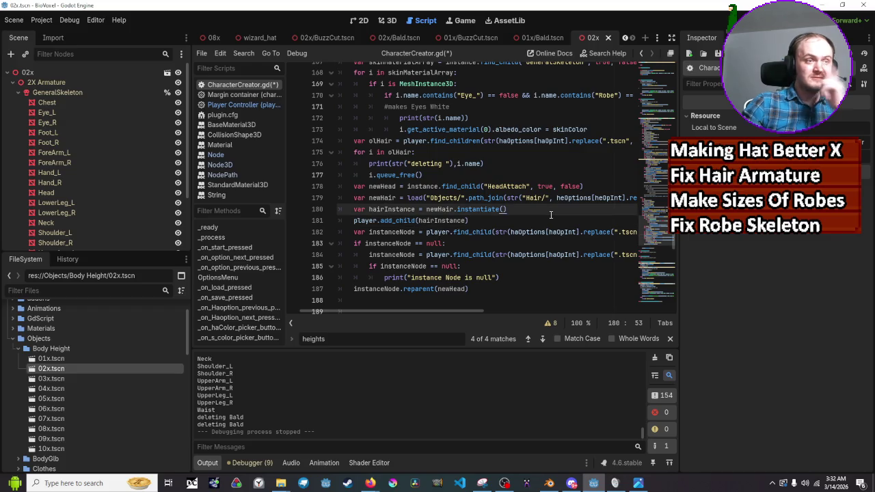
key("Return")
type("ha")
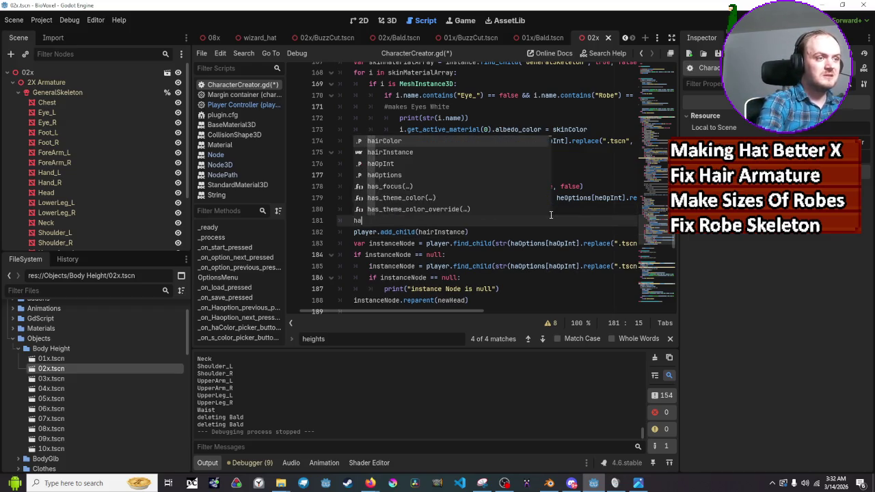
type("irins")
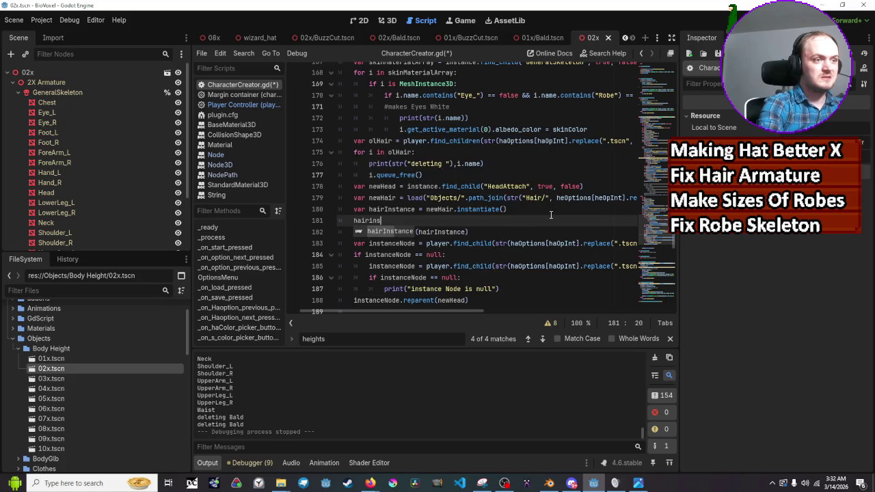
type("tance")
key("Return")
type(".")
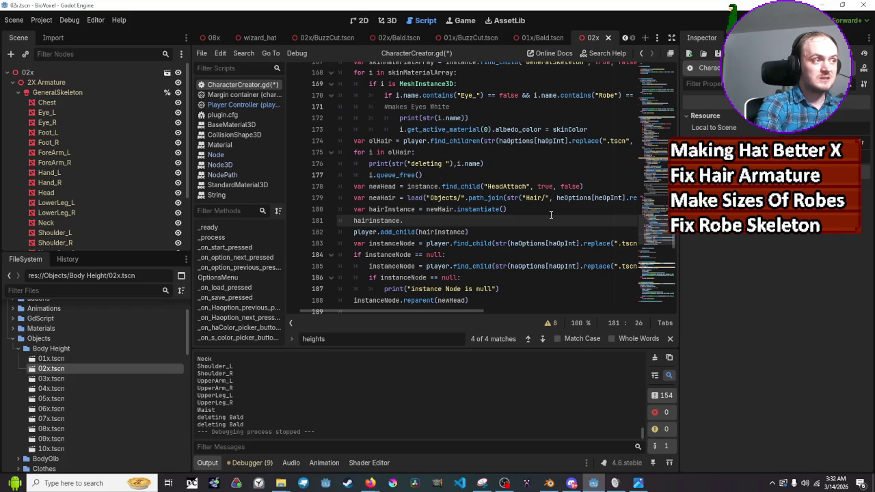
type("get")
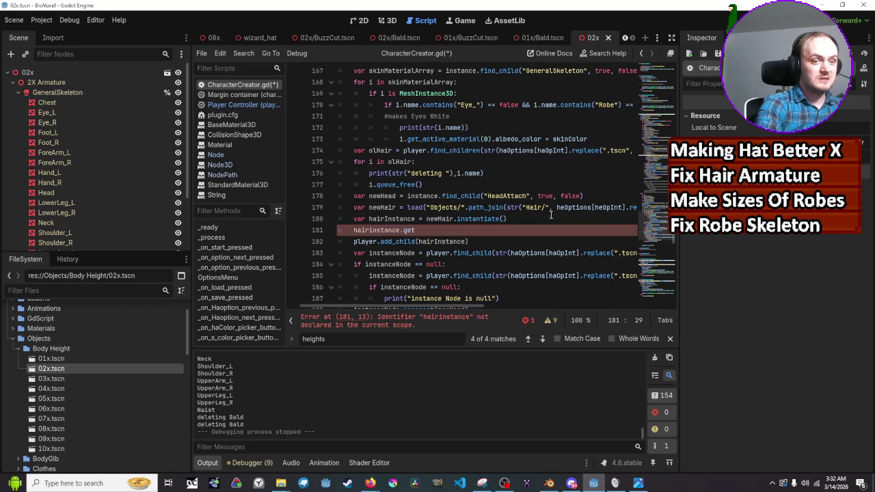
type("_child")
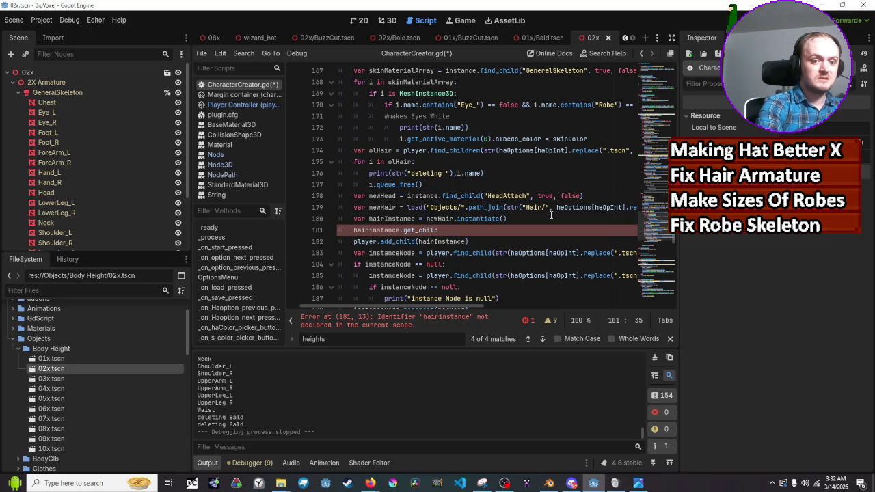
type("(")
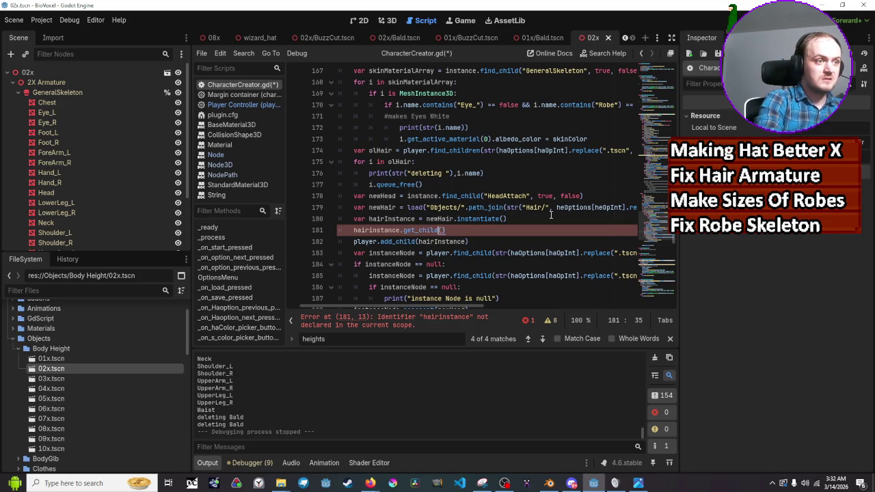
Fix the variable's capitalisation to hairInstance on the new line
key("Left")
key("Left")
key("Left")
key("BackSpace")
type("II")
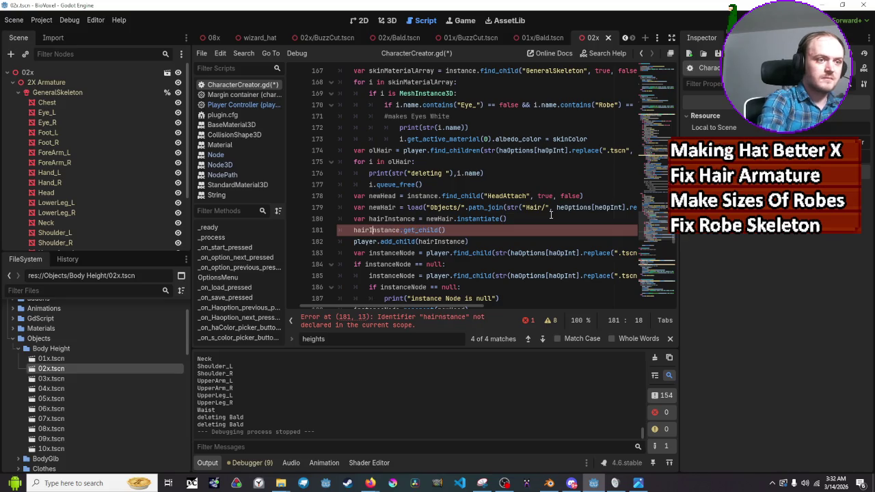
key("Right")
key("Right")
key("End")
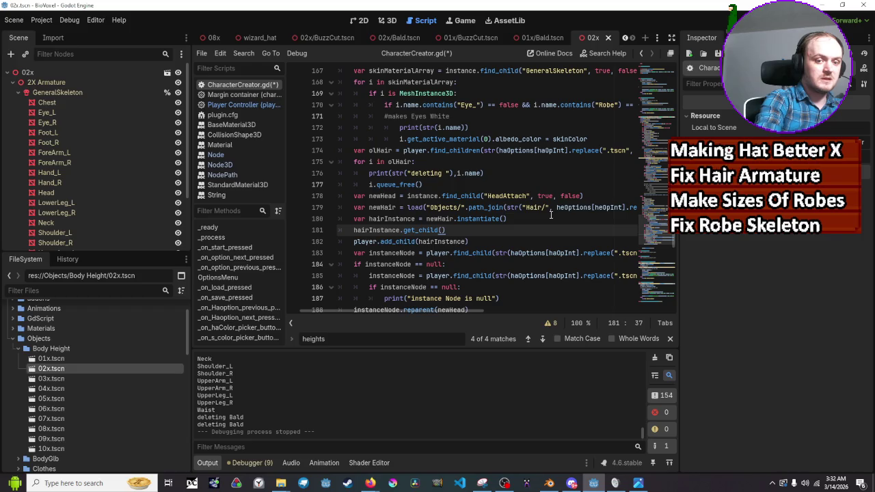
Append .get_active)material(0) to the line as a draft material call
type(".Get")
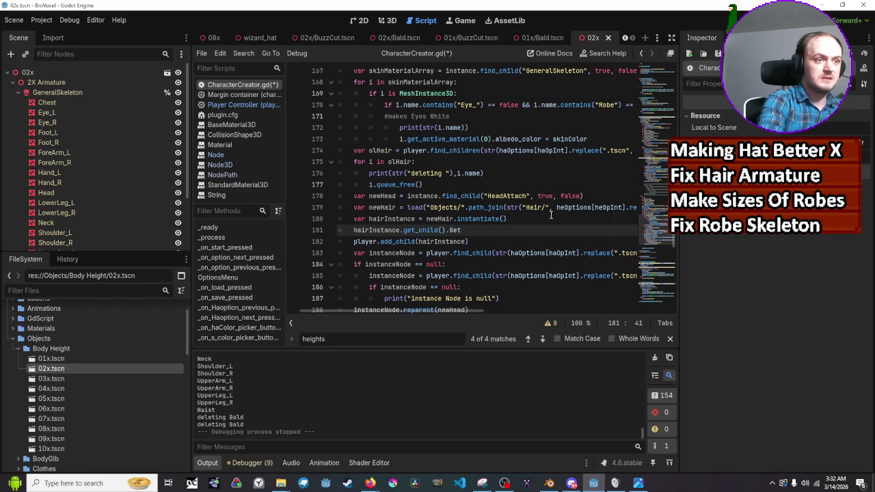
key("BackSpace")
key("BackSpace")
key("BackSpace")
type("get")
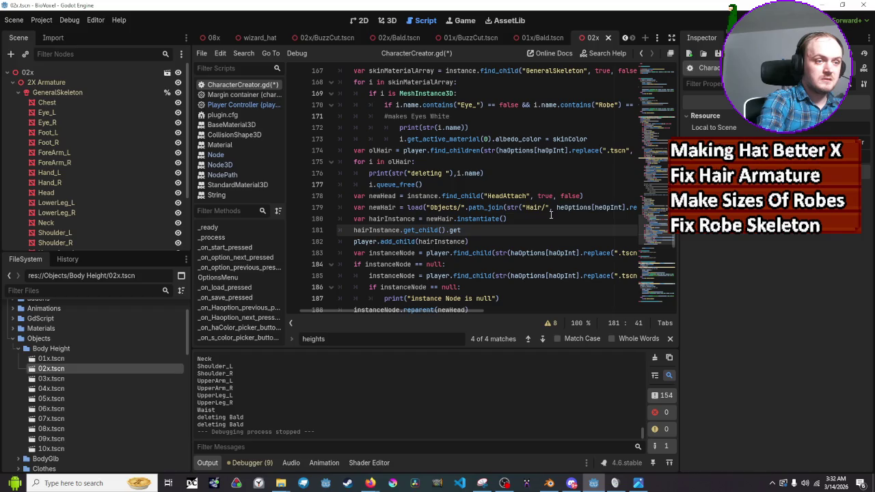
scroll(551, 214, "up", 4)
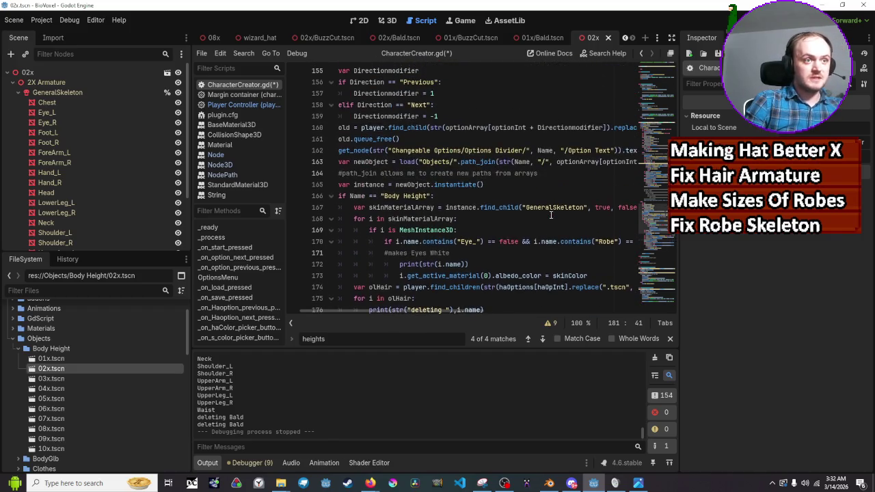
scroll(550, 215, "down", 4)
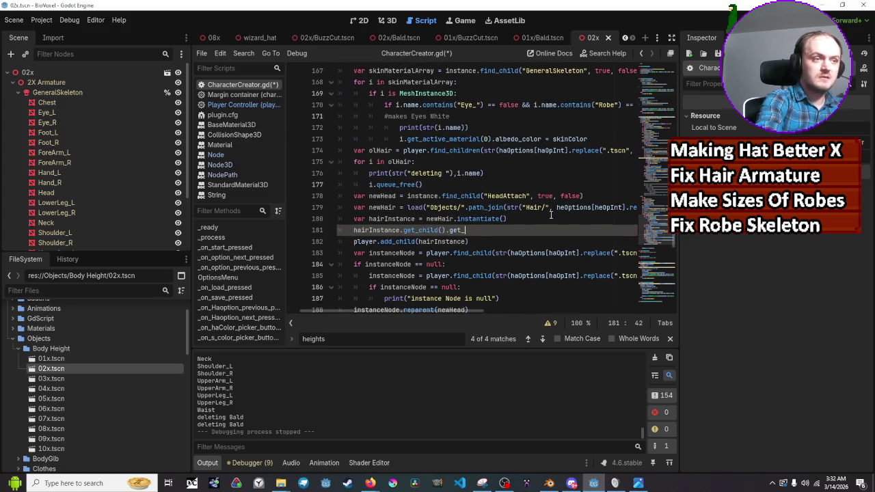
type("acti")
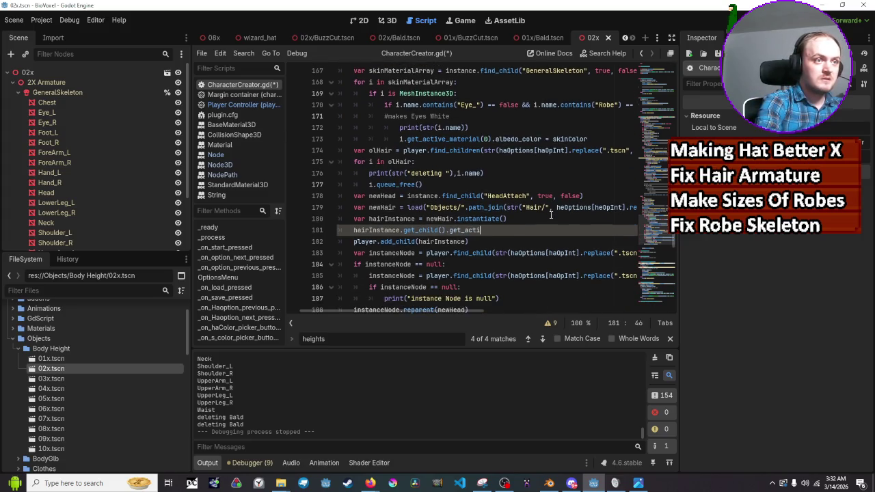
type("ve)material")
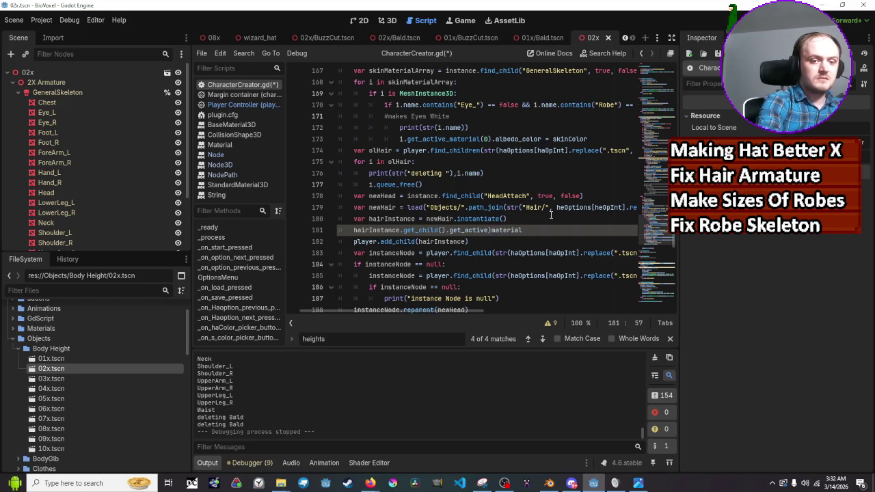
type("(0)")
key("Down")
key("Home")
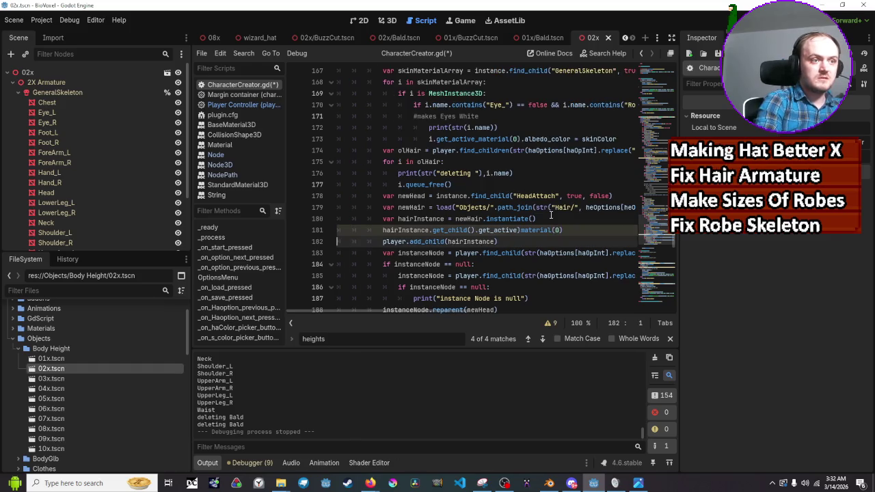
Correct line 181 to hairInstance.get_child(0).get_active_material(0)
key("Up")
key("End")
key("Left")
key("Left")
key("Left")
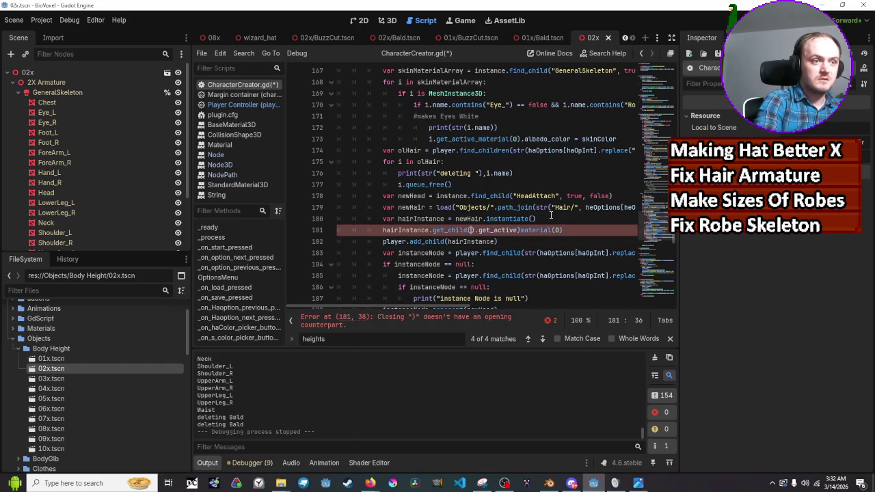
type("0")
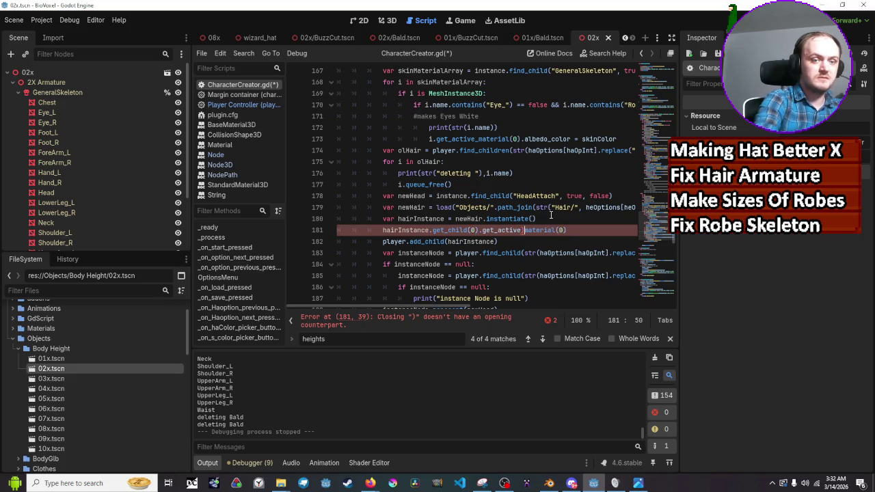
key("Delete")
type("_")
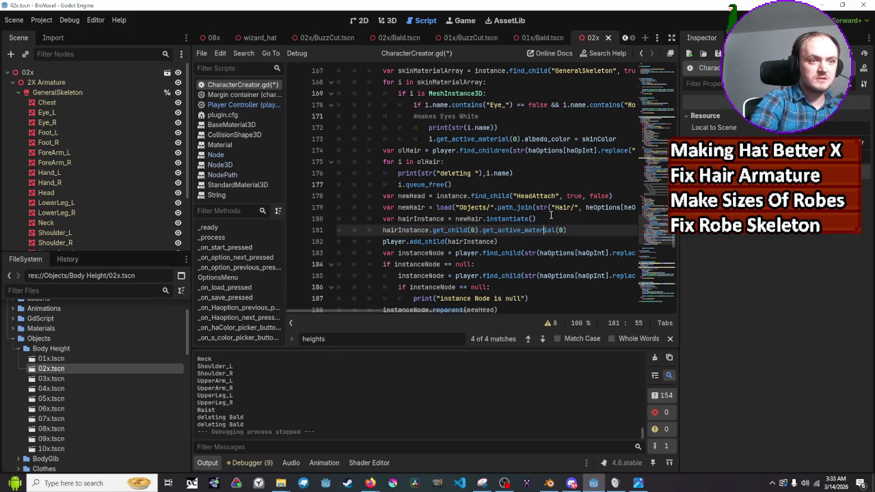
Append .albedo to the end of line 181
key("End")
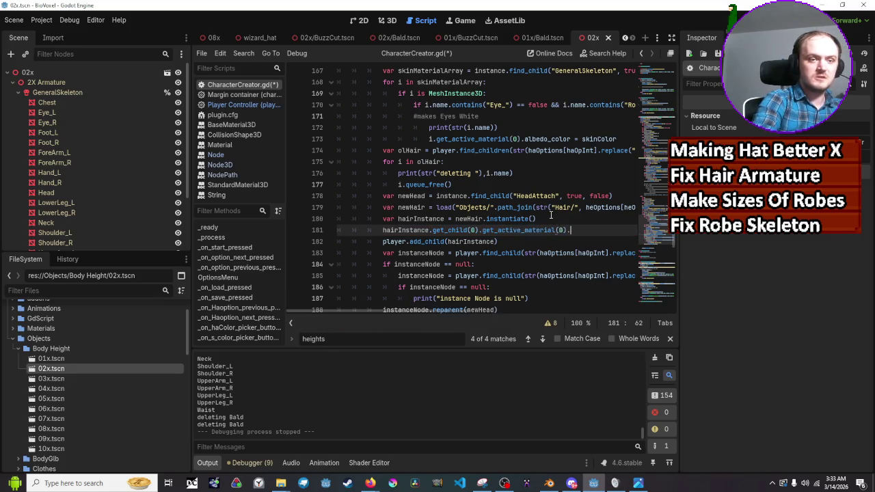
type("set")
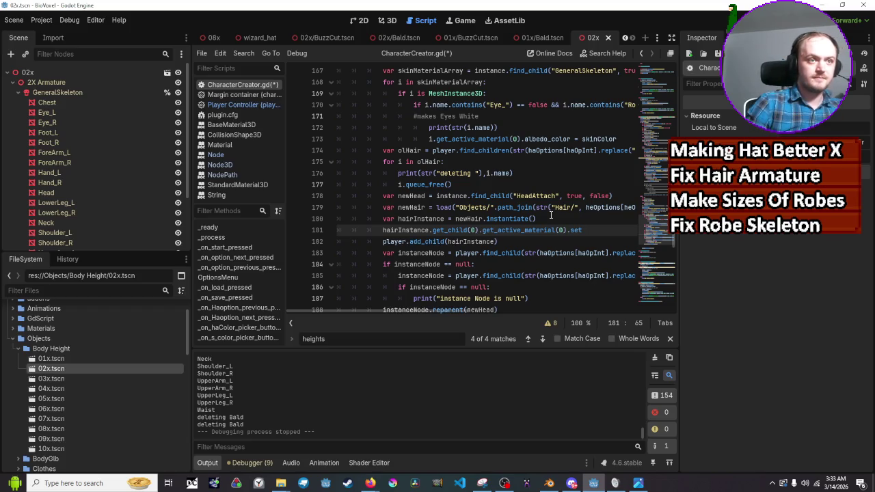
key("BackSpace")
key("BackSpace")
key("BackSpace")
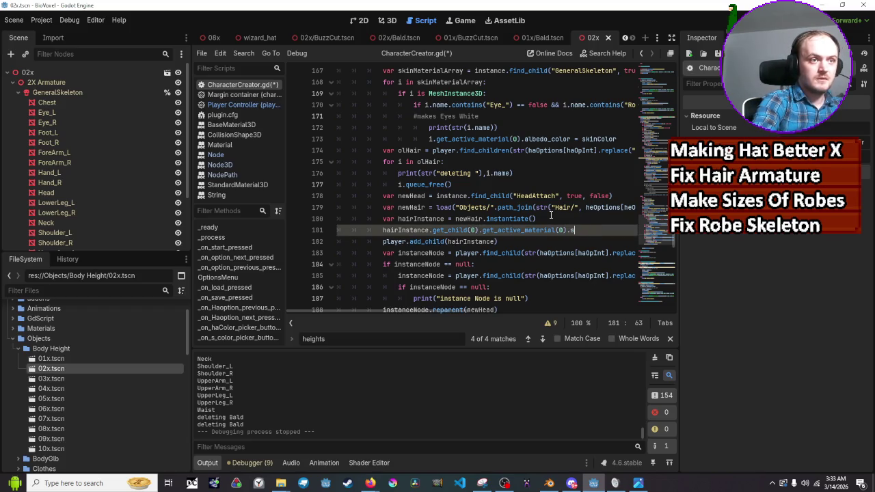
type("alv")
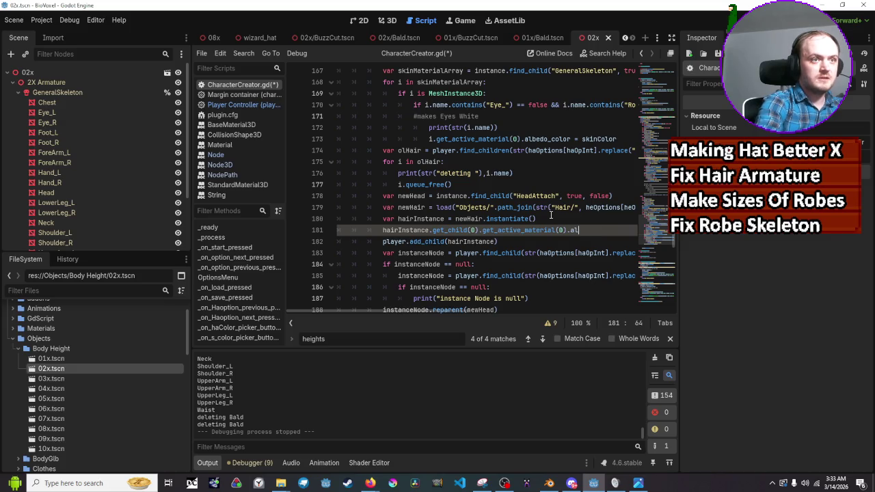
key("BackSpace")
type("bedo_color.c")
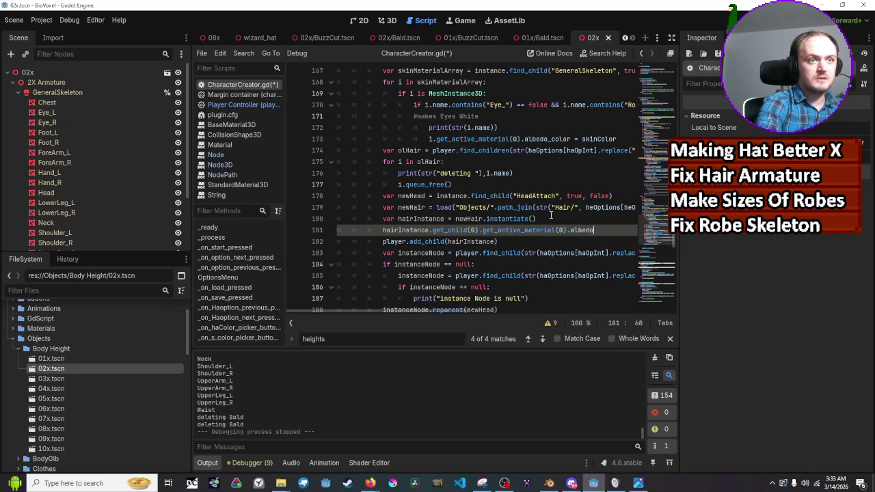
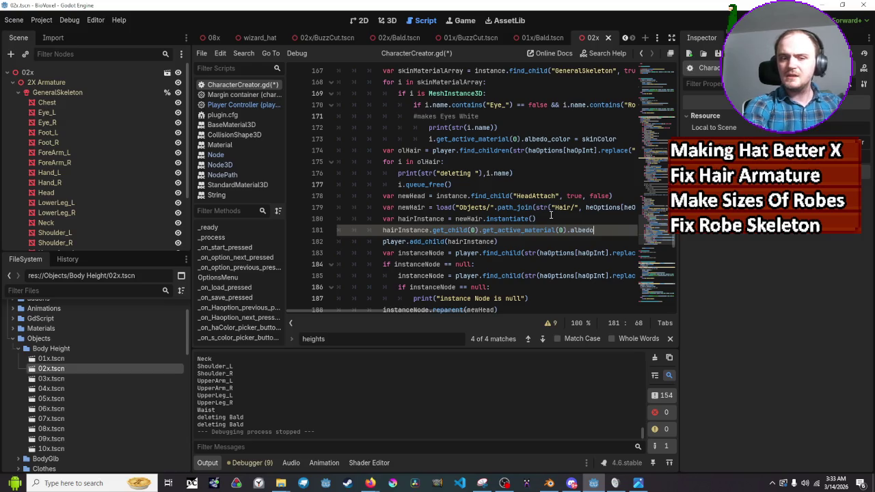
Complete line 181 as albedo_color = hairColor for the new hair instance
type("_")
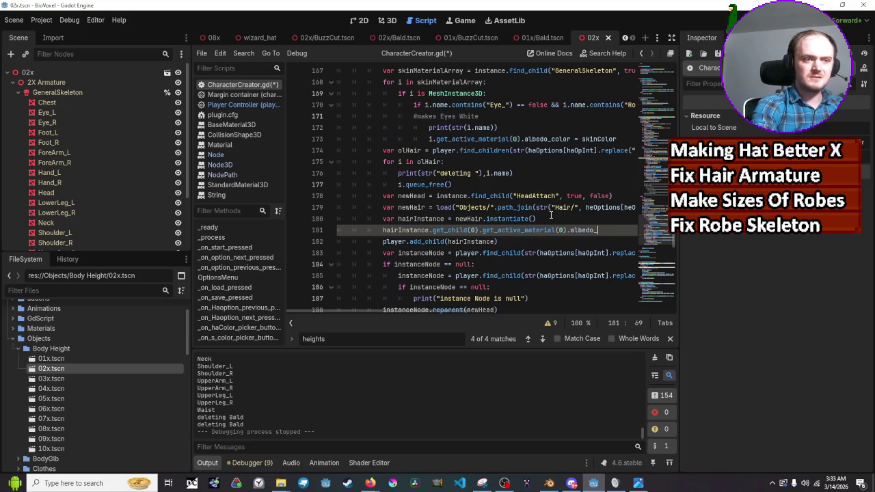
type("color")
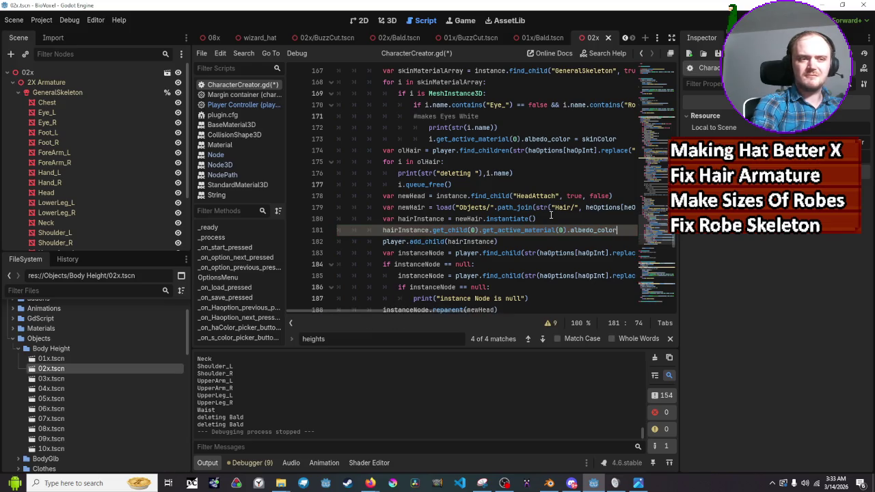
type(".c")
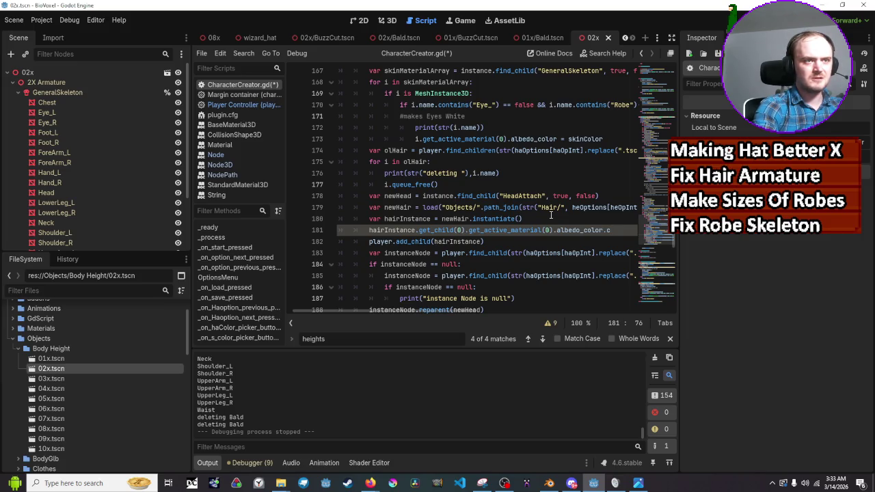
key("BackSpace")
key("BackSpace")
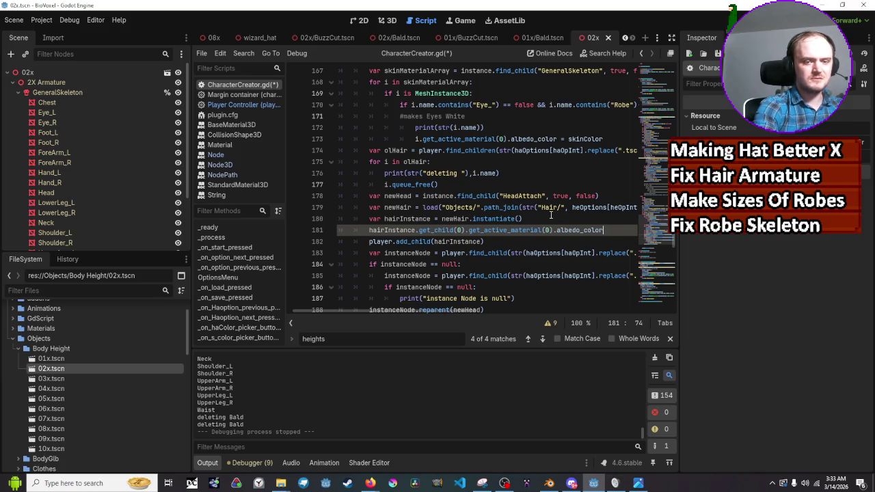
type(" = hairColor")
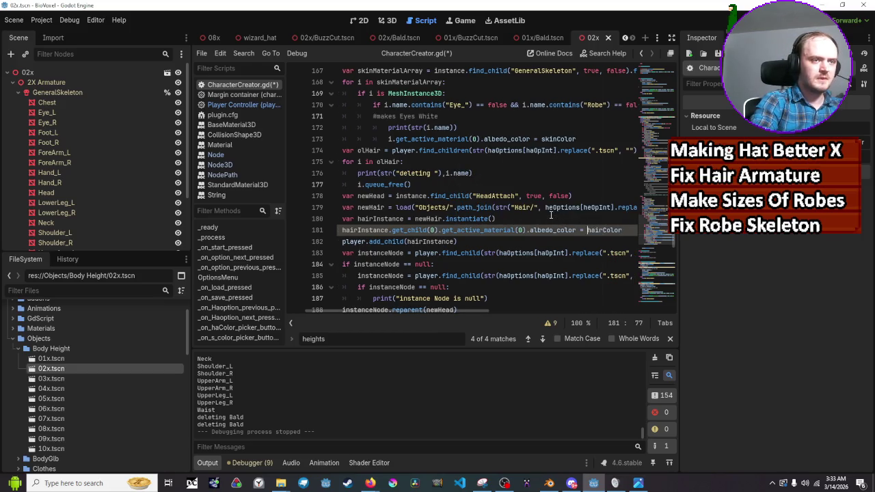
Insert a blank line above the colour assignment and begin an if statement there
key("Home")
key("Return")
key("Up")
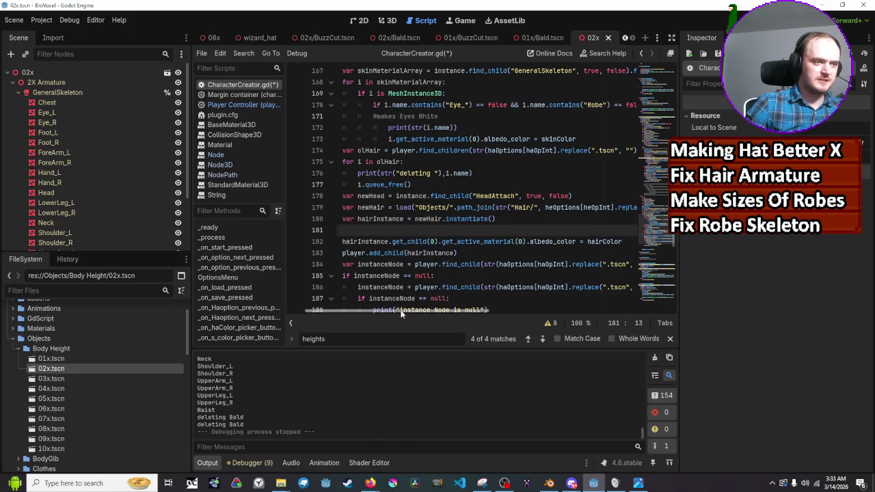
left_click_drag(404, 316, 377, 315)
type("if")
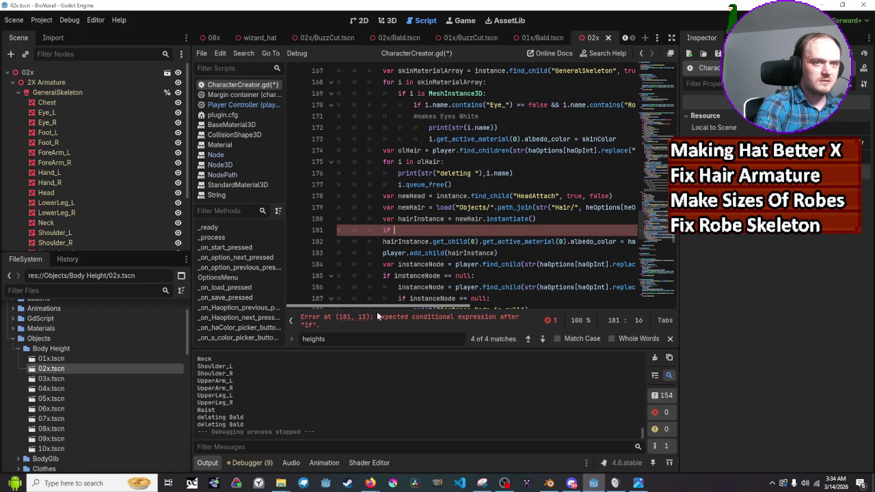
Write if heOptions[heOpInt] == "bald.tscn": on line 181, with an indented body line below
type("heop")
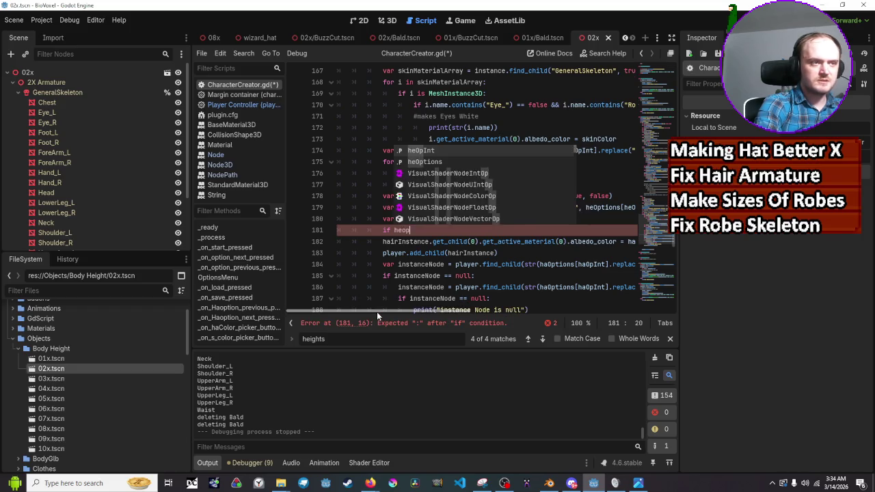
key("BackSpace")
key("BackSpace")
type("Options")
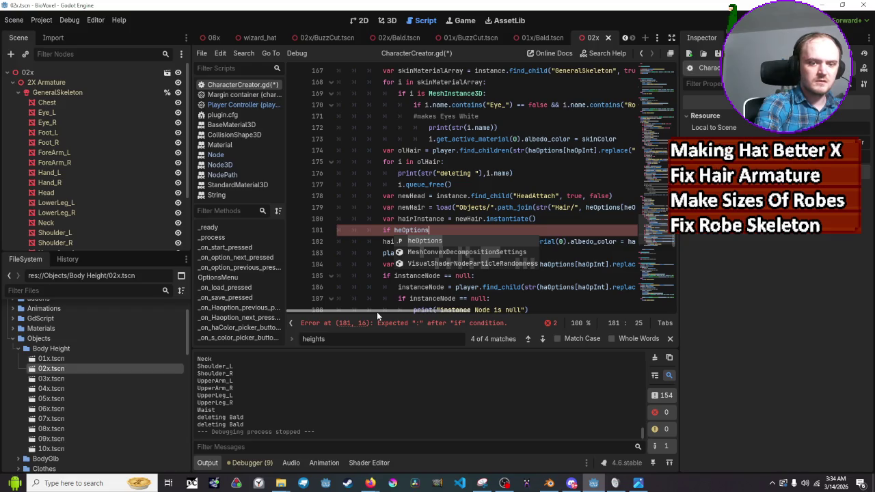
type("[heop")
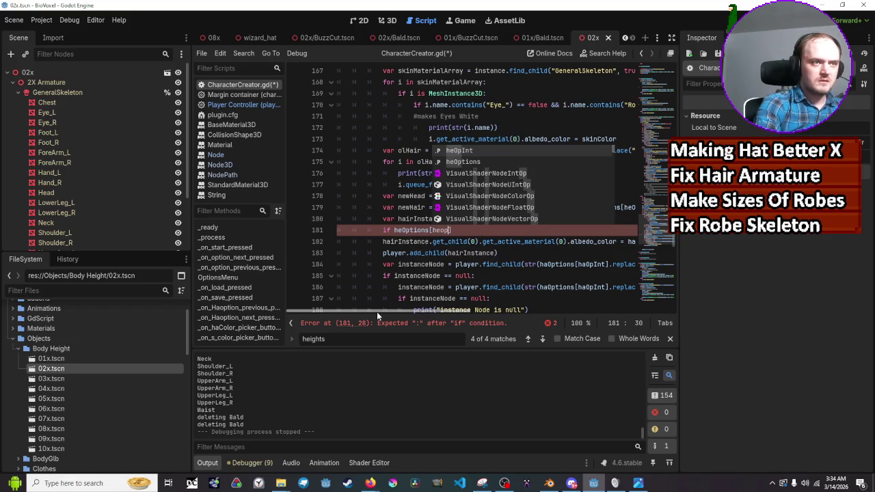
type("int")
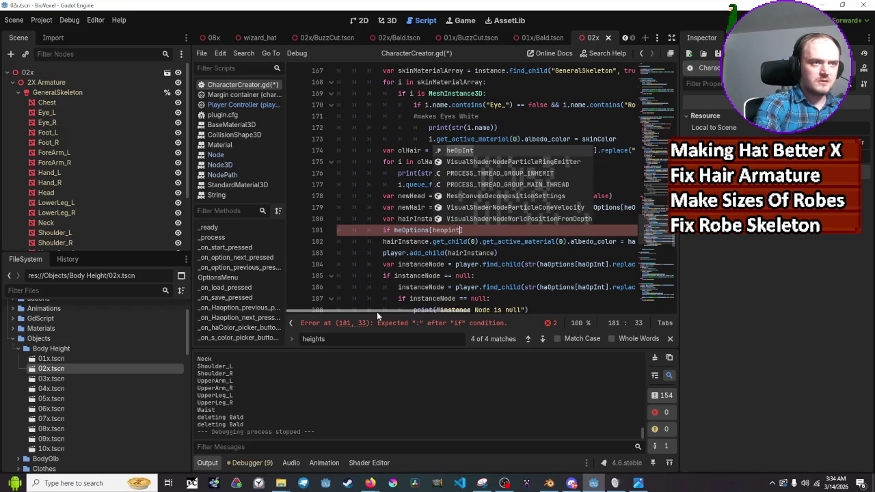
key("Return")
type("] ")
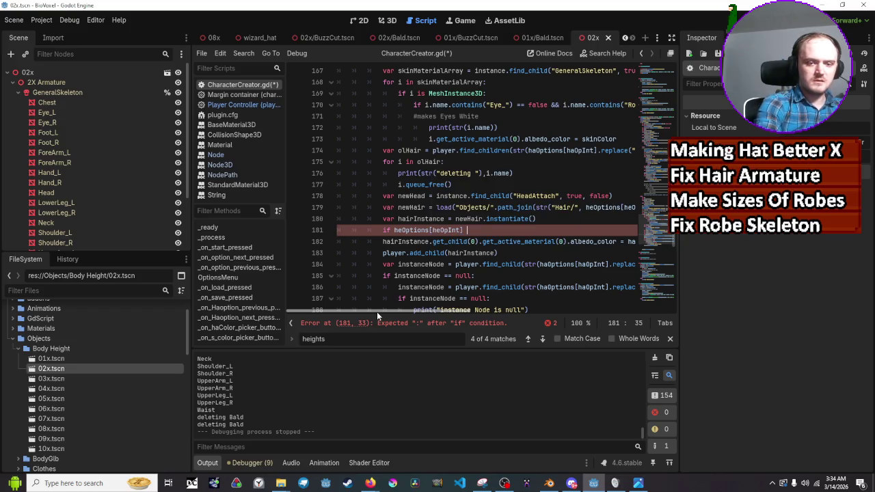
type("== ba")
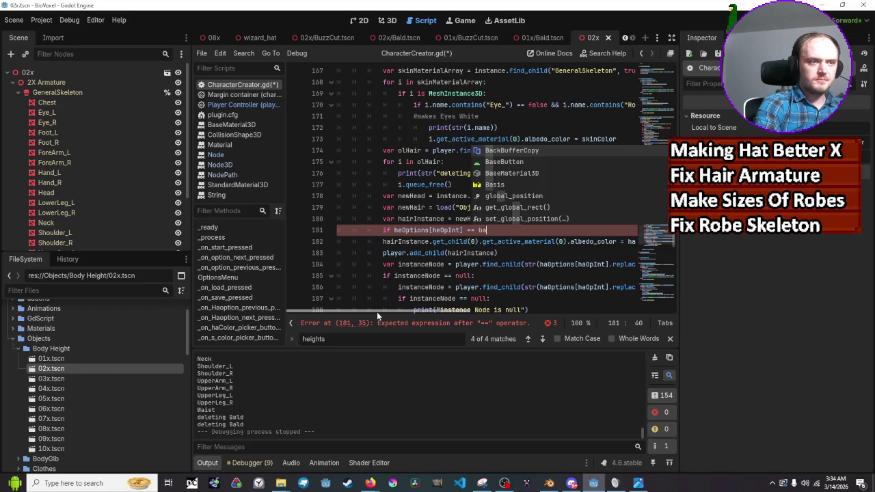
type("ld")
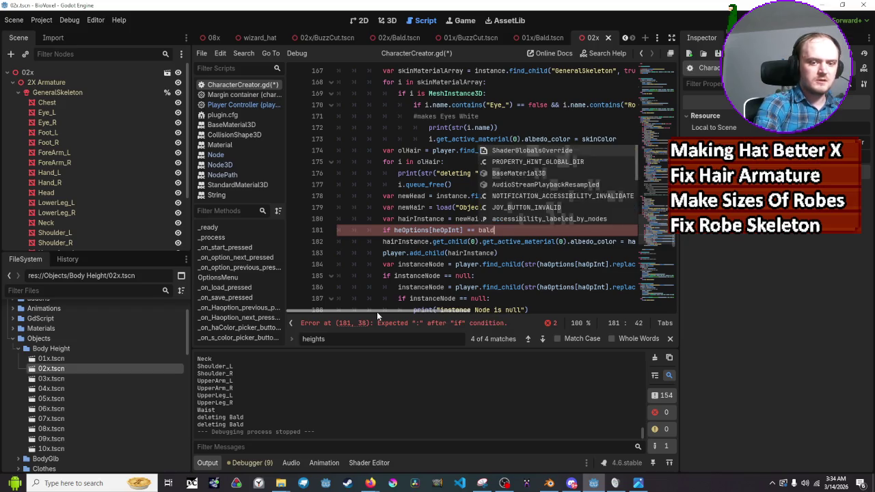
type(".tscn")
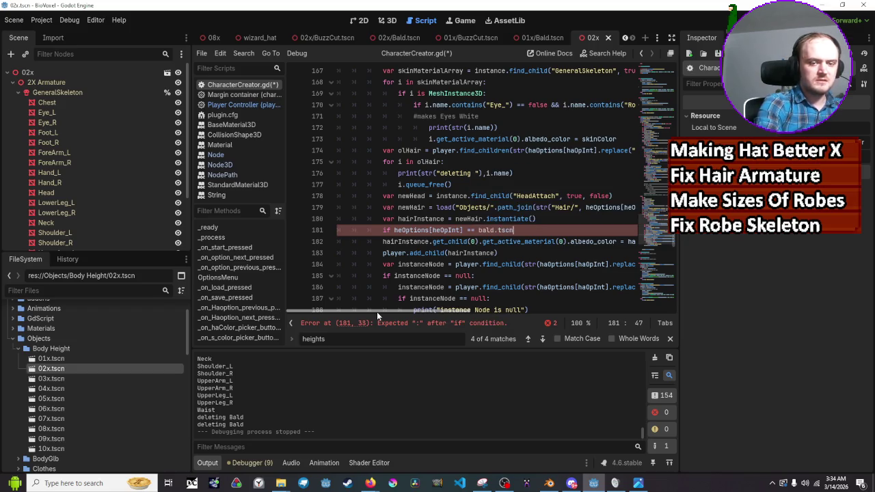
key("BackSpace")
key("BackSpace")
key("BackSpace")
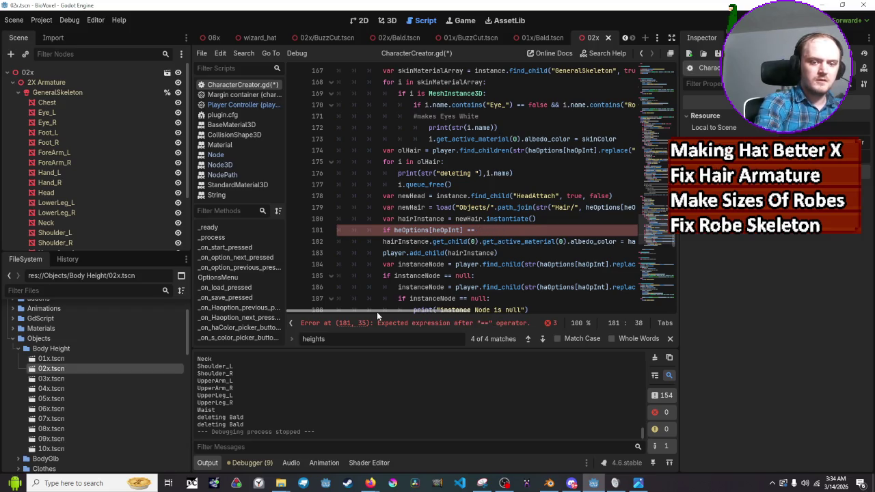
type("\"bald.")
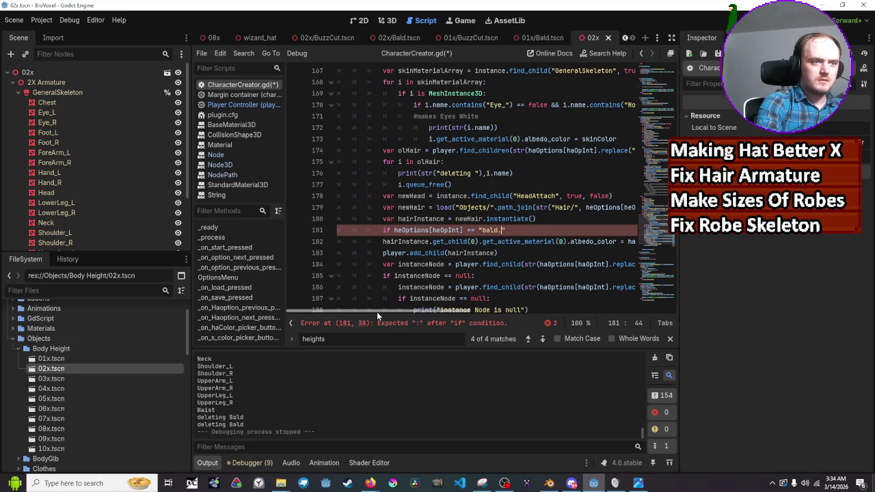
type("tscn\"")
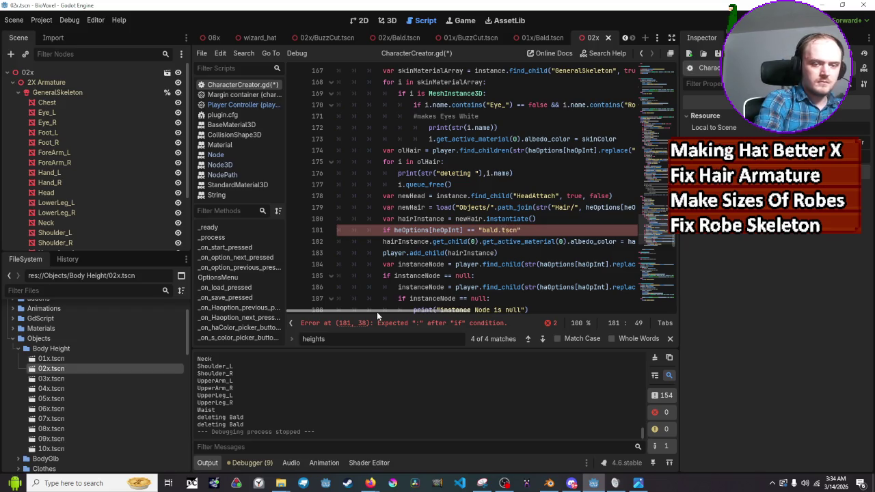
type(":")
key("Return")
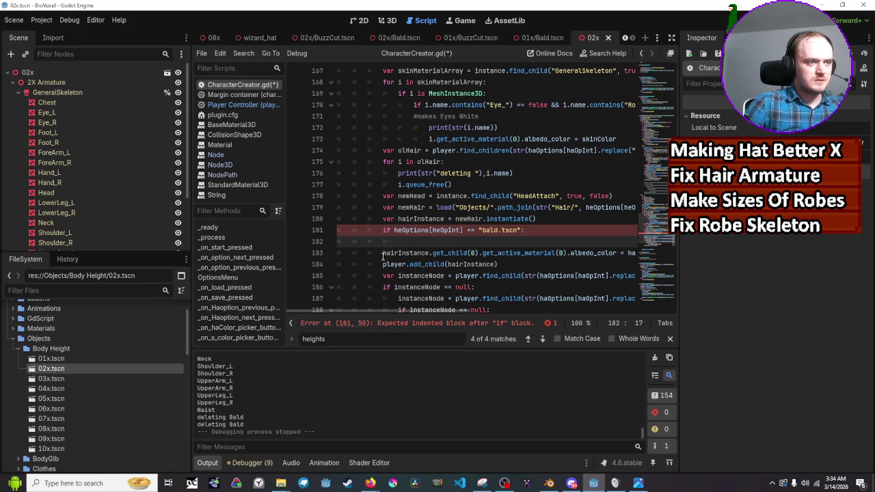
Copy the hair colour assignment into the if body and start an unindented line after it
left_click_drag(383, 254, 670, 254)
key("ctrl+c")
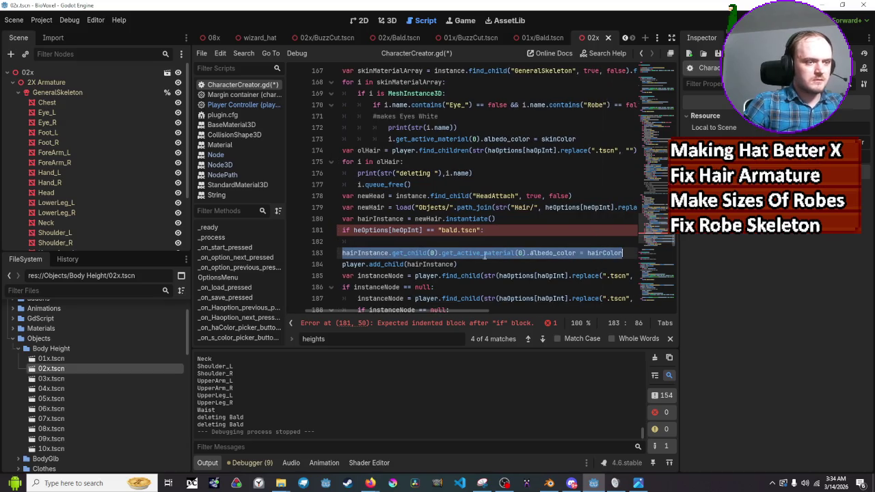
left_click(414, 246)
key("ctrl+v")
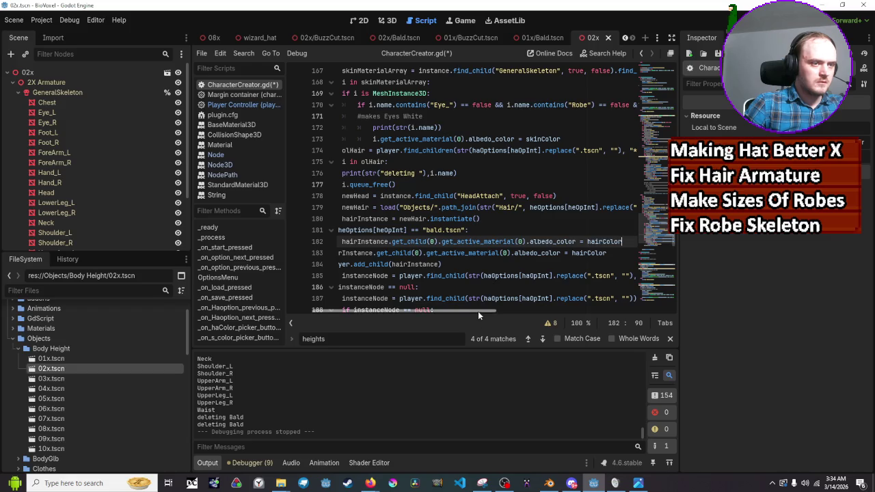
left_click_drag(478, 311, 417, 312)
scroll(460, 312, "right", 3)
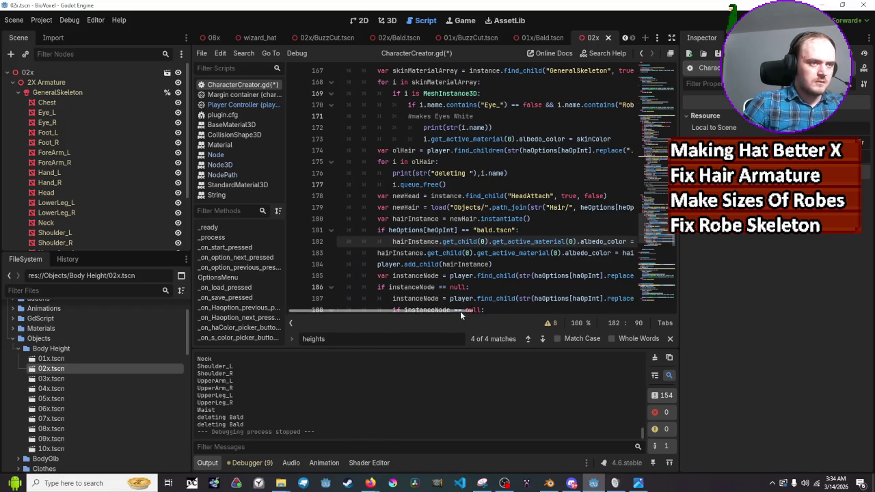
left_click(576, 252)
left_click(574, 242)
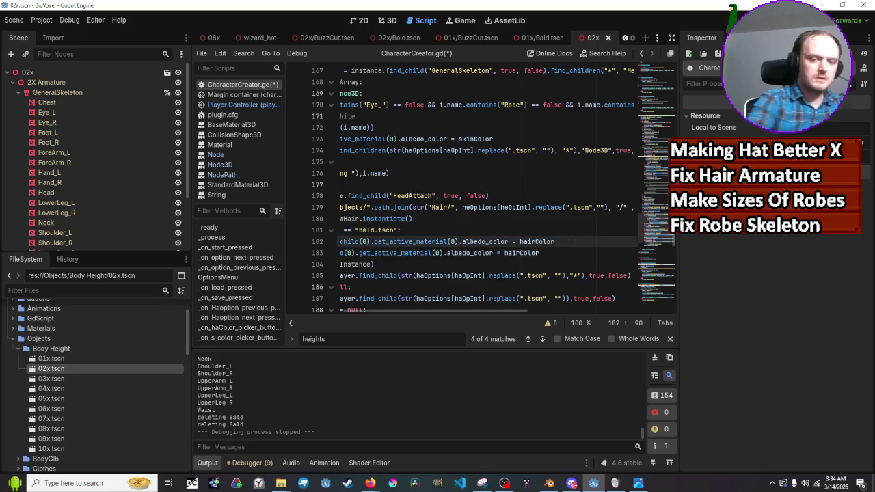
key("Return")
key("BackSpace")
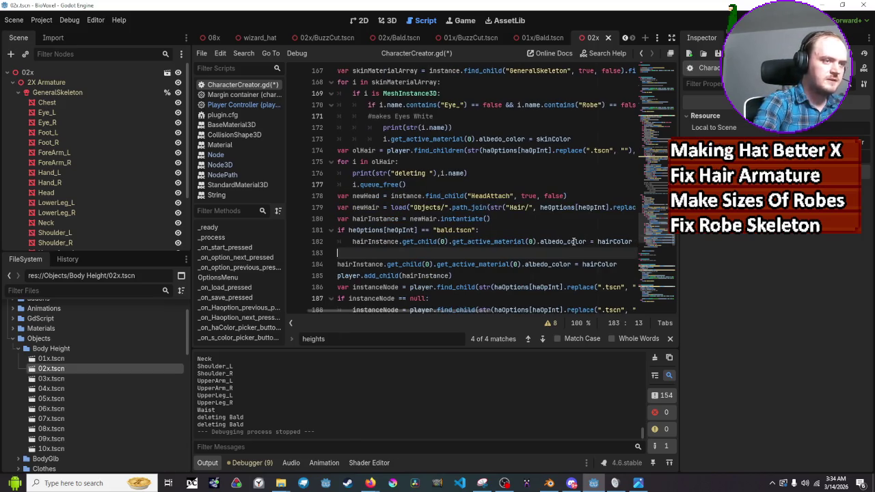
Add an else: branch, indent the original hairColor line under it, and save
type("elif")
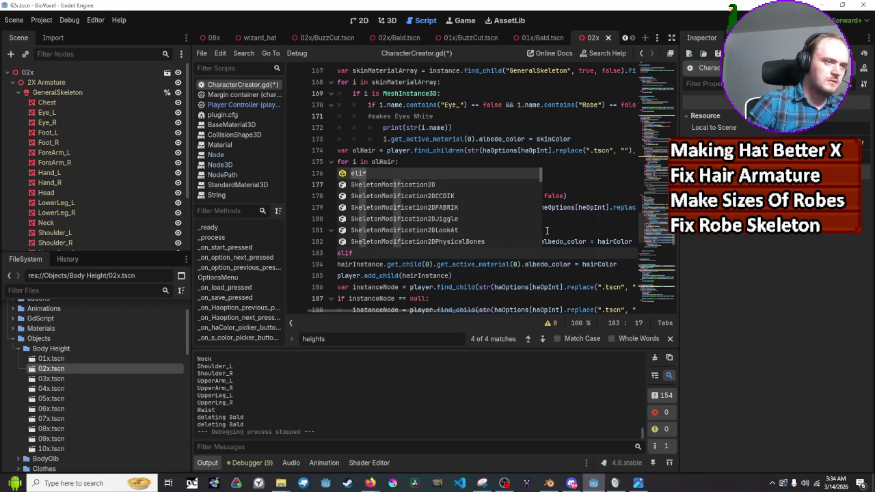
type(":")
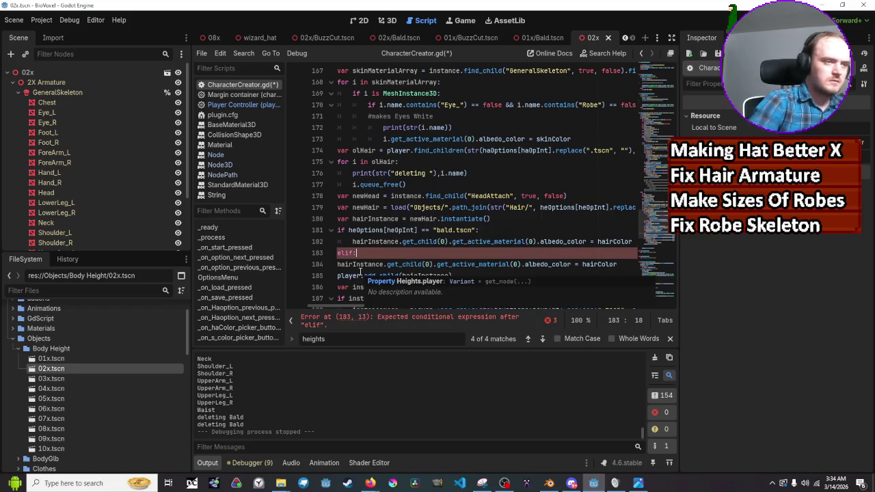
key("BackSpace")
key("BackSpace")
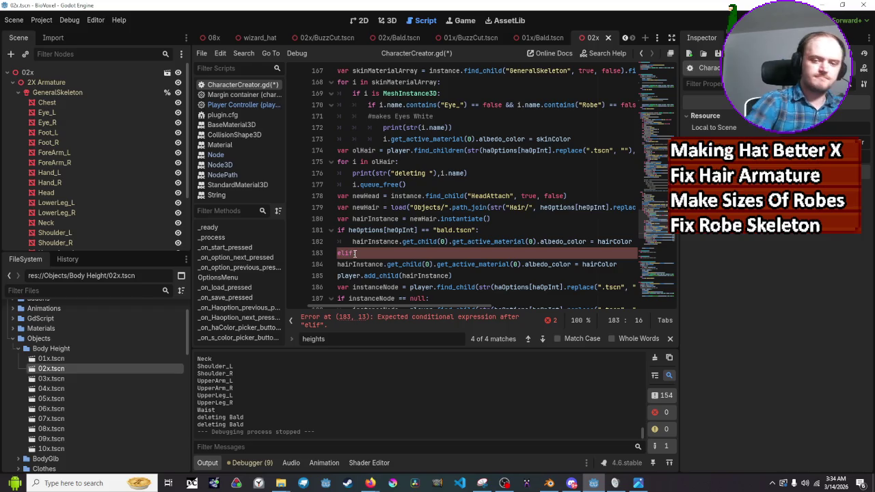
key("BackSpace")
key("BackSpace")
type("se:")
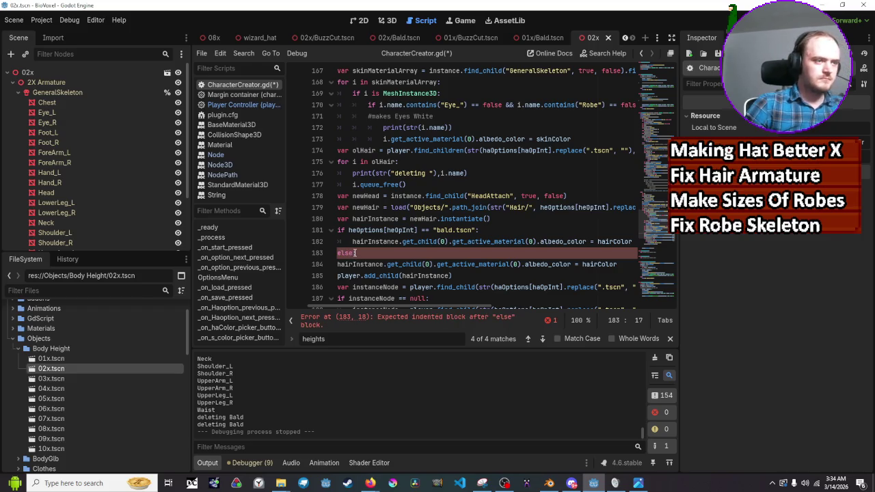
left_click(338, 264)
key("Tab")
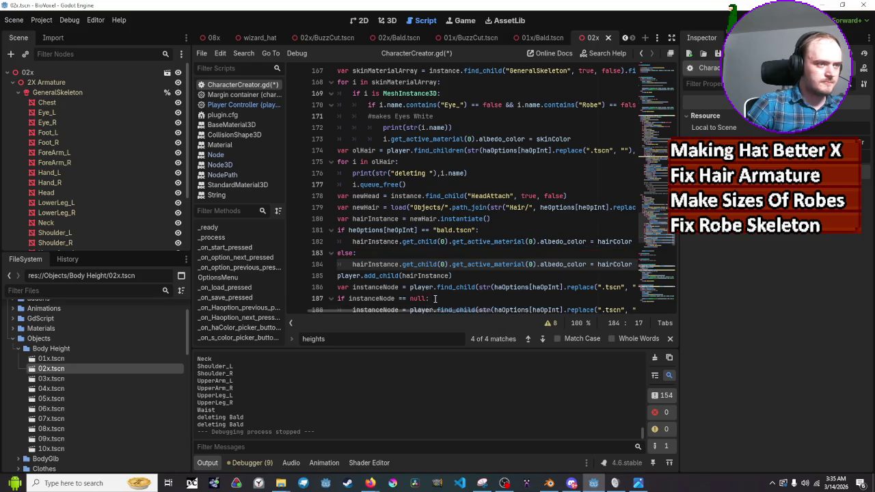
key("ctrl+s")
Change the bald branch's hairColor to skinColor, save, and run the game
scroll(574, 233, "down", 1)
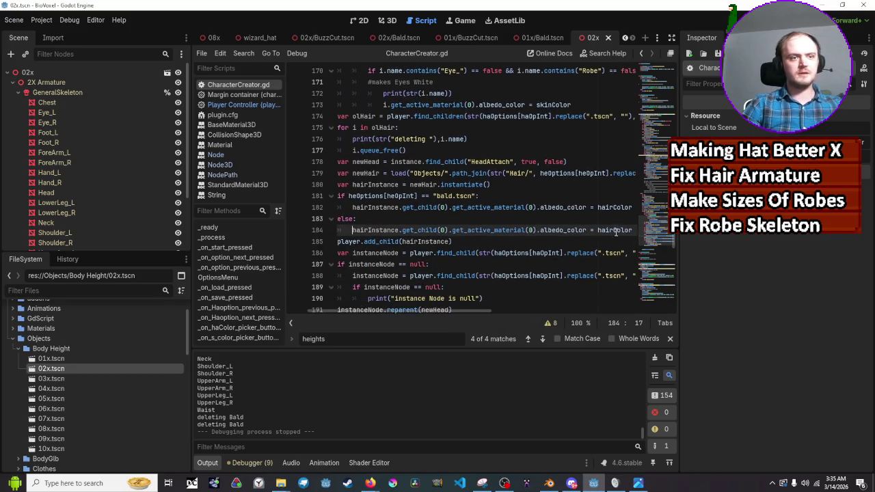
left_click(616, 217)
double_click(615, 207)
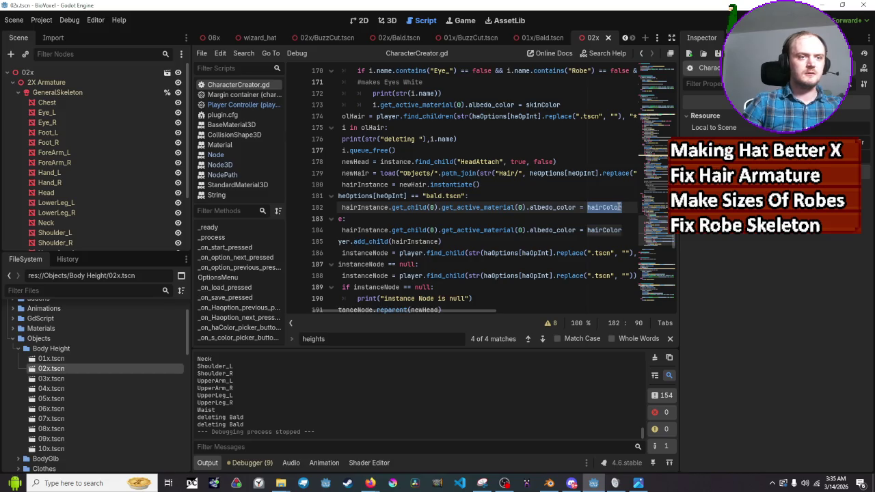
type("skin")
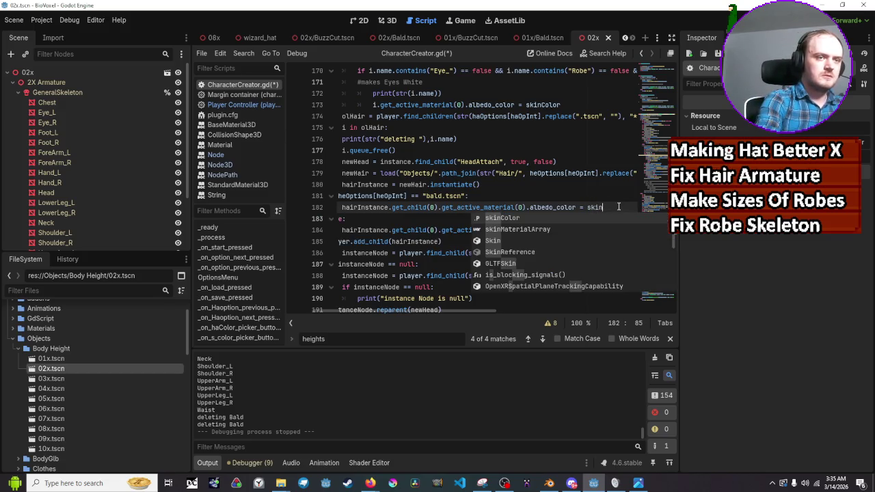
key("Return")
key("ctrl+s")
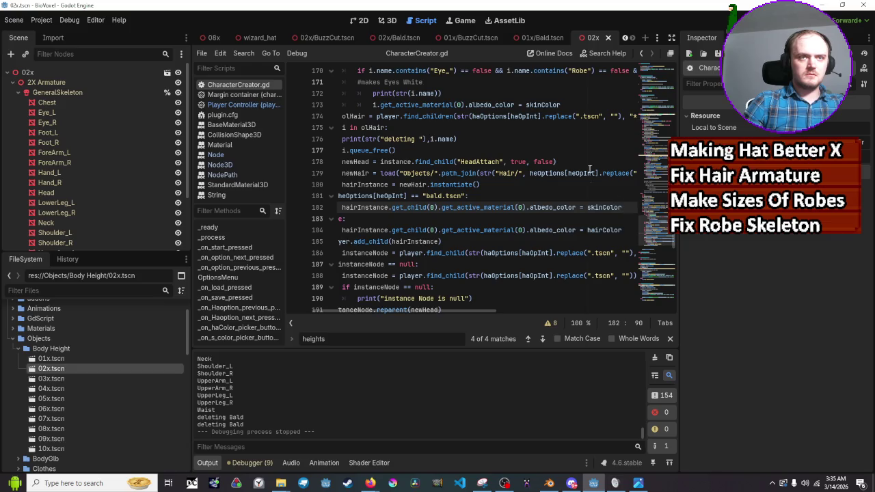
left_click(726, 20)
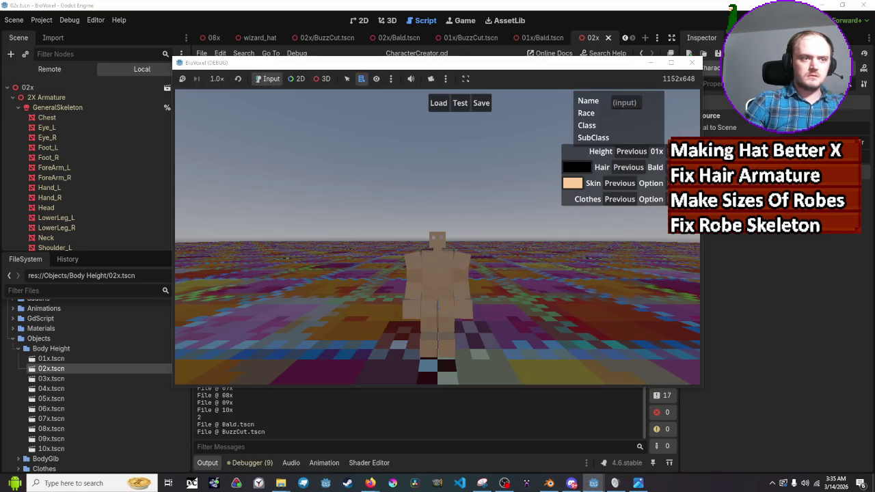
Cycle the hair between BuzzCut and Bald until the game stops on the line 184 error
left_click(630, 166)
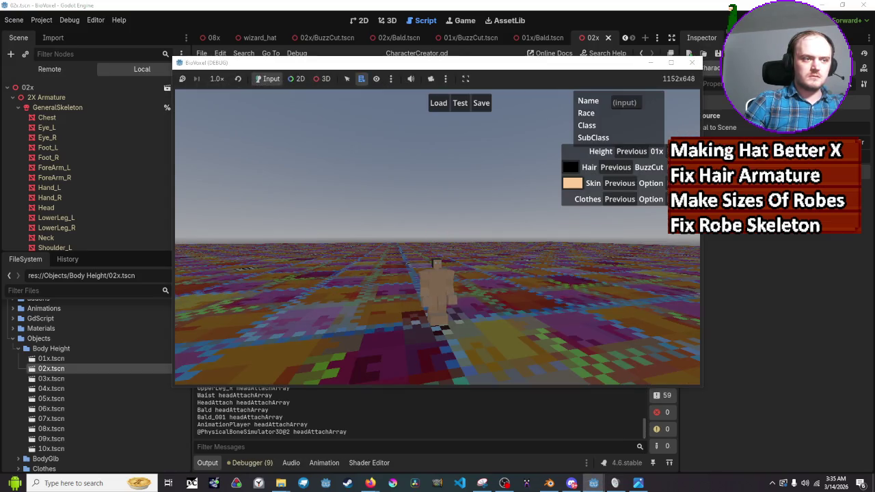
left_click(630, 167)
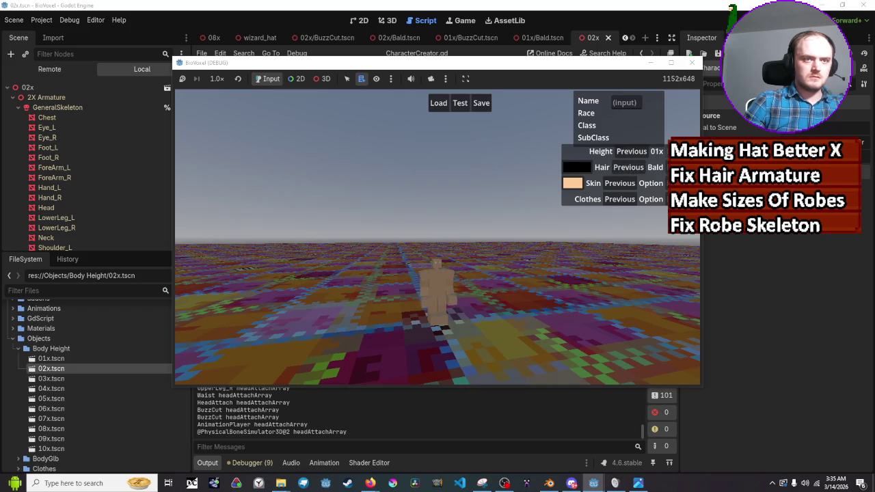
left_click(630, 166)
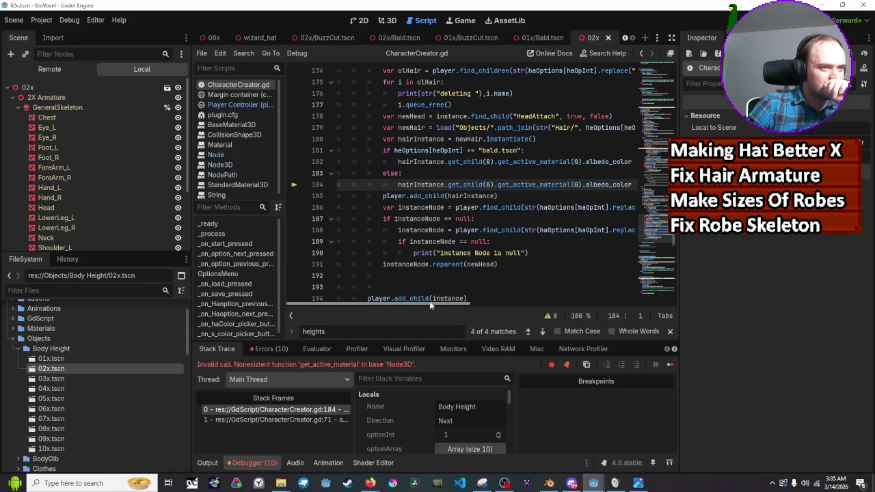
Open the Hair/01x/Bald.tscn scene from the FileSystem dock and inspect its Bald_001 node
left_click_drag(429, 302, 435, 304)
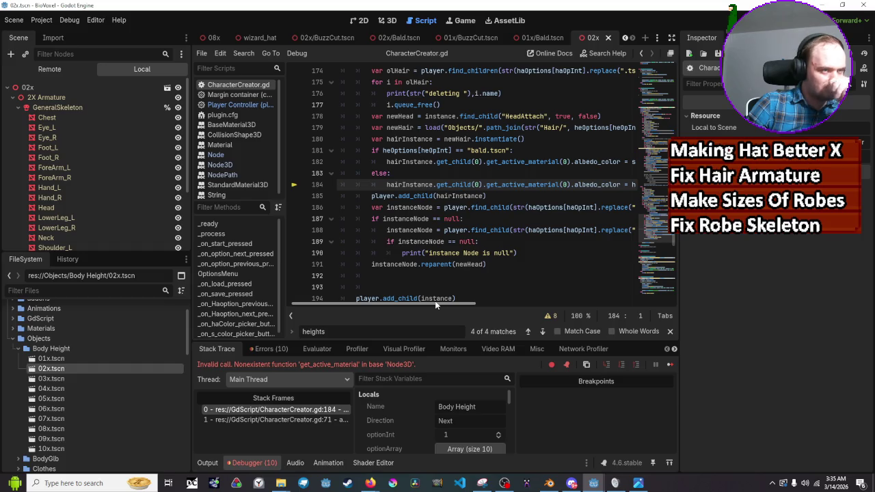
scroll(493, 232, "up", 1)
mouse_move(506, 226)
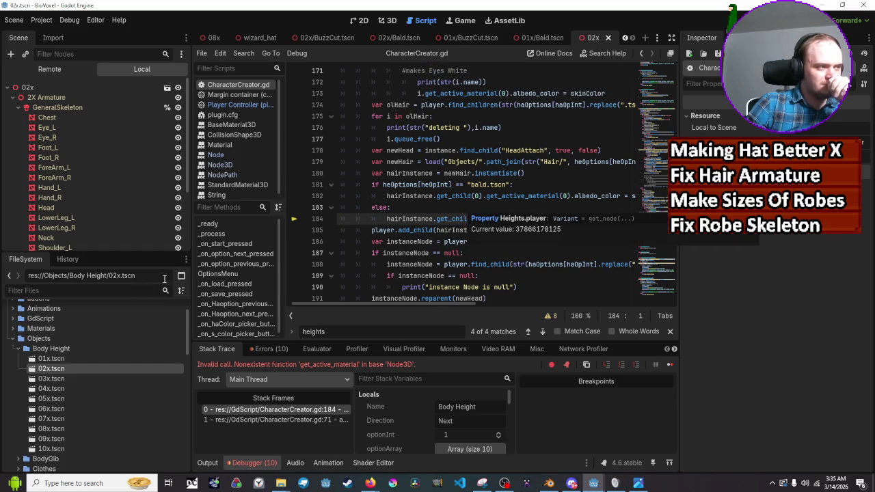
scroll(101, 374, "down", 3)
double_click(101, 375)
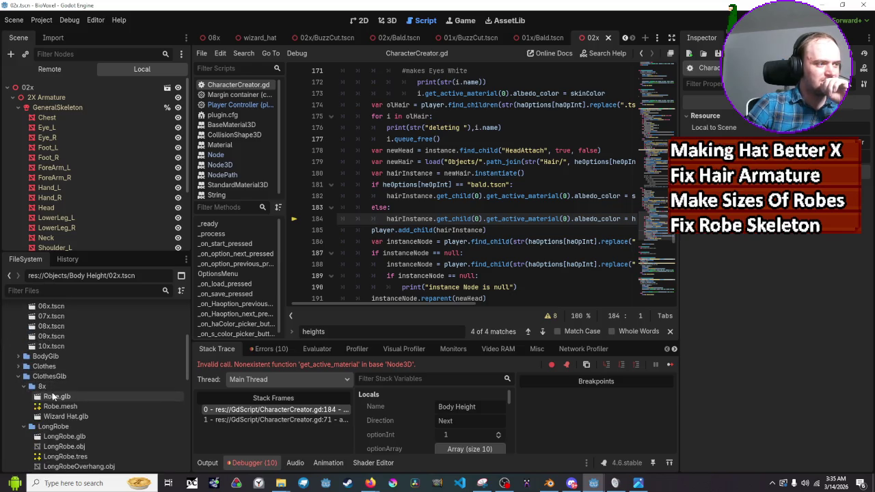
scroll(48, 393, "down", 4)
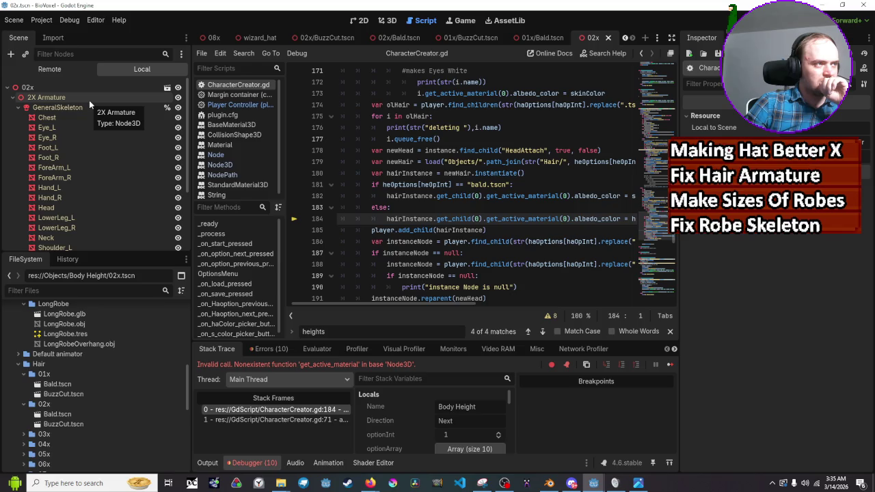
scroll(89, 100, "down", 3)
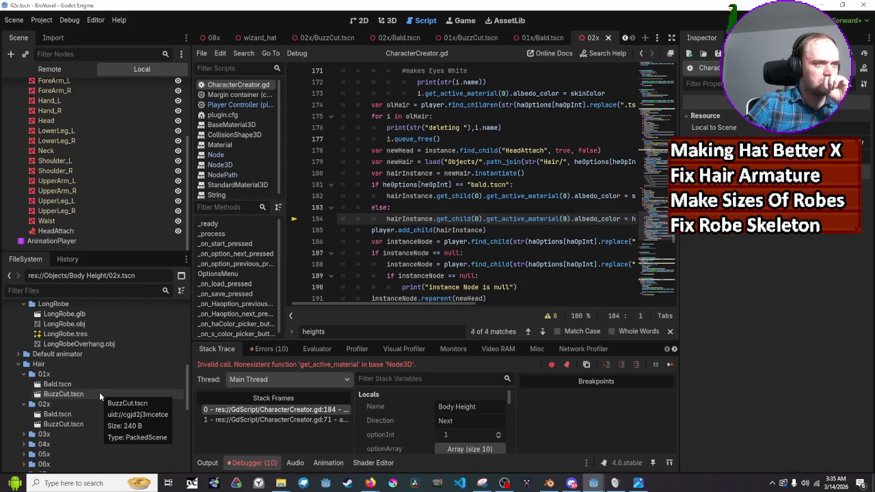
double_click(102, 386)
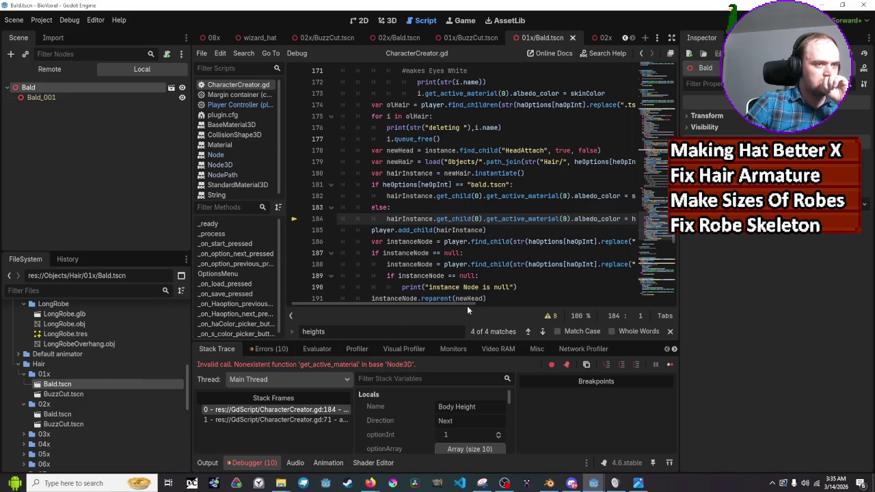
left_click_drag(467, 305, 480, 305)
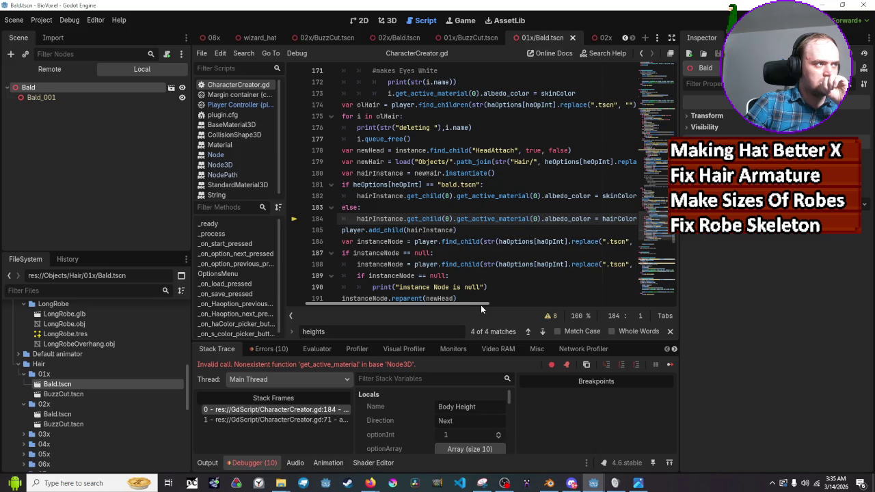
left_click(41, 100)
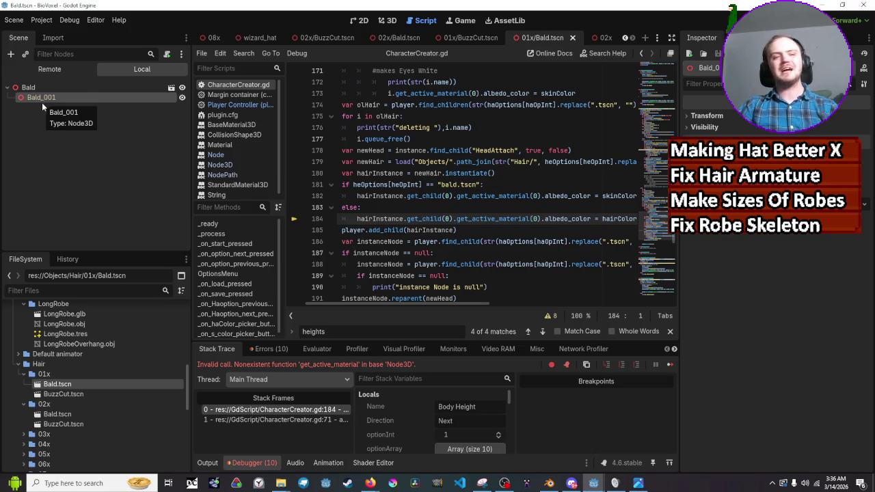
mouse_move(405, 229)
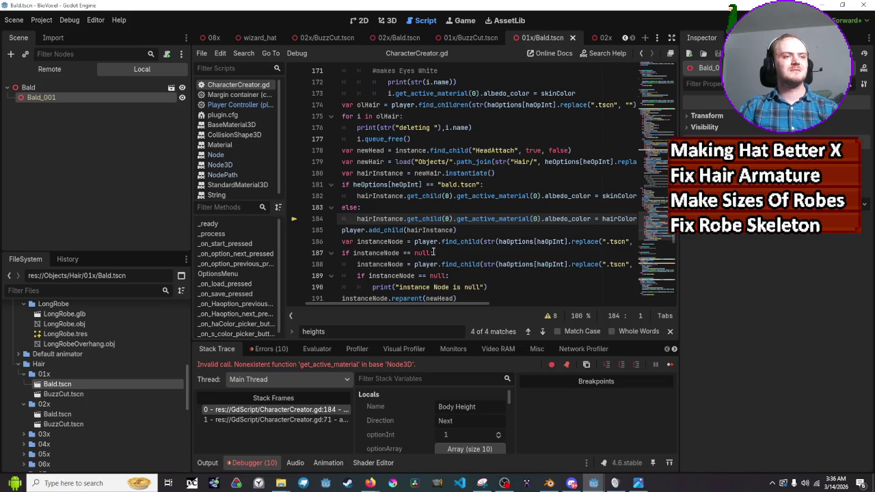
left_click_drag(396, 301, 396, 300)
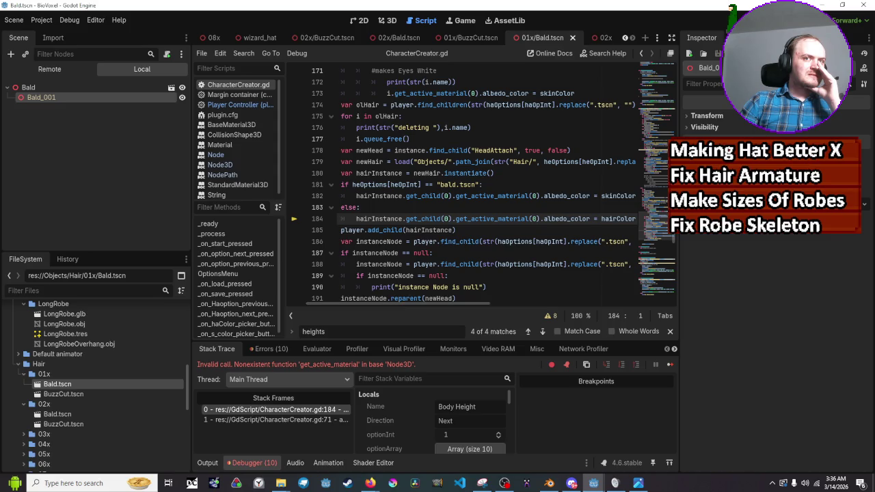
Restart the game, open Hair/02x/Bald.tscn, then switch back to the 01x Bald scene
key("F8")
key("F5")
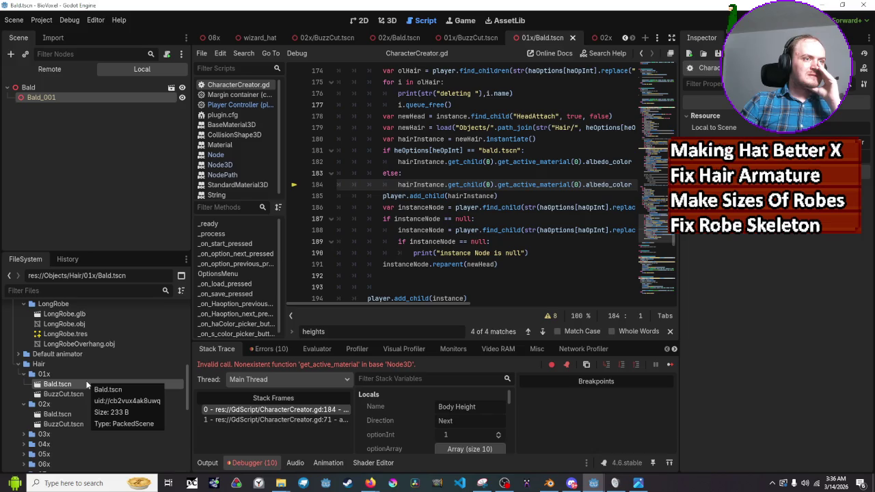
scroll(459, 210, "up", 2)
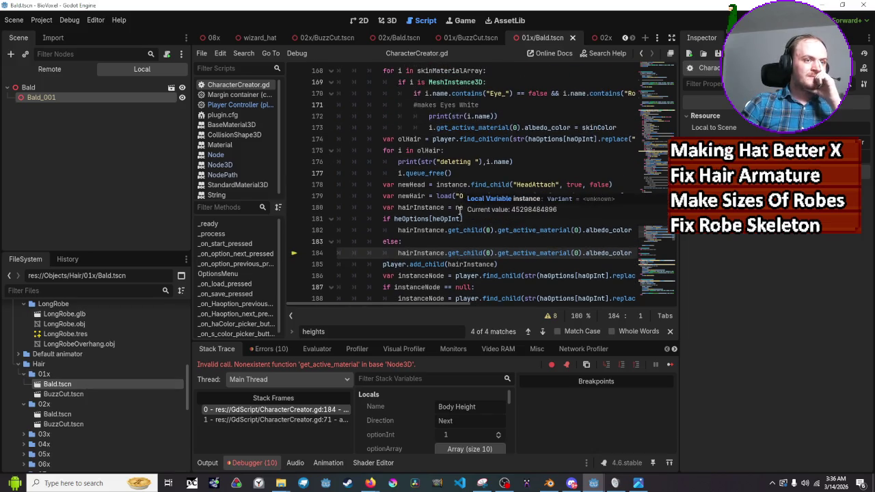
scroll(459, 212, "down", 1)
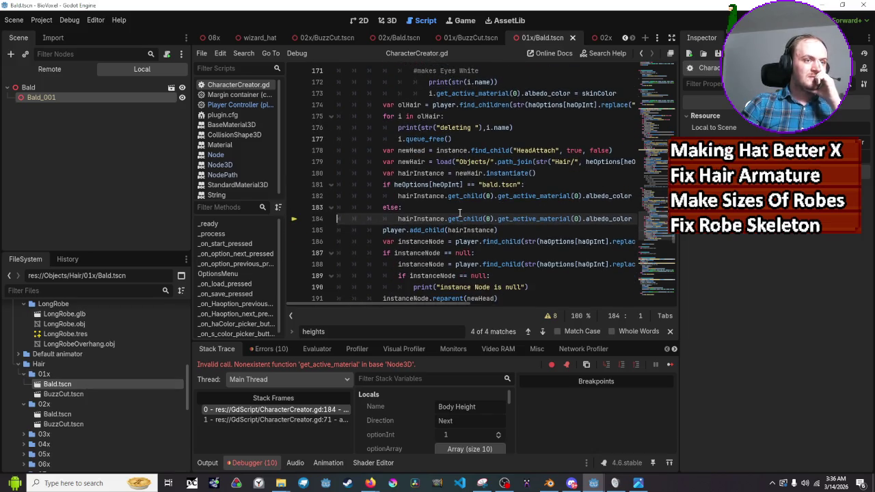
double_click(114, 414)
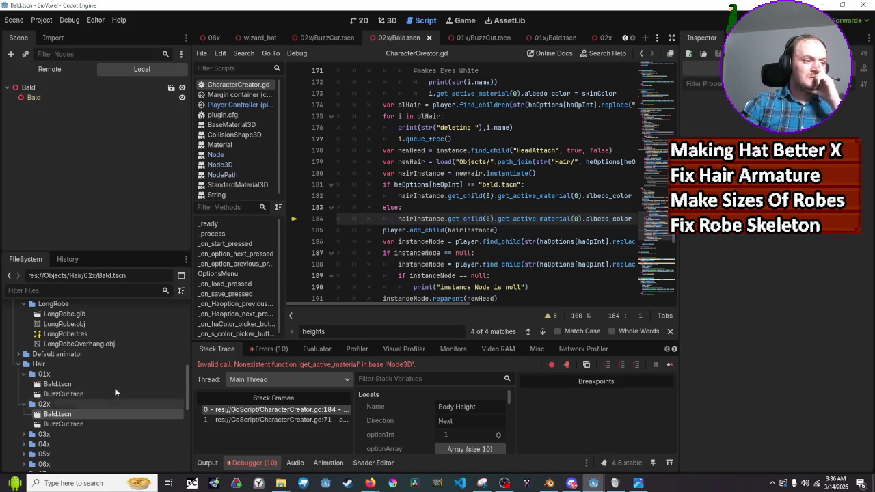
double_click(115, 383)
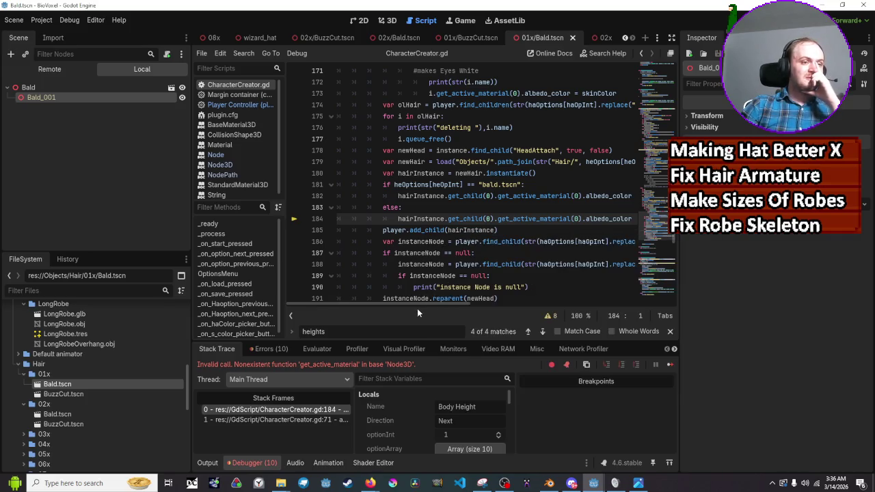
left_click_drag(414, 303, 423, 303)
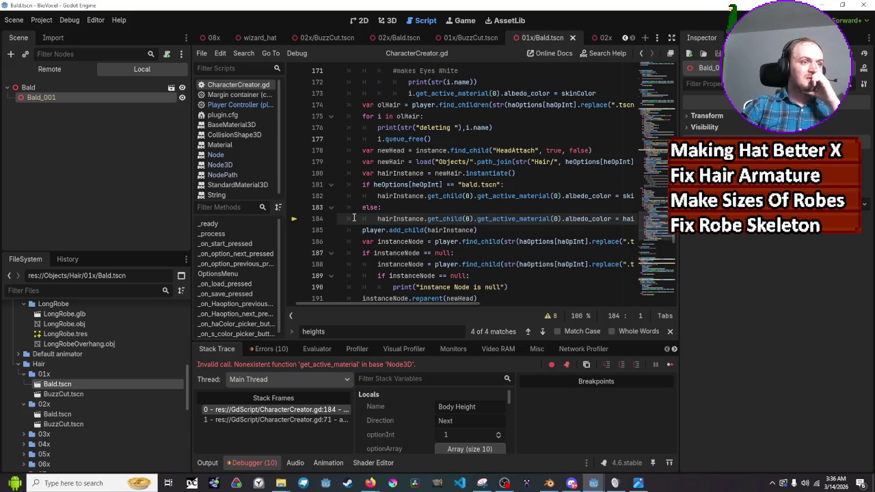
left_click(375, 207)
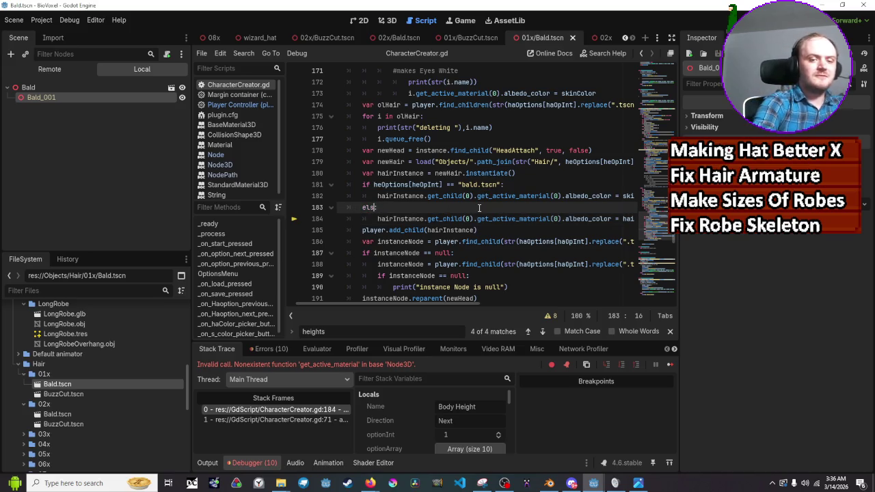
Turn else into elif and extend the bald condition with && heOpInt[heOpInt]
key("BackSpace")
type("if")
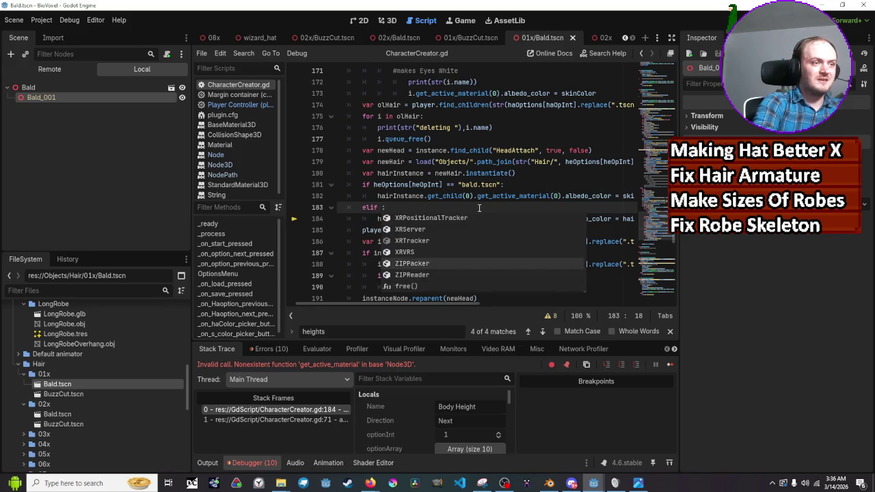
left_click(479, 208)
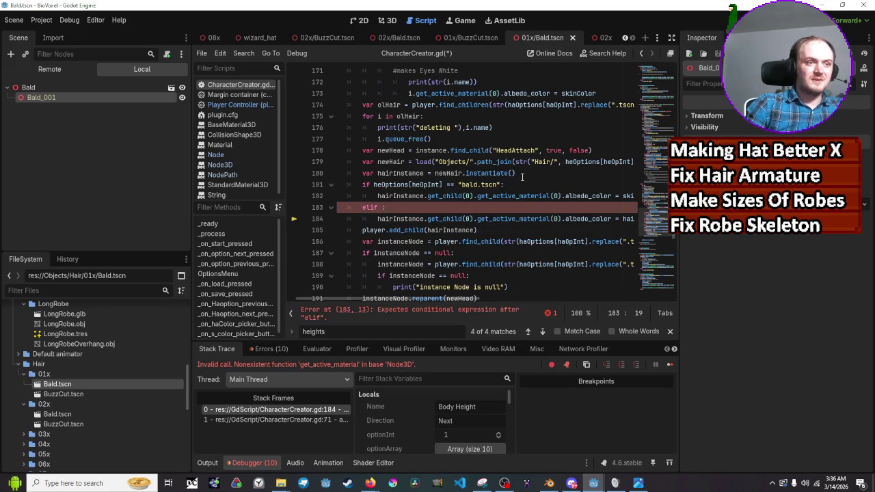
left_click(504, 183)
key("BackSpace")
key("BackSpace")
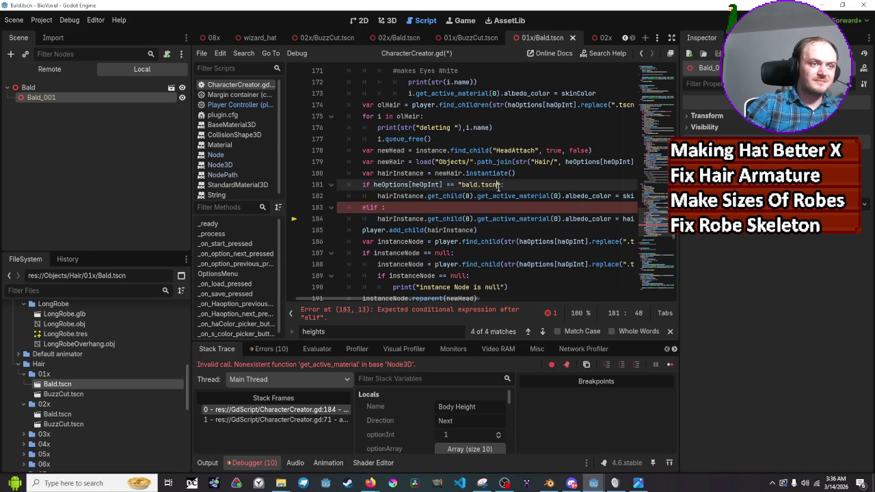
type("\":")
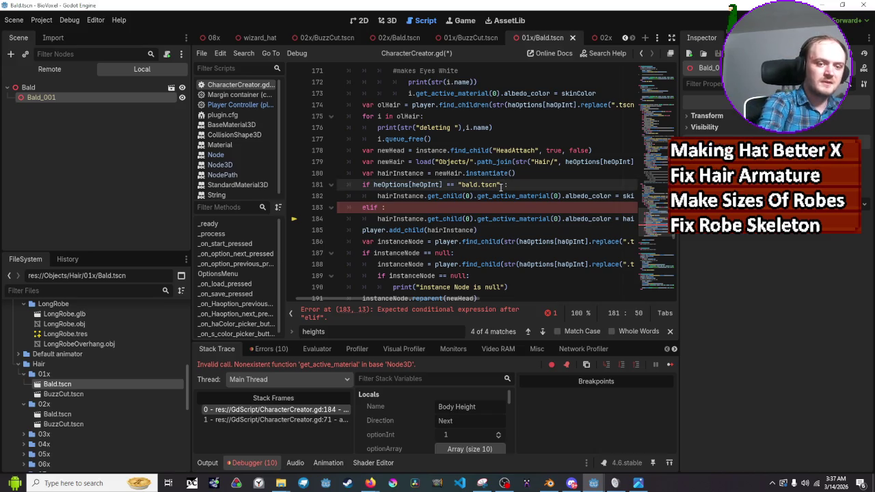
type("&& ")
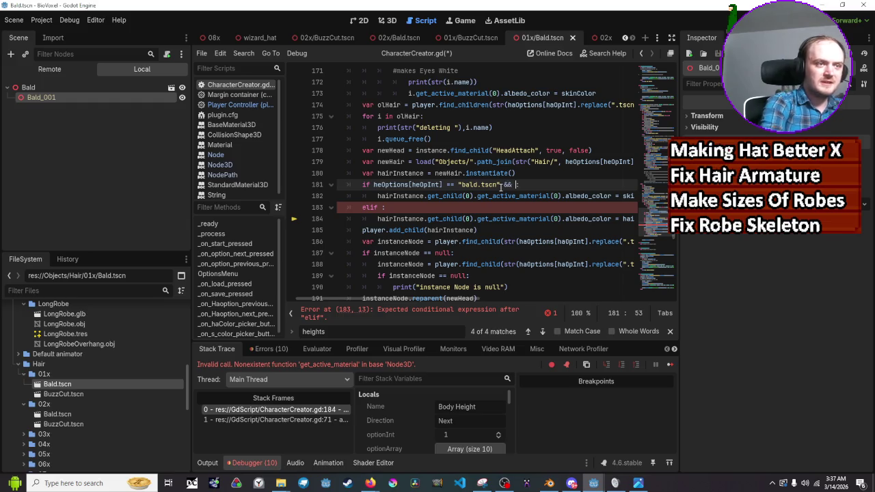
type("he")
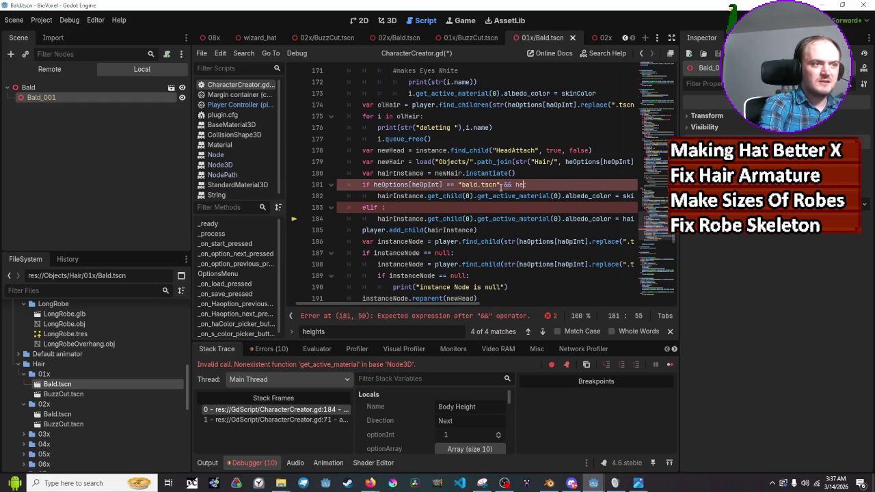
type("op")
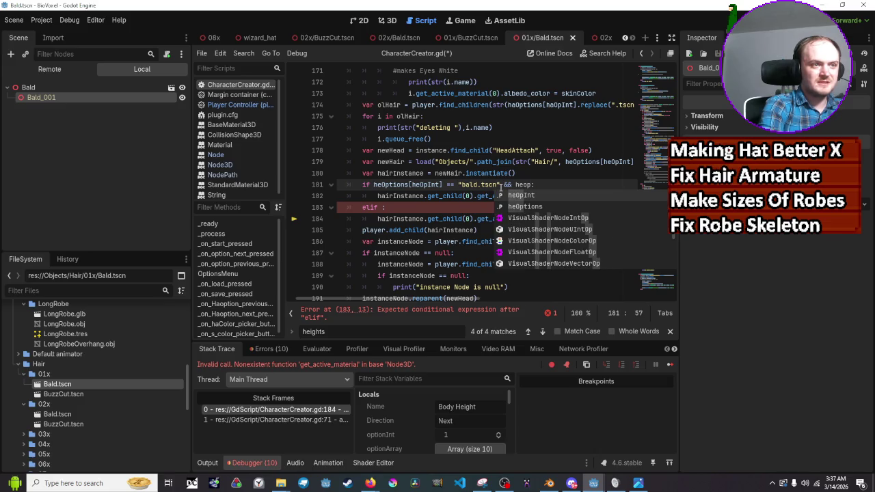
key("Return")
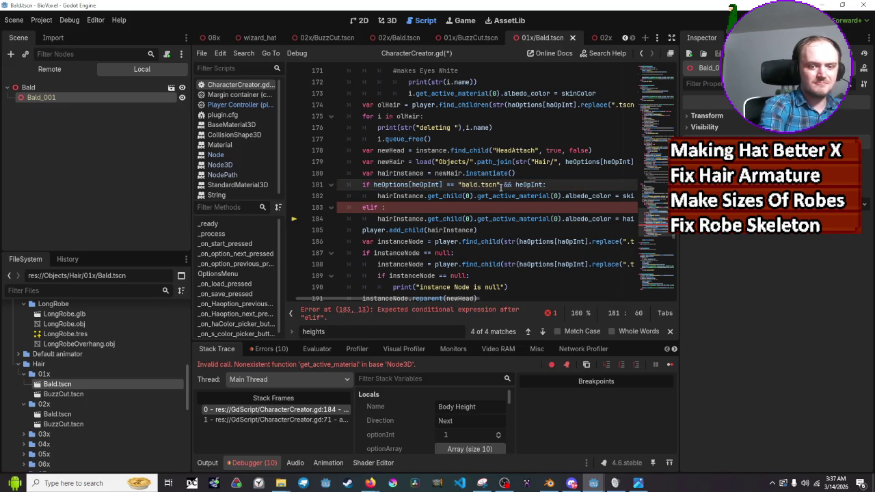
type("[he")
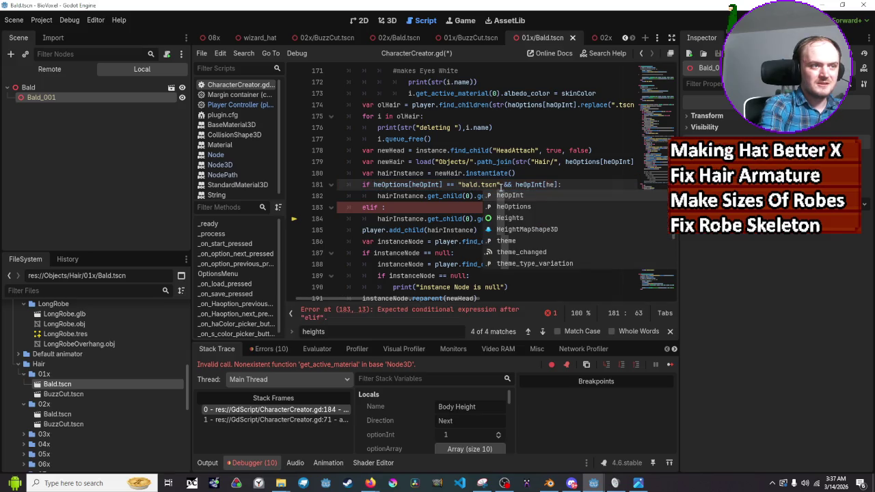
type("opint")
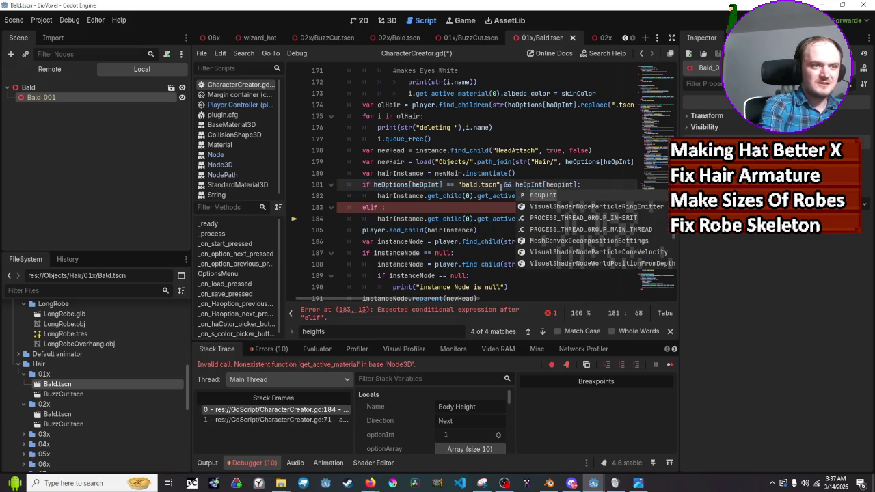
key("Return")
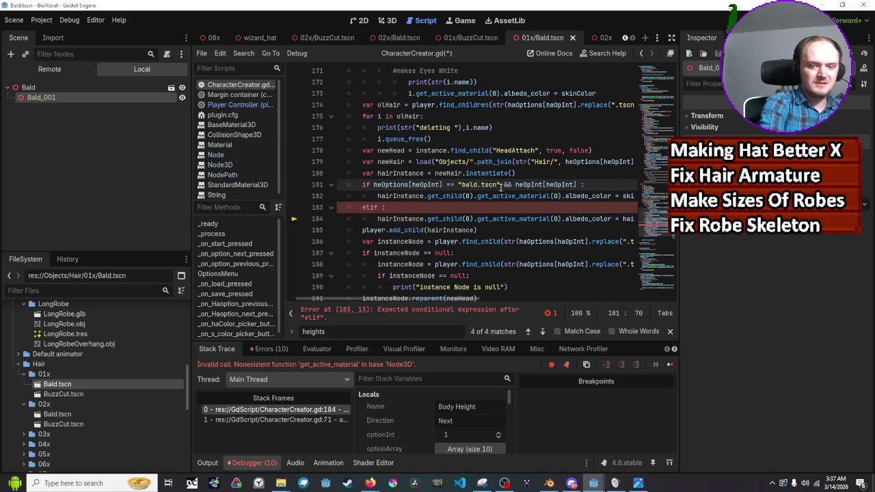
Finish the added test as heOpInt[heOpInt] >= 2, correcting the comparison operator
key("BackSpace")
type("=")
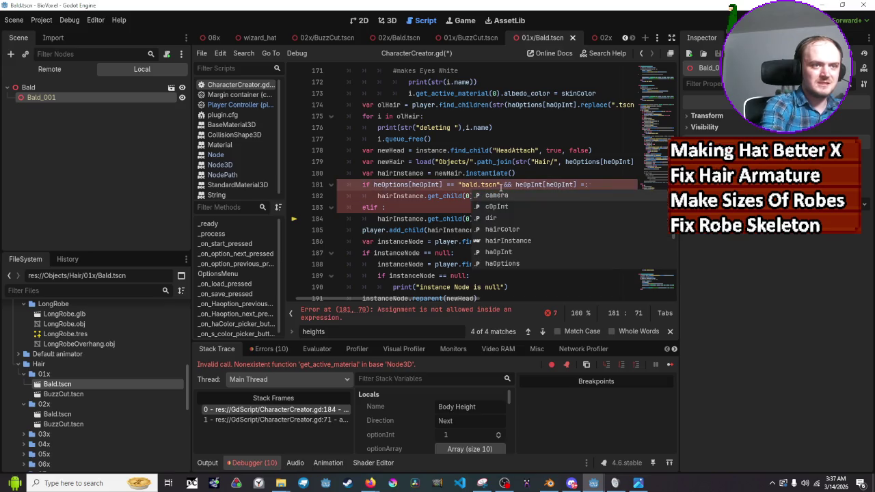
type(",")
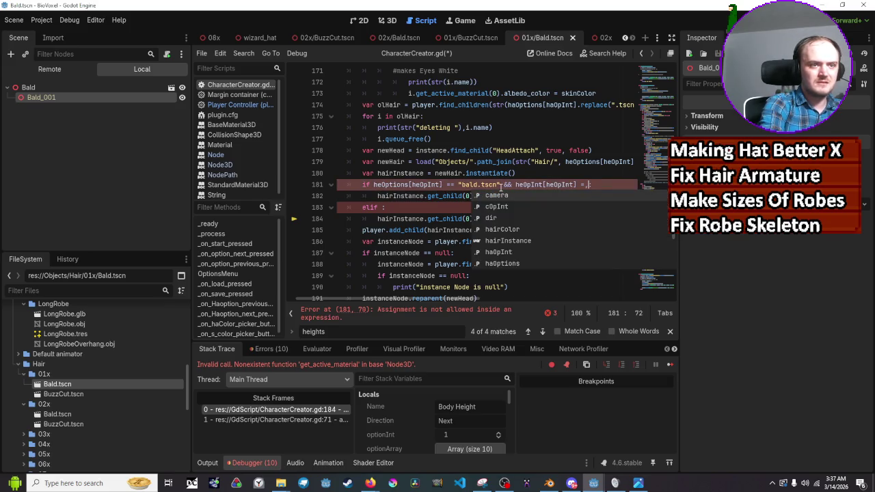
type(":")
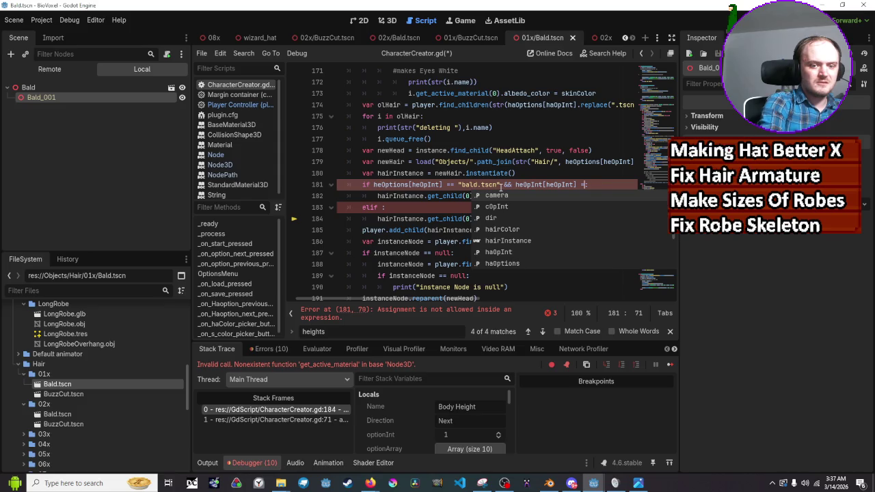
type(">2")
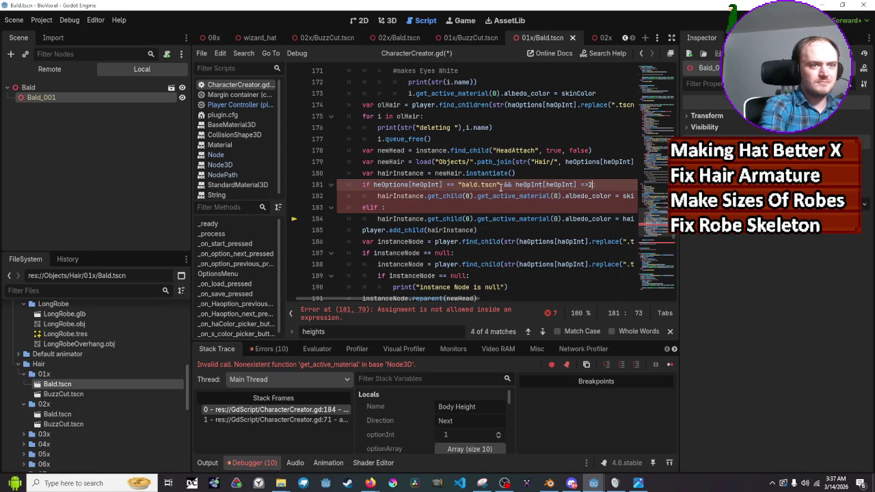
key("Right")
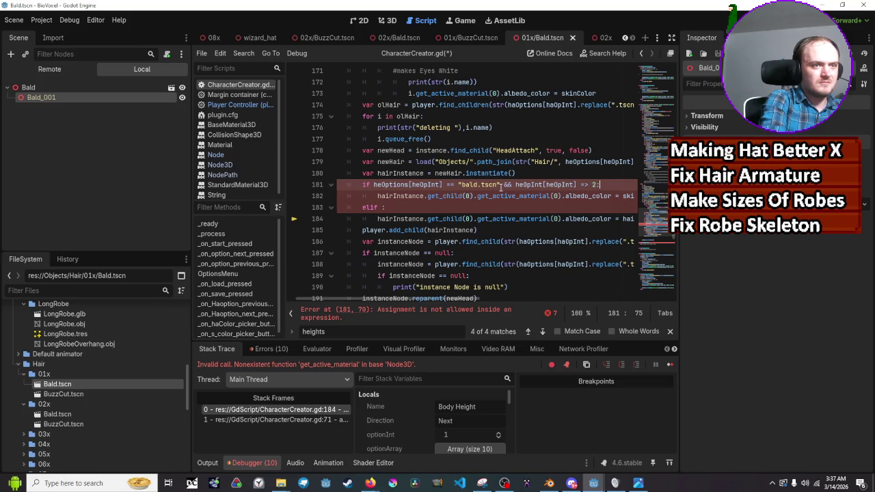
key("Left")
key("Left")
key("Left")
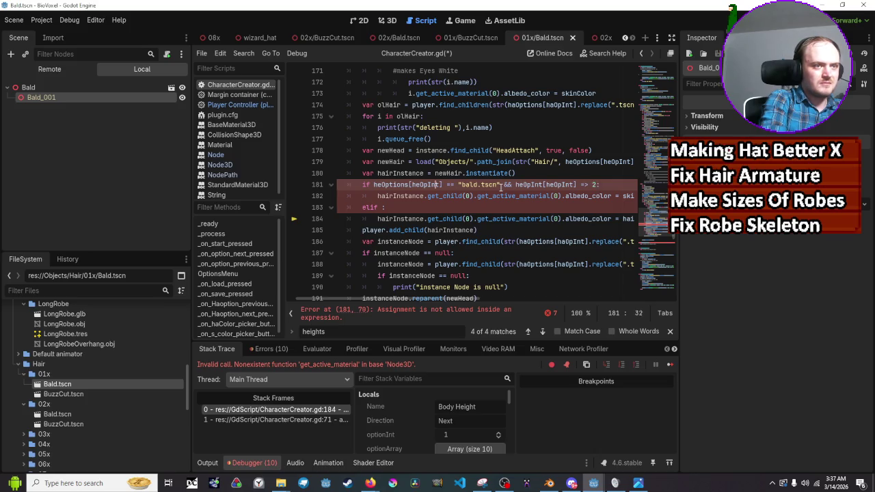
left_click(503, 185)
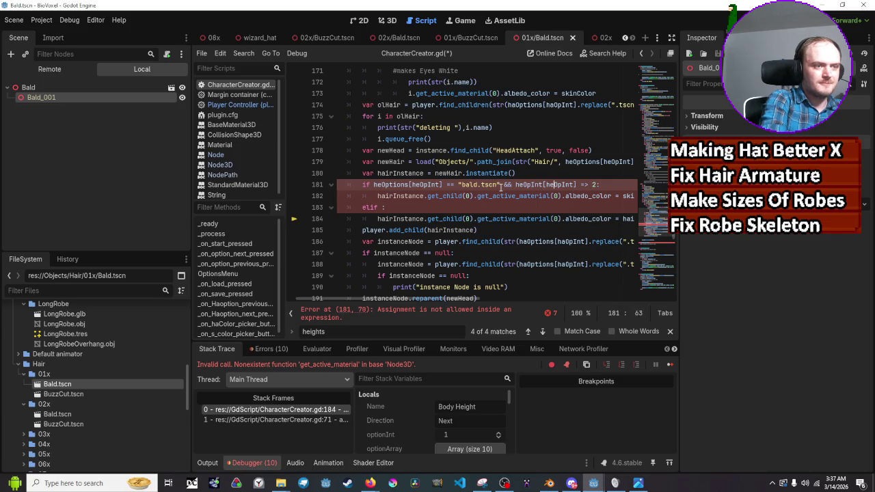
key("Right")
key("Right")
key("Right")
key("BackSpace")
key("BackSpace")
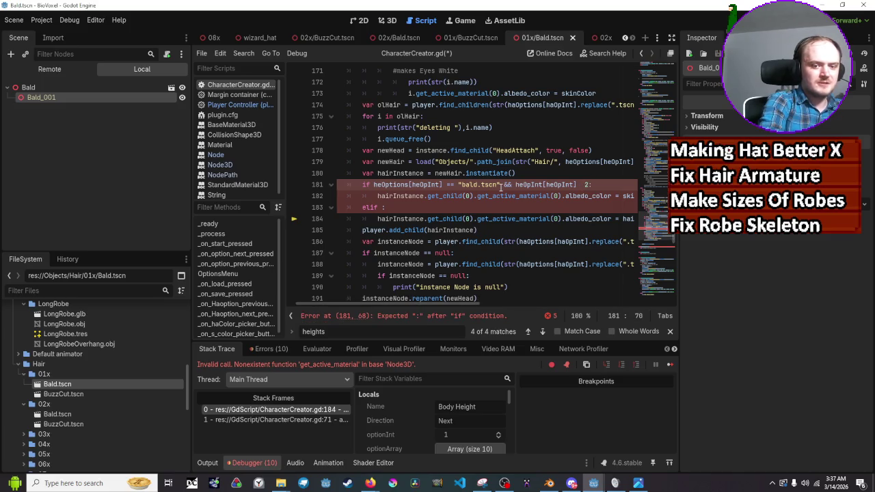
type(".")
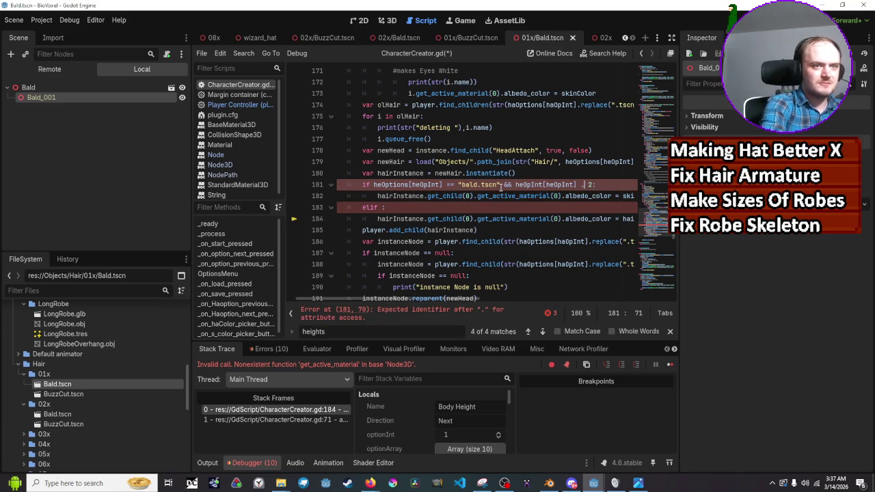
key("BackSpace")
type(">=")
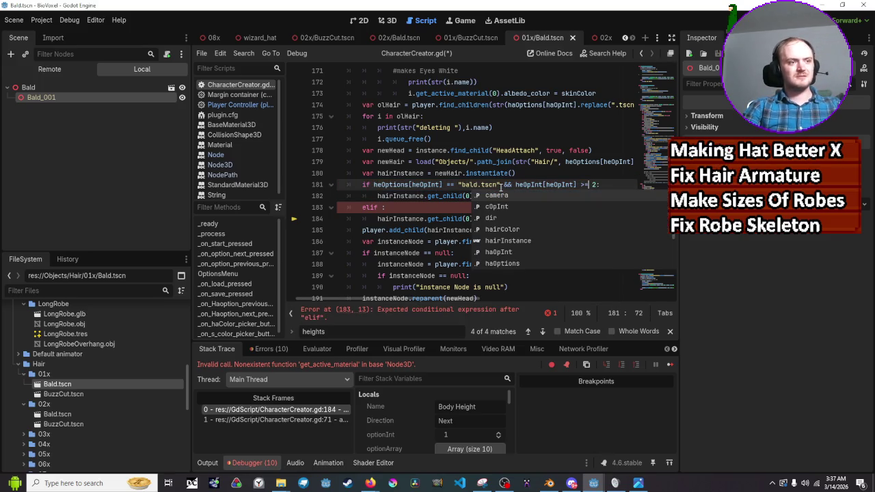
key("Escape")
left_click(381, 197)
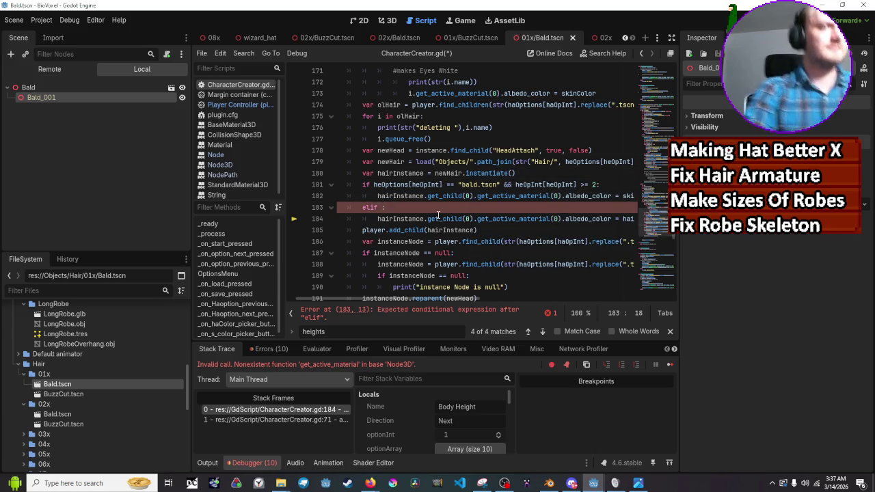
Enter heOptions[heOpInt] as the elif condition on line 183
type("h")
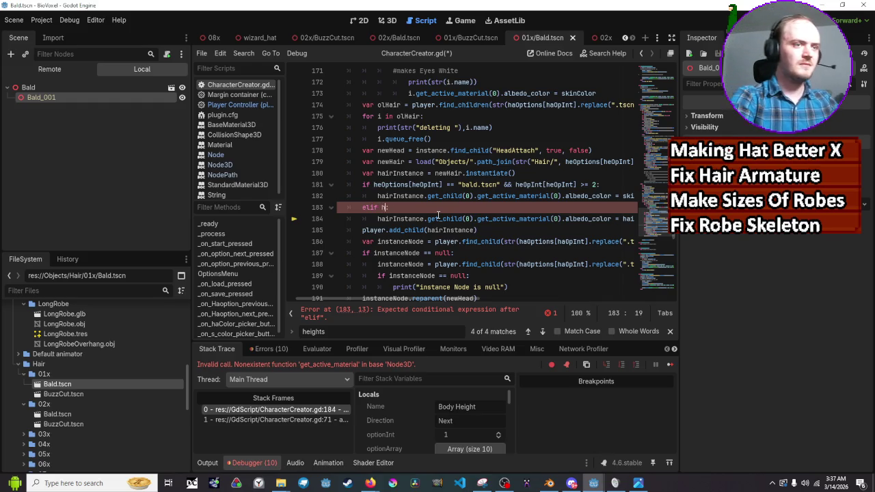
type("e")
type("opint")
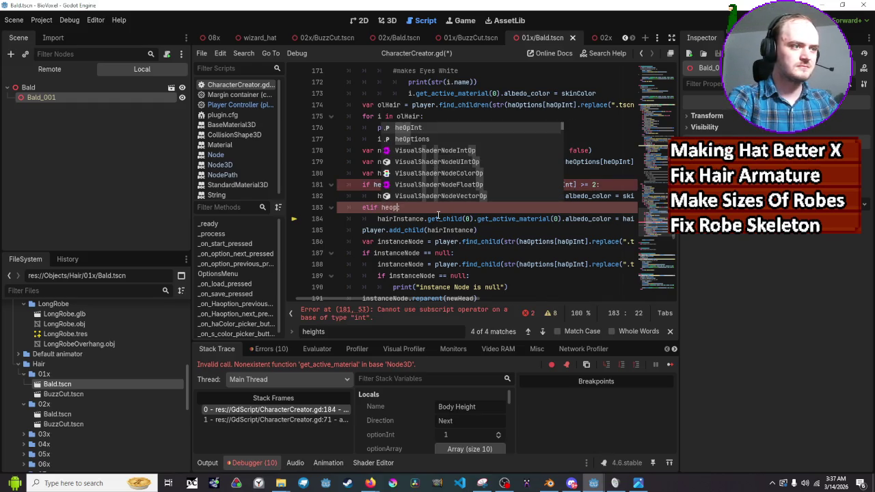
key("BackSpace")
key("BackSpace")
key("BackSpace")
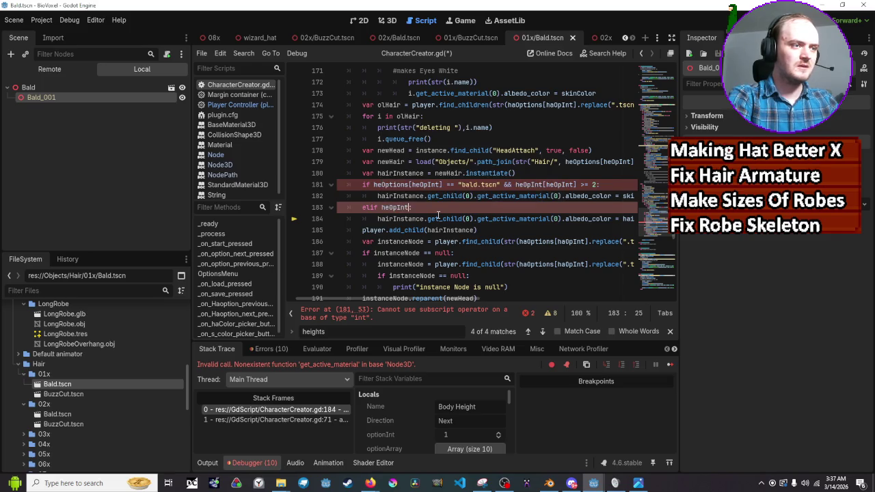
type("OpI")
key("BackSpace")
type("tion")
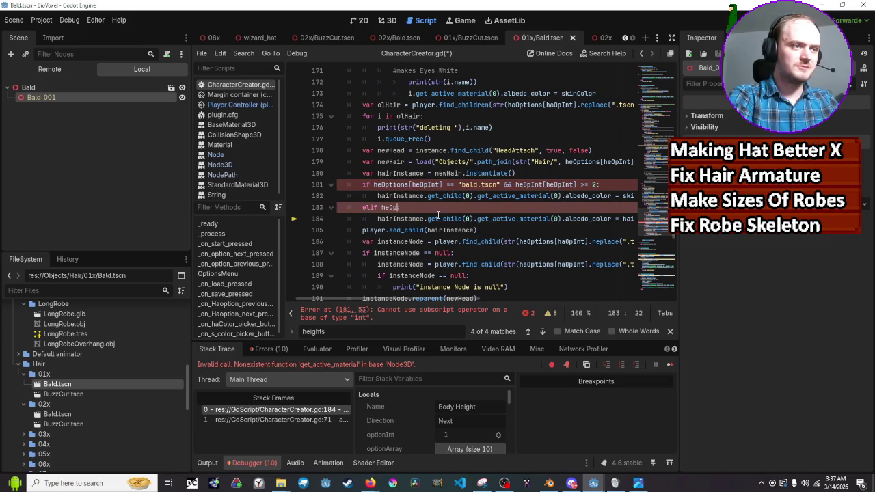
type("s")
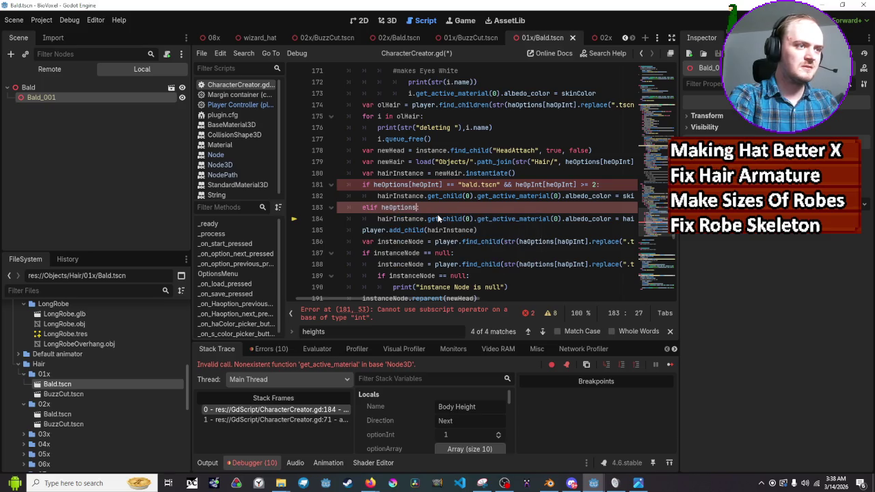
type("[")
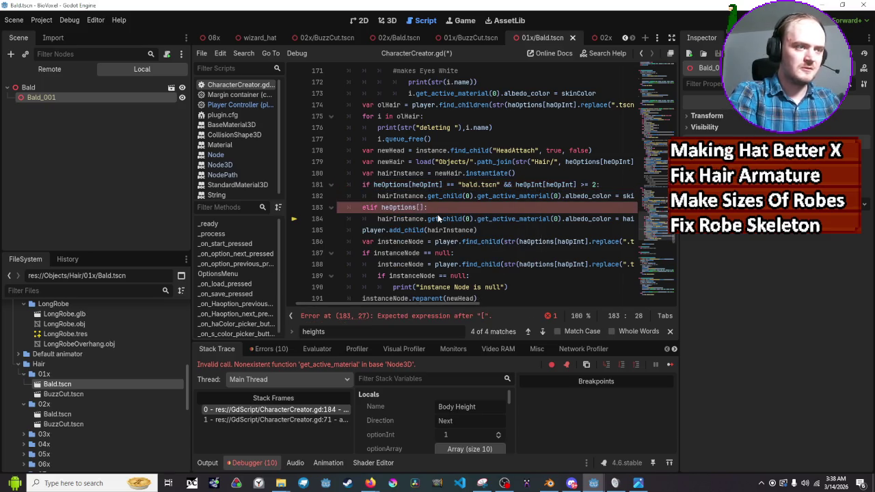
type("heopint")
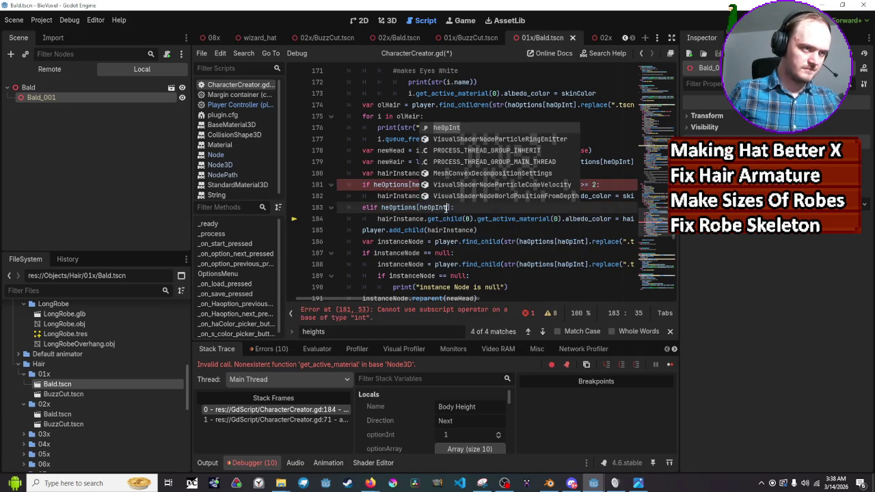
Complete the elif comparison as >= 2 and save CharacterCreator.gd
left_click(479, 207)
type("==")
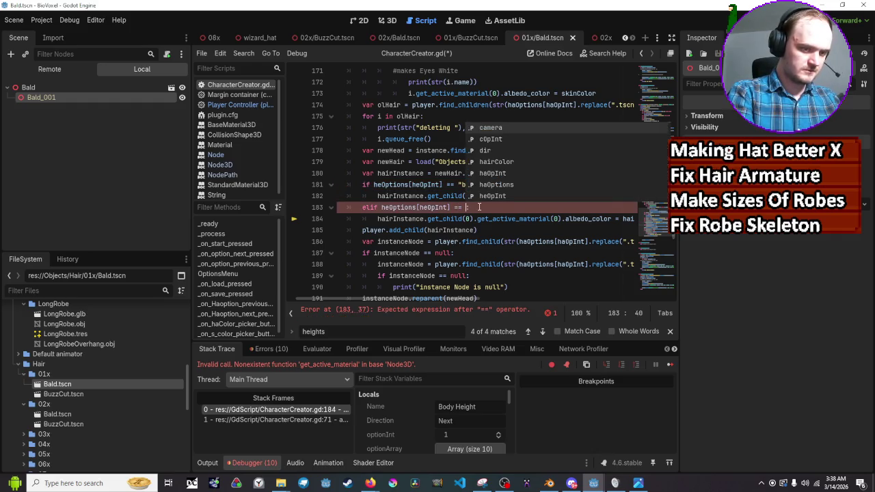
key("BackSpace")
key("BackSpace")
type(".")
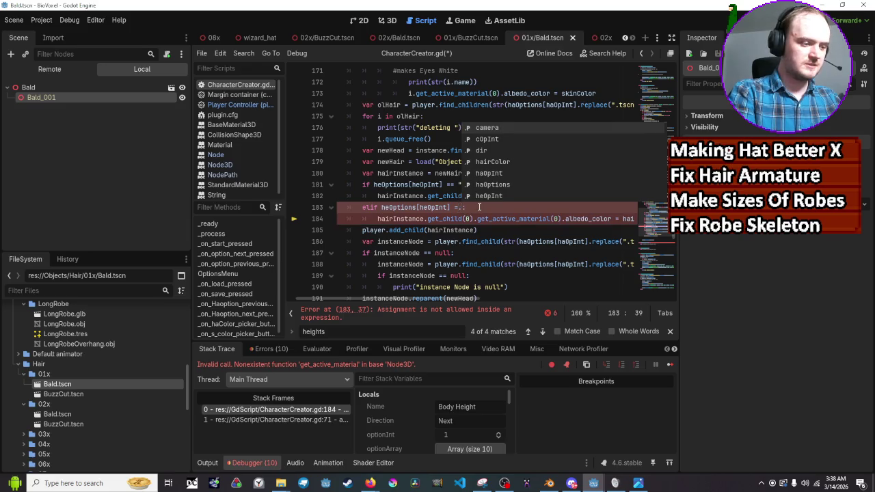
key("BackSpace")
key("BackSpace")
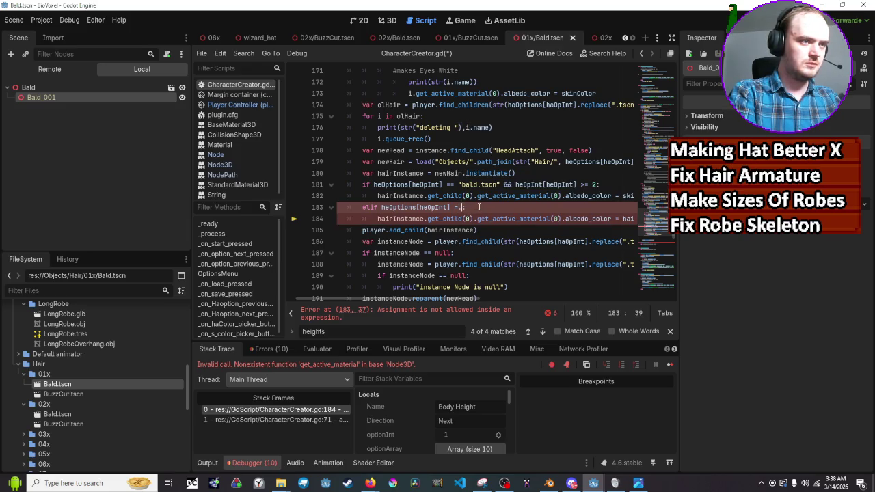
type("> 2")
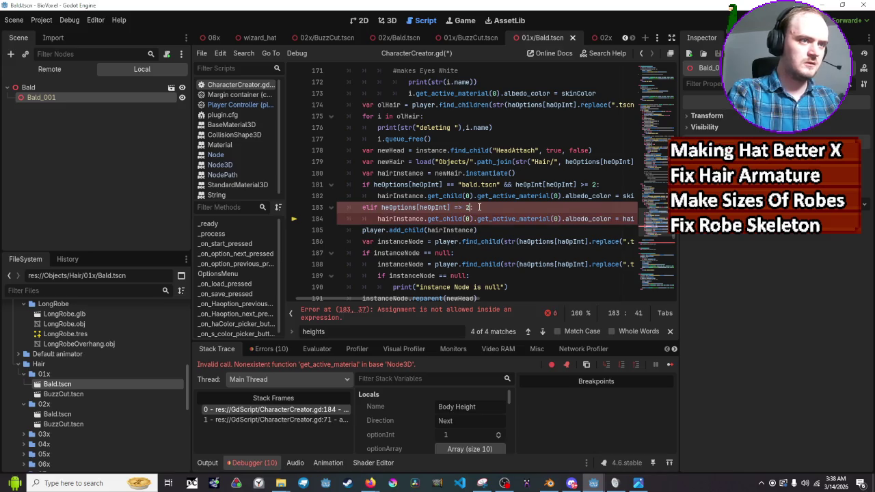
key("Left")
key("Left")
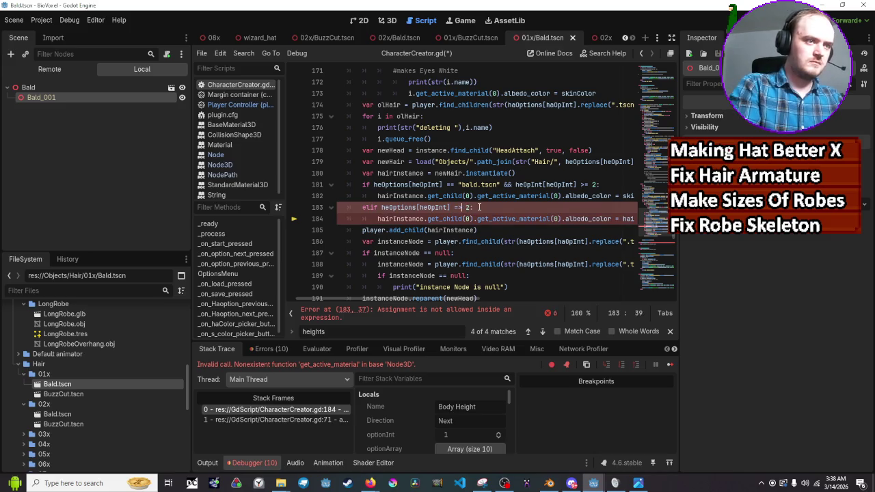
key("BackSpace")
type(">")
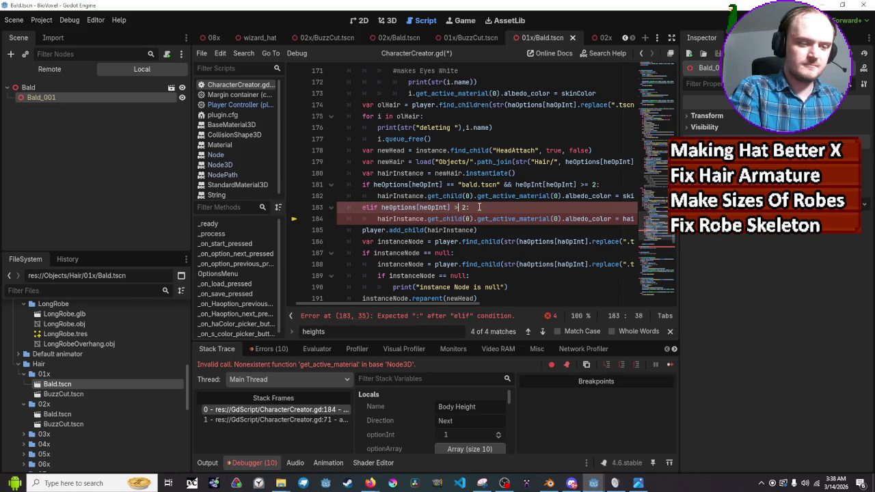
key("ctrl+space")
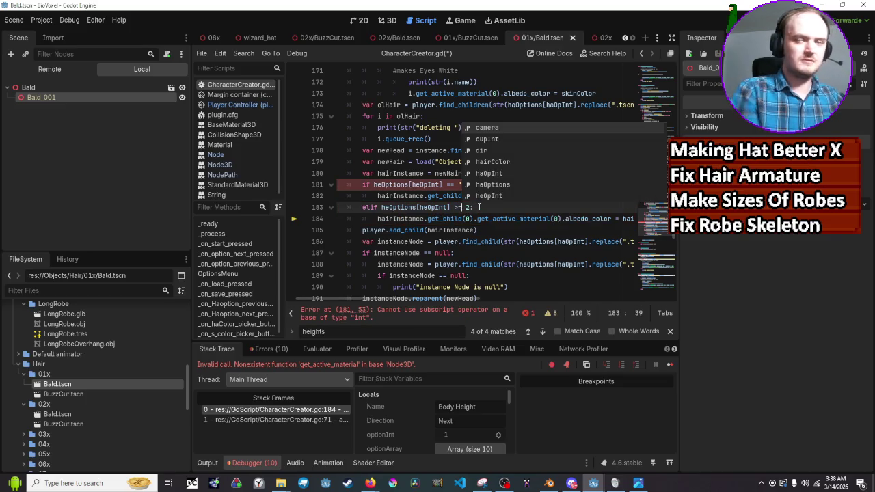
key("ctrl+s")
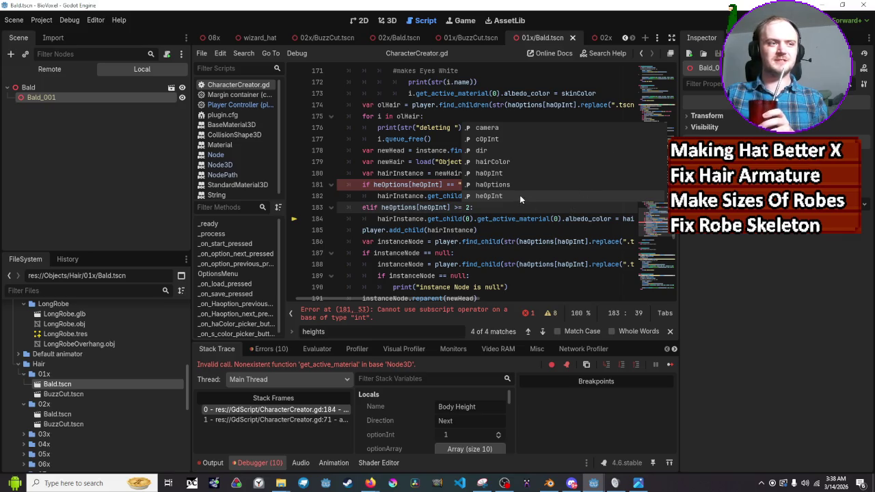
Replace the misused heOpInt name in line 181's second test with heOptions
left_click(513, 228)
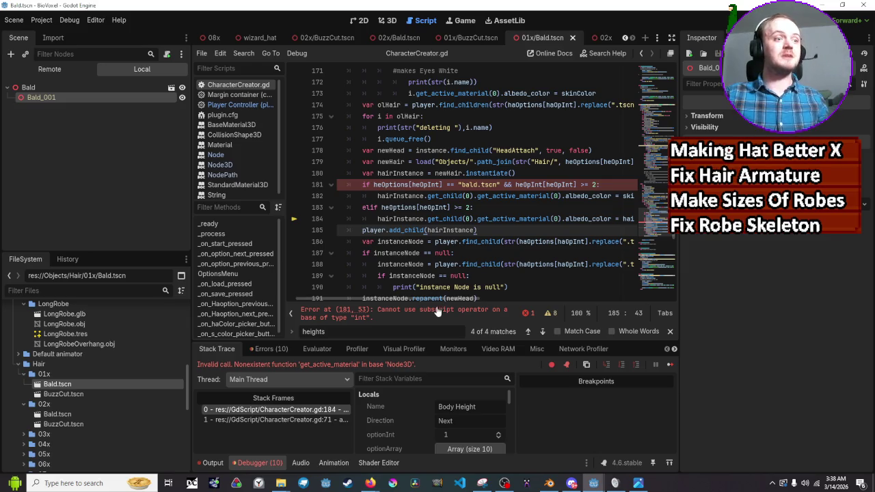
left_click_drag(438, 300, 446, 301)
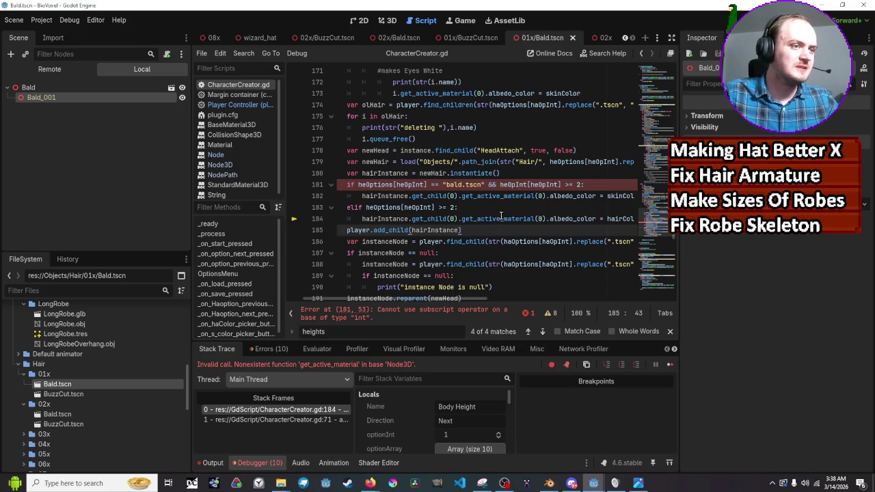
scroll(491, 229, "up", 1)
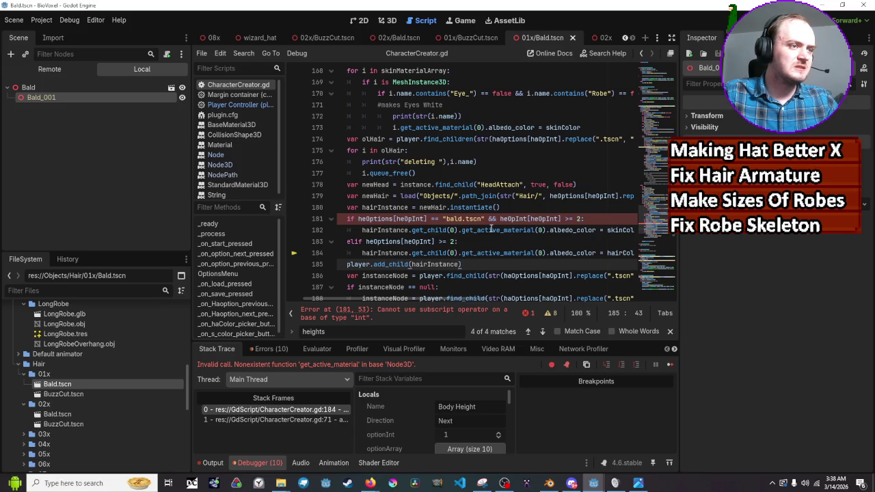
scroll(491, 229, "down", 1)
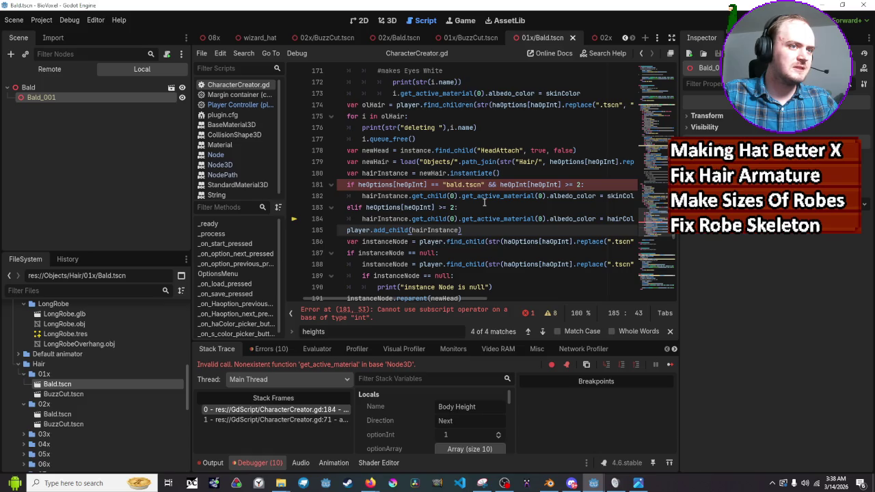
double_click(509, 185)
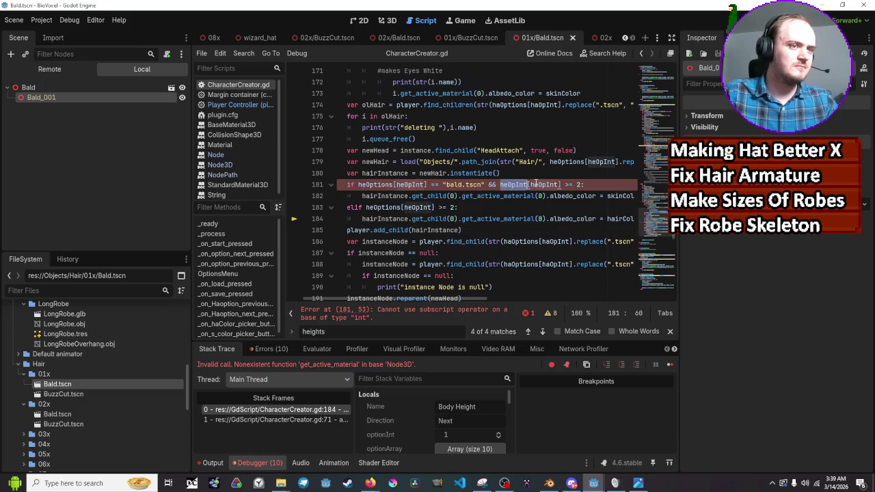
type("heO")
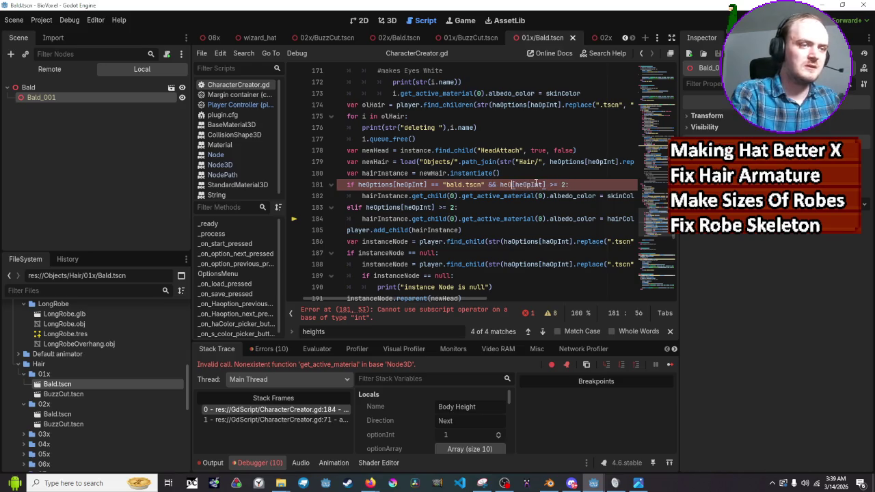
type("ptions")
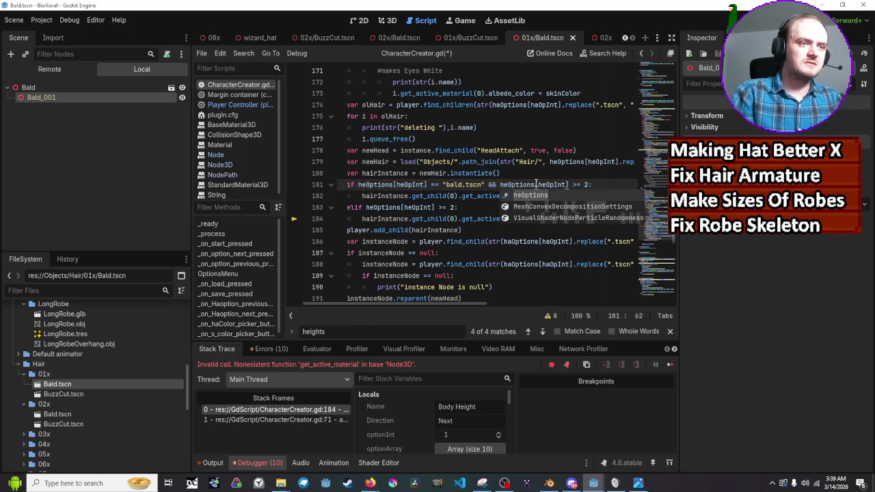
key("Escape")
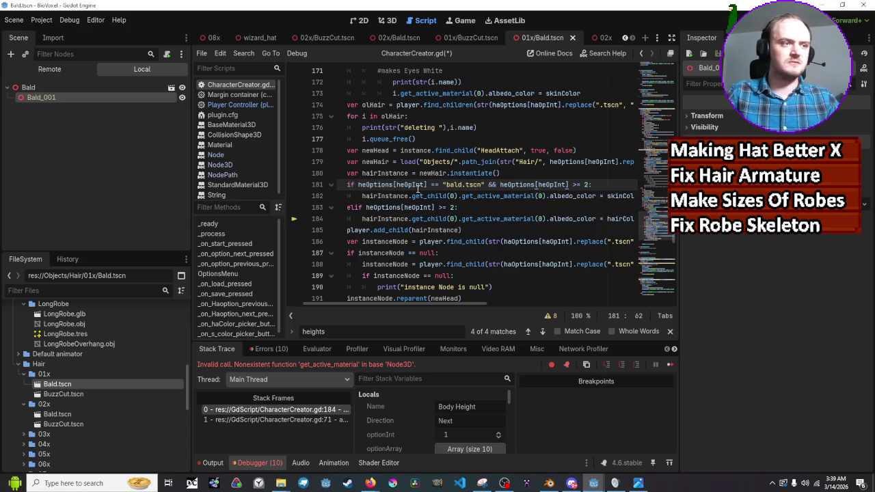
Change the bald test to haOptions[haOpInt] and save the script
left_click(417, 186)
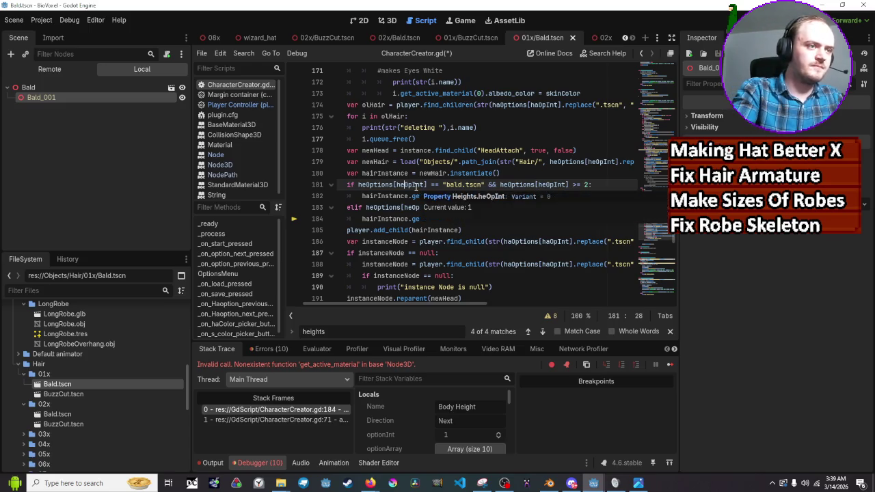
key("Left")
key("Left")
key("Left")
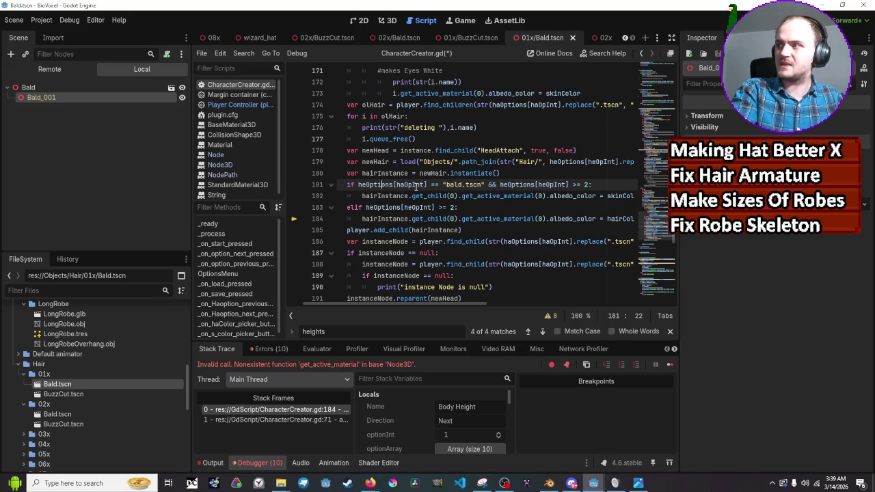
key("Left")
key("Left")
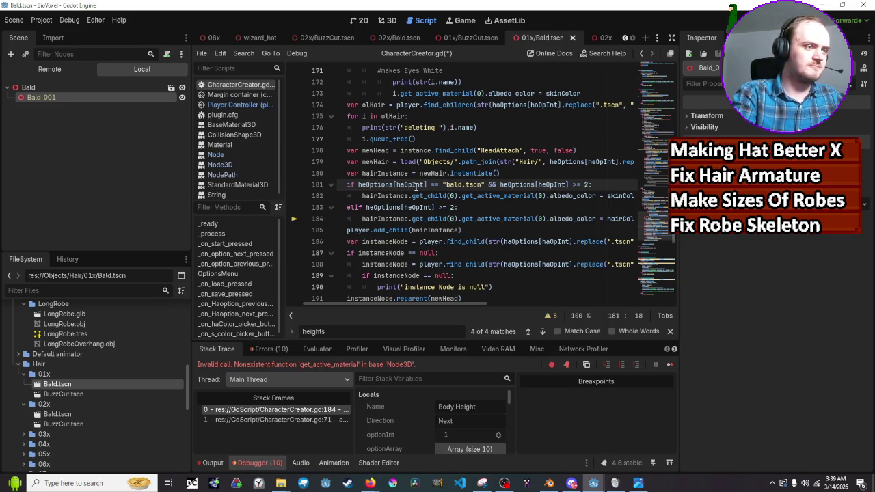
key("BackSpace")
type("a")
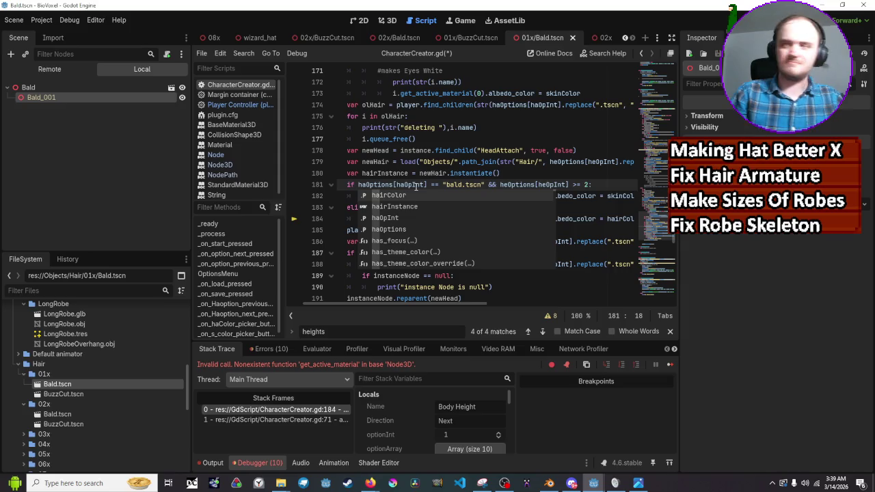
left_click(402, 185)
key("BackSpace")
type("a")
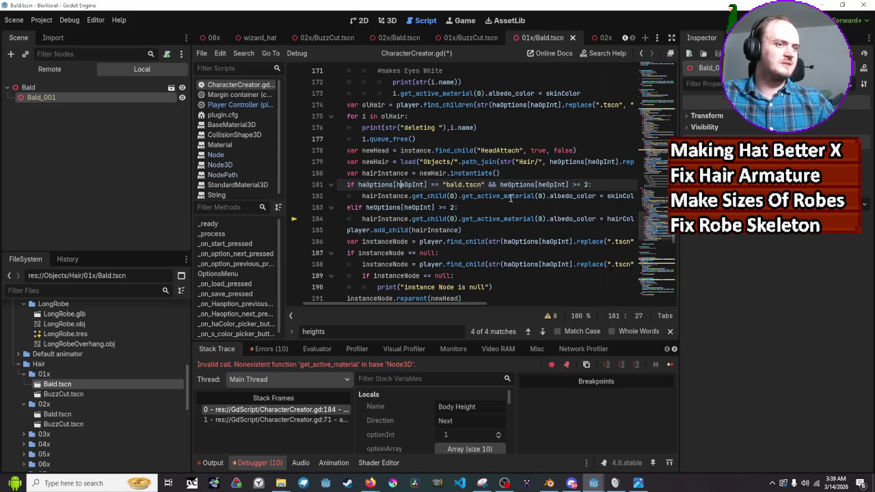
scroll(520, 196, "down", 1)
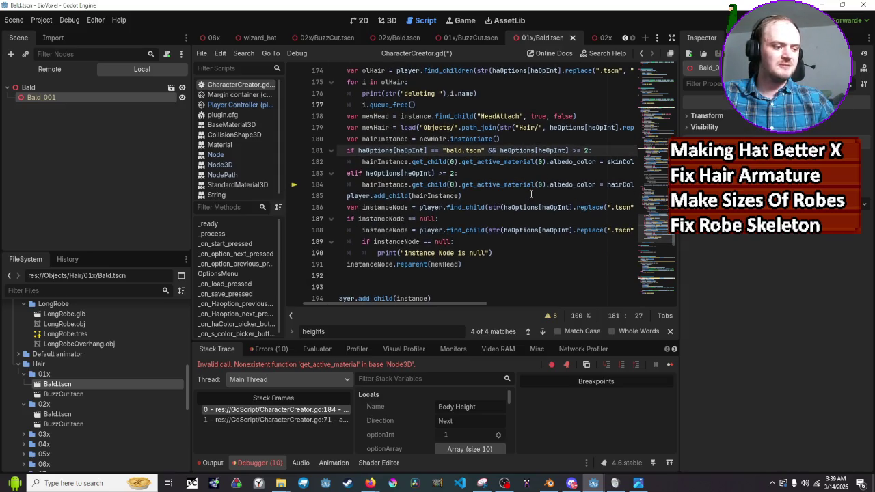
key("ctrl+s")
left_click(531, 195)
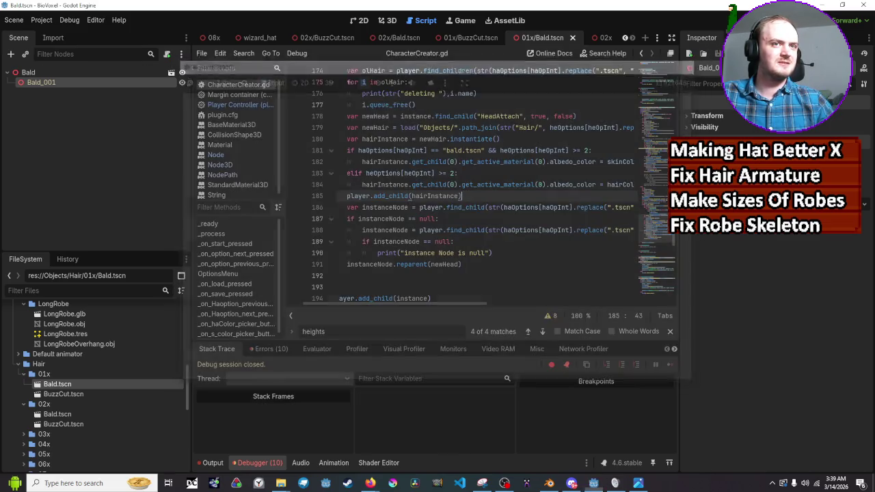
Restart the game, then simplify line 183 to elif heOpInt >= 1:
key("F8")
key("F5")
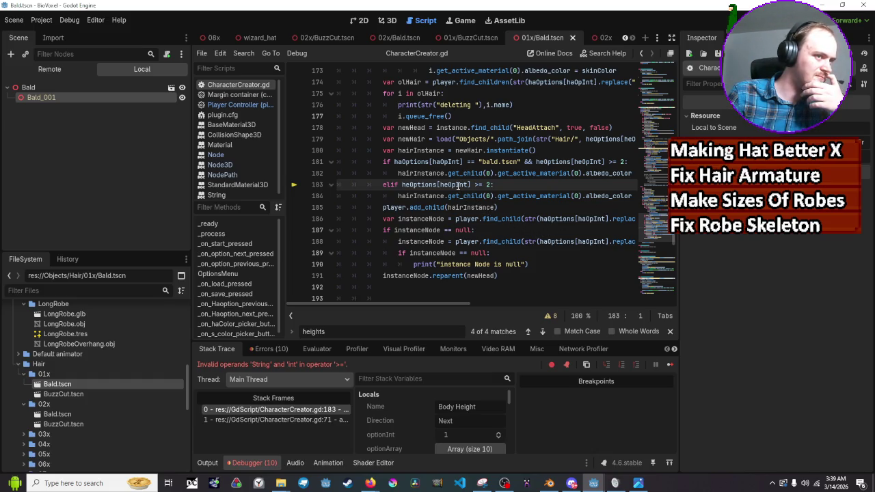
mouse_move(459, 186)
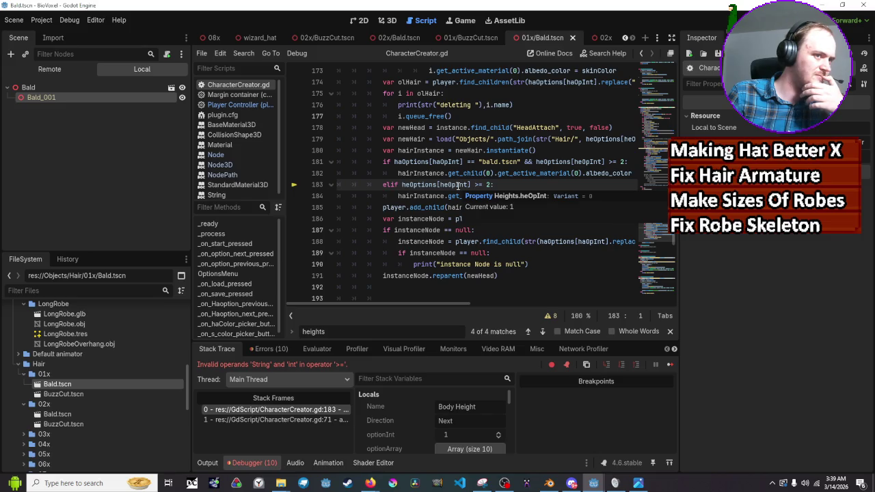
left_click(439, 184)
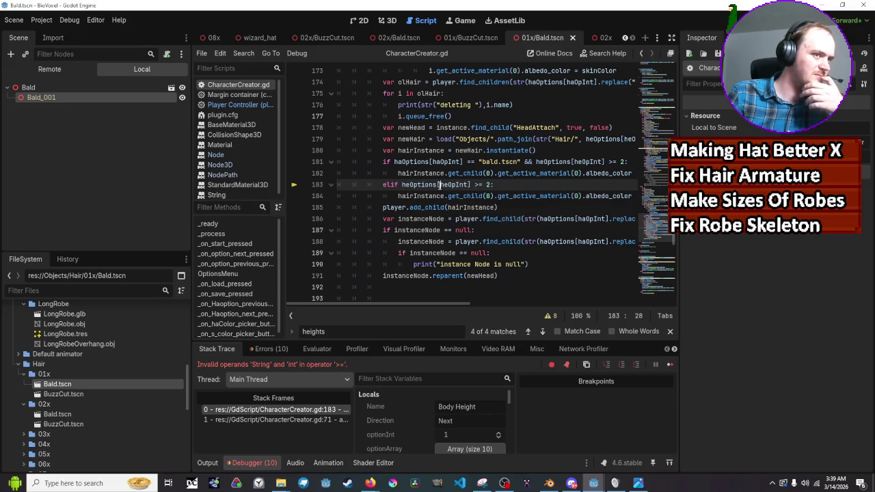
key("BackSpace")
key("BackSpace")
key("BackSpace")
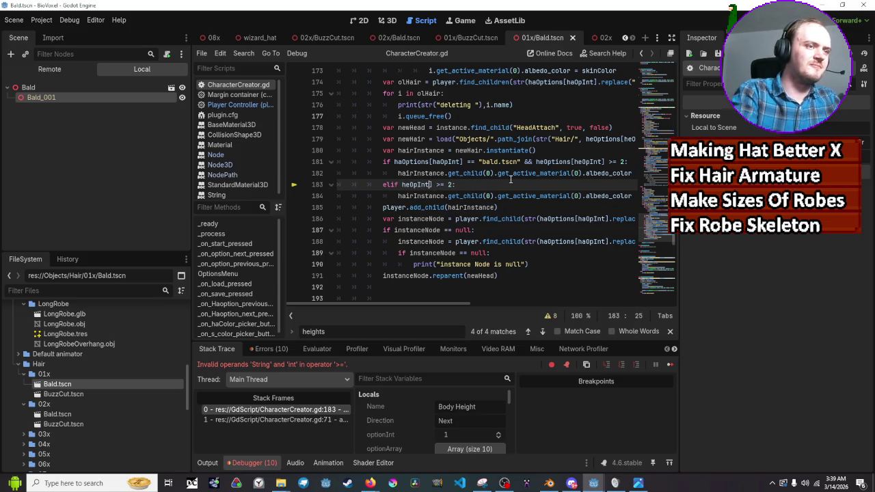
key("Delete")
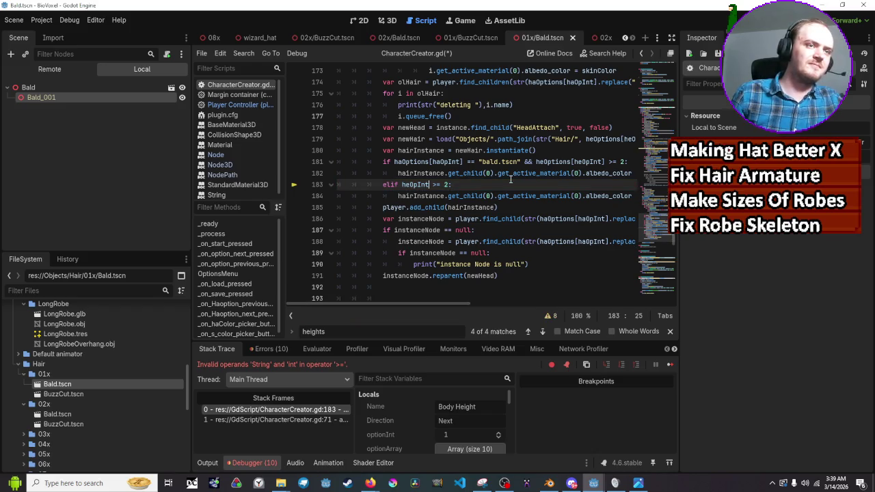
key("Right")
key("Right")
key("Right")
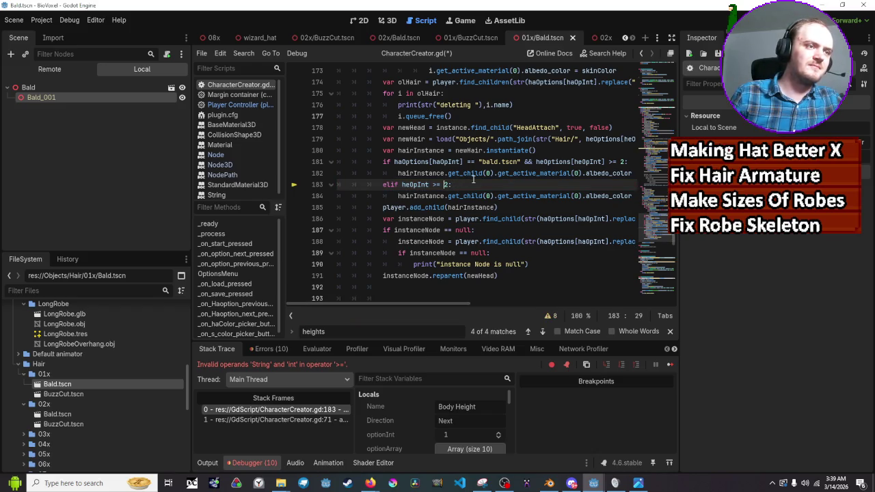
key("Right")
key("BackSpace")
type("1")
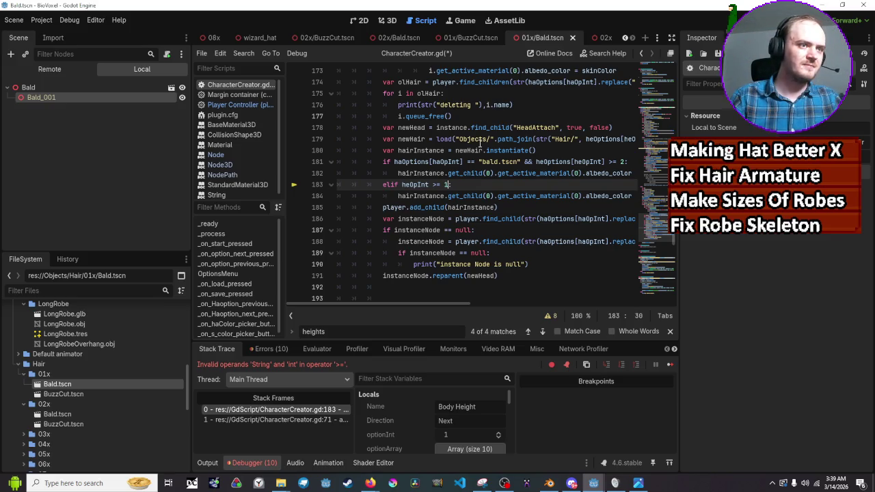
Simplify line 181's second test to heOpInt >= 2, save, and relaunch the game
left_click(605, 161)
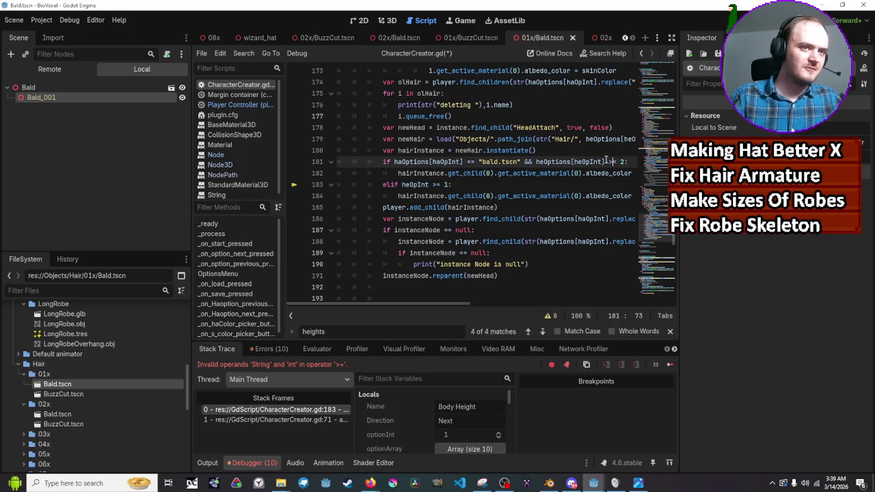
key("BackSpace")
key("ctrl+Left")
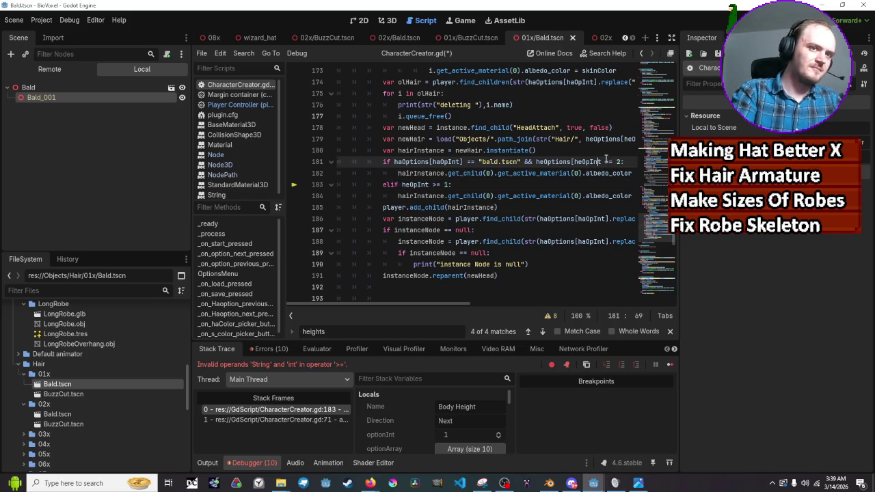
key("BackSpace")
key("BackSpace")
key("BackSpace")
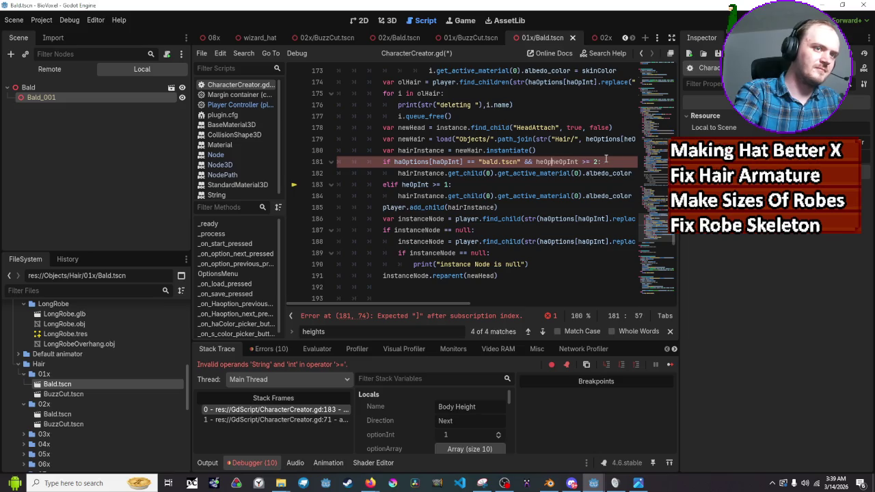
key("ctrl+s")
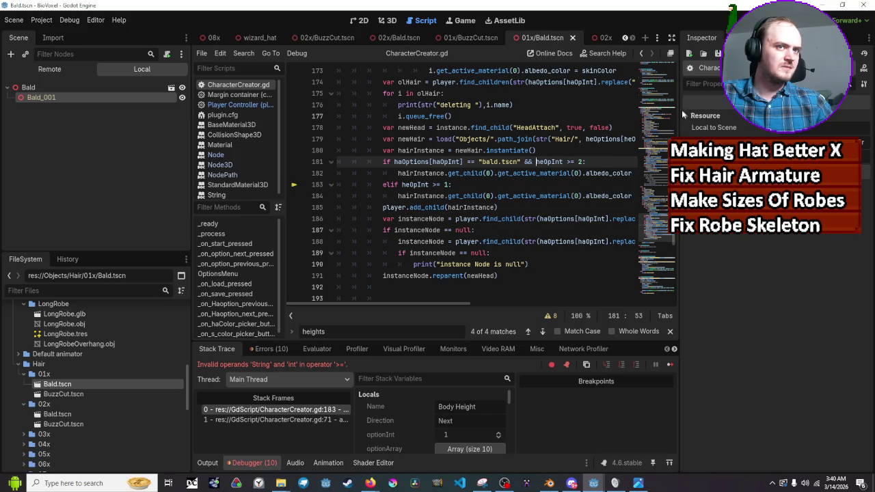
key("F5")
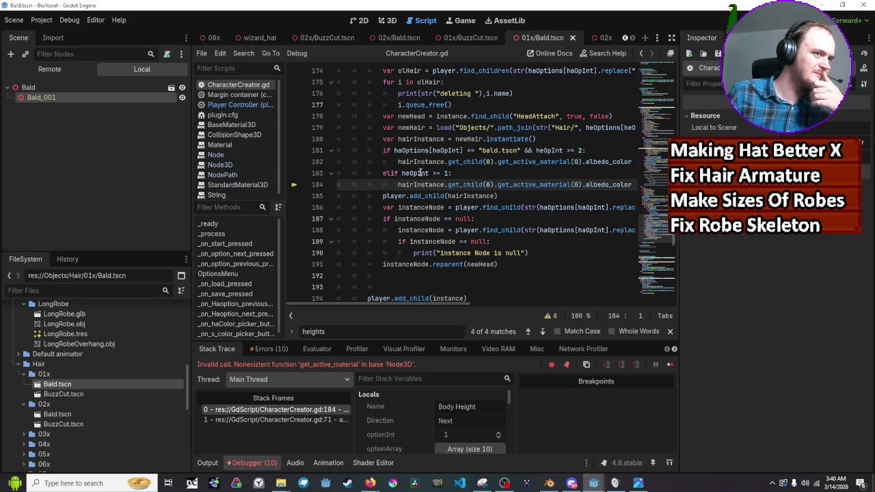
Change line 183 to 'elif heOpInt >= 2:', save the script, and run the game
mouse_move(420, 173)
left_click(445, 173)
key("Right")
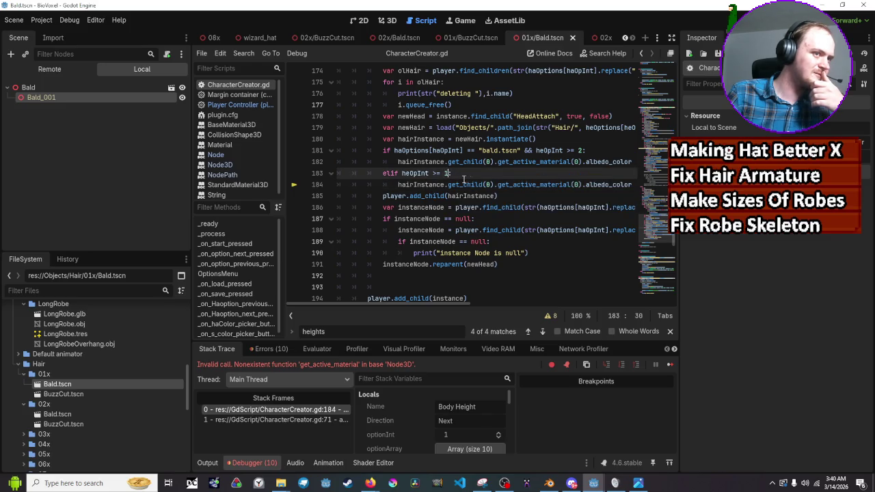
mouse_move(416, 175)
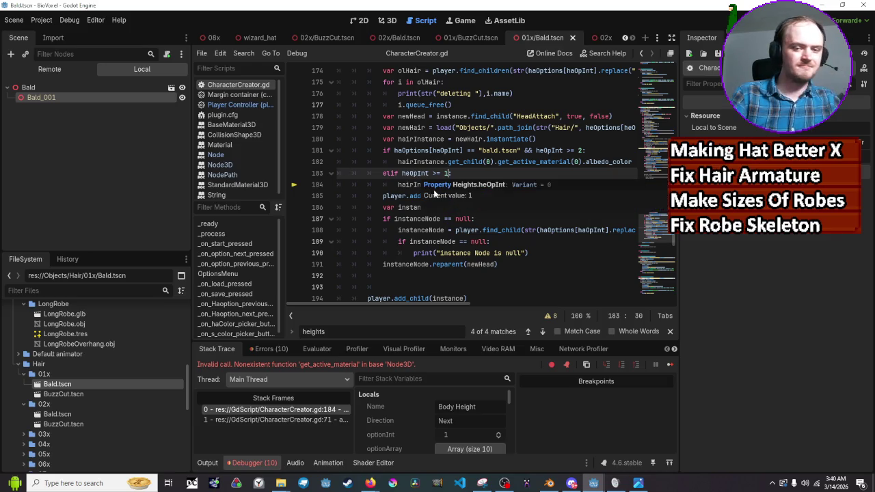
key("BackSpace")
type("2")
mouse_move(433, 189)
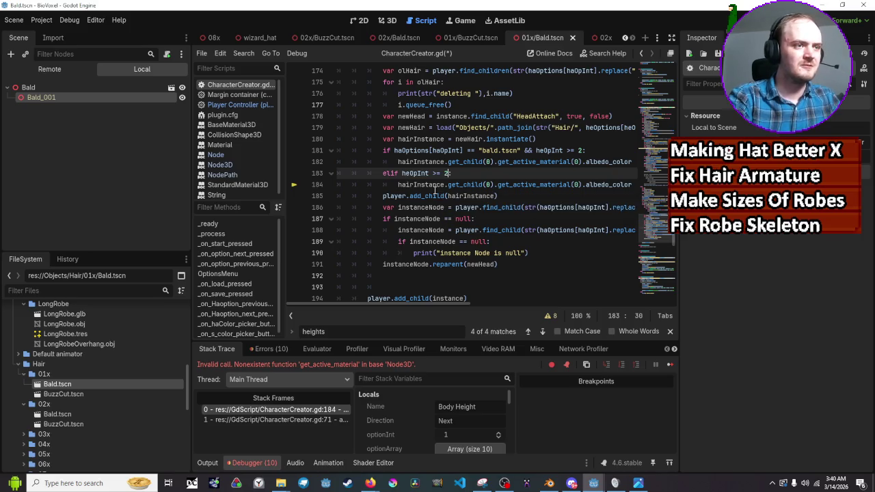
type(":")
key("ctrl+s")
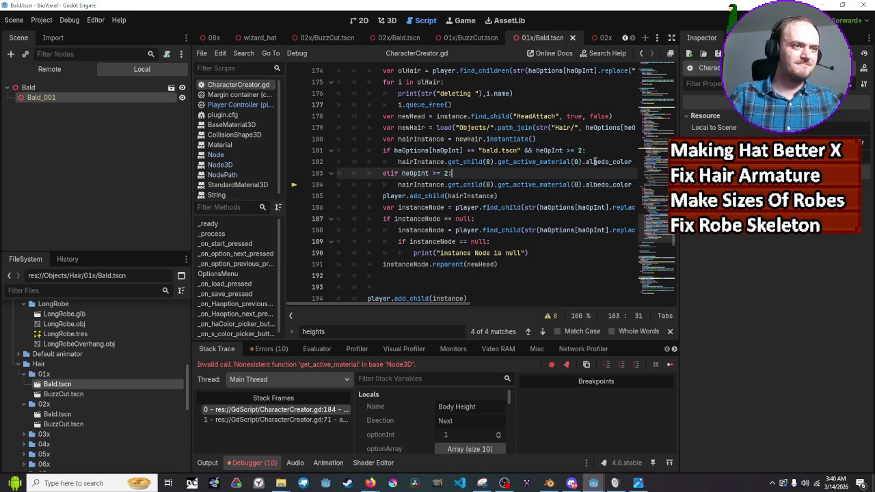
key("F5")
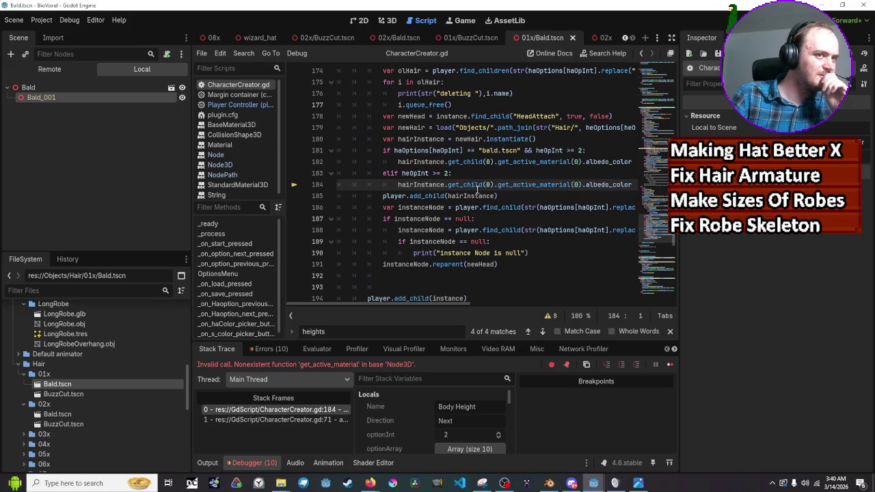
Begin adding '+ Directionmodifier' after heOpInt on line 181
scroll(479, 192, "up", 1)
scroll(525, 213, "down", 1)
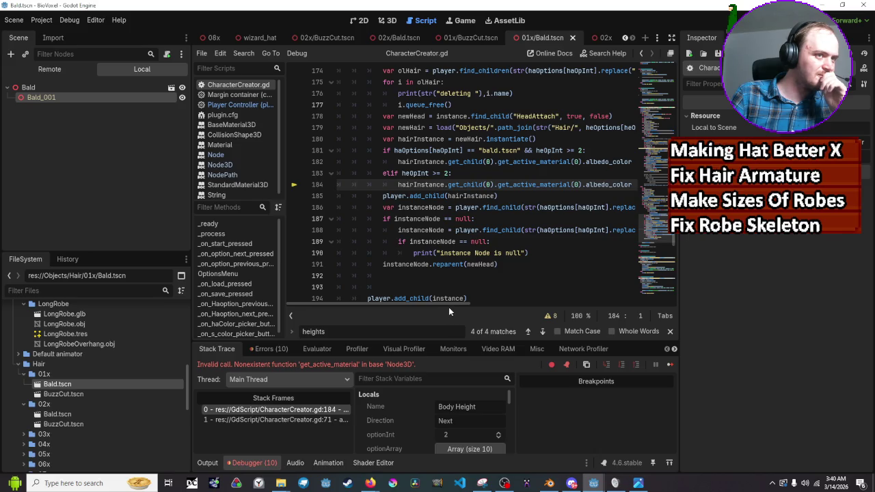
scroll(458, 305, "right", 1)
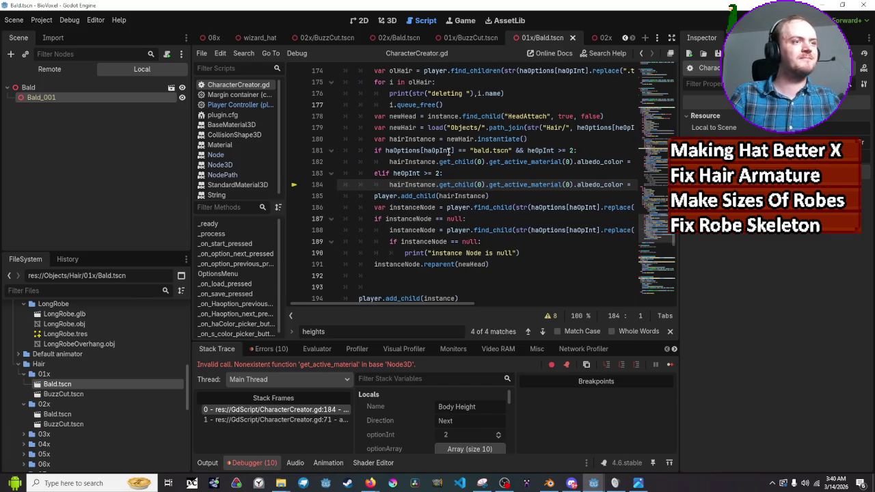
left_click(556, 150)
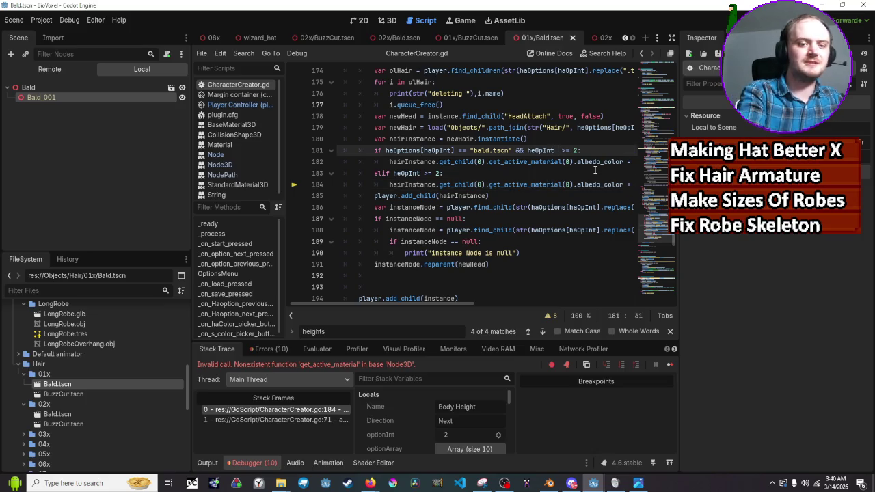
type("+ dire")
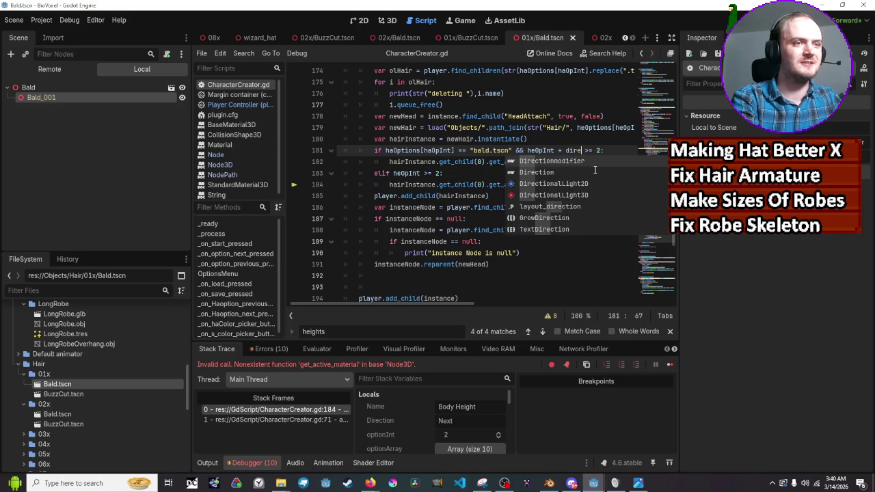
Complete '+ Directionmodifier' after heOpInt on lines 181 and 183 via autocomplete
key("Return")
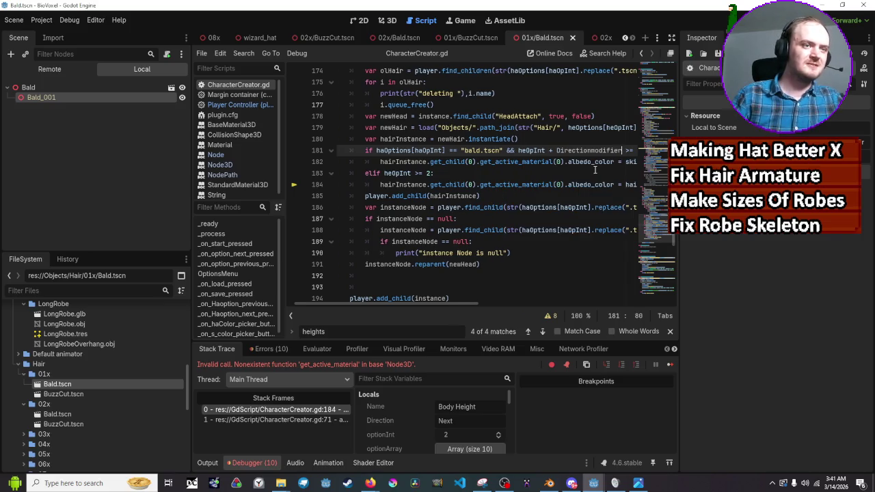
mouse_move(561, 226)
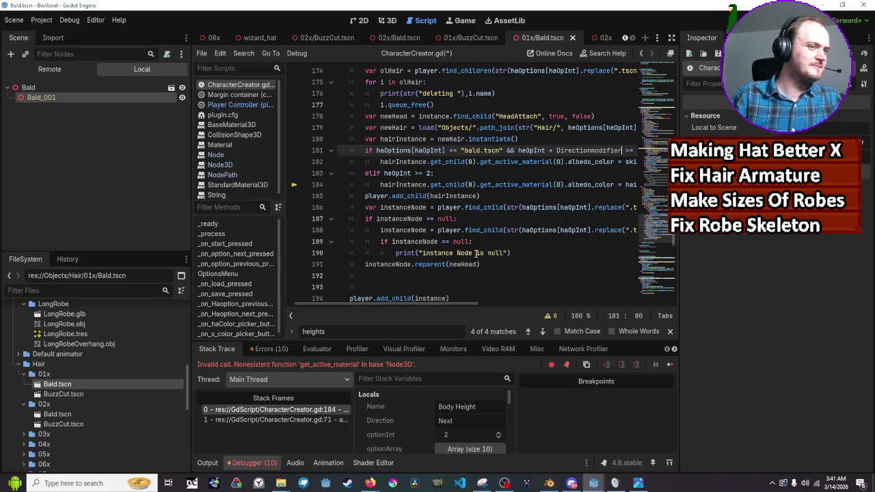
left_click(479, 196)
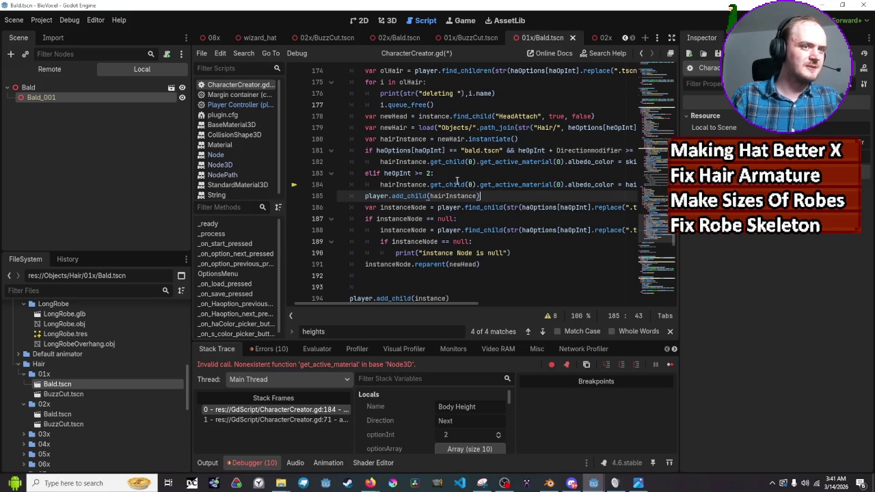
left_click(413, 173)
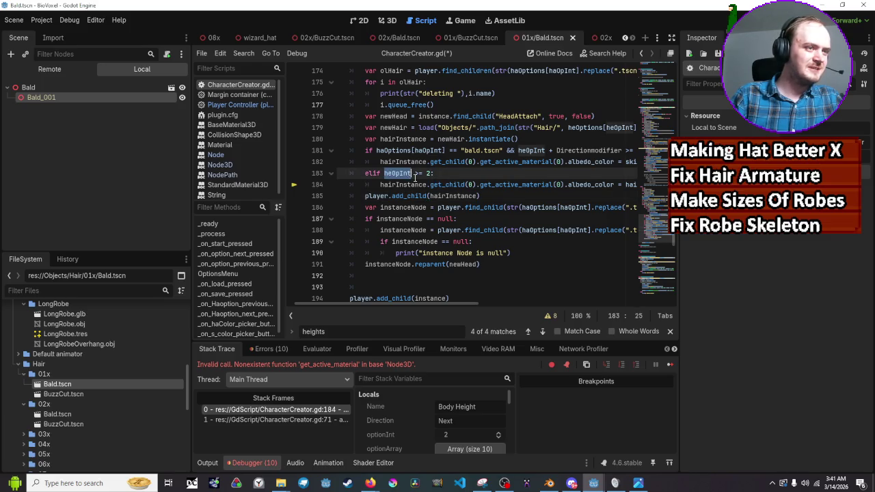
type("+ d")
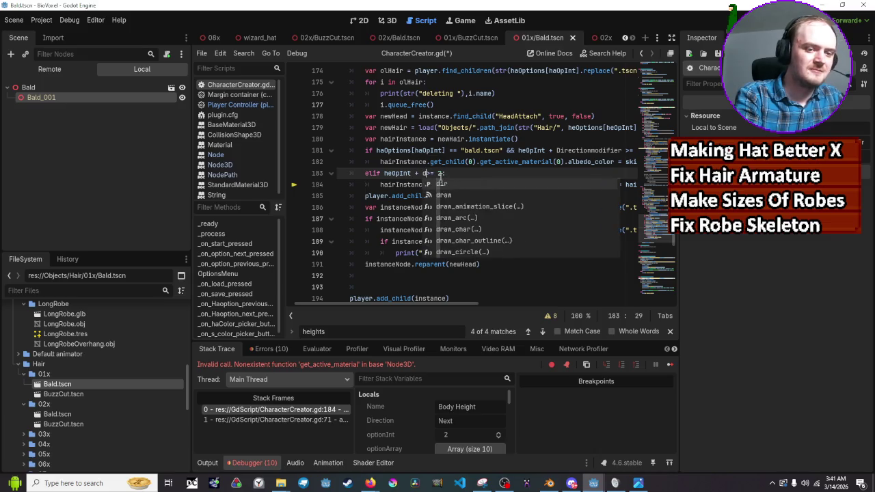
type("ir")
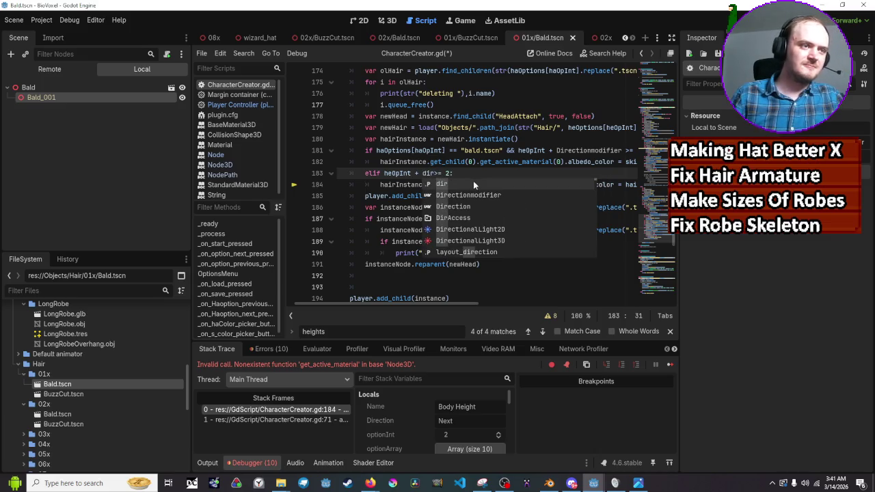
left_click(487, 195)
Save CharacterCreator.gd and run the game again
key("ctrl+s")
left_click(552, 162)
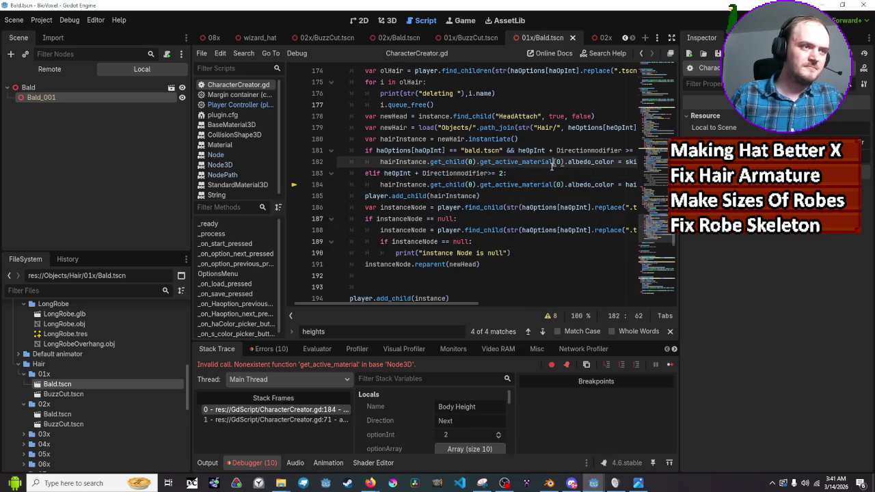
key("Down")
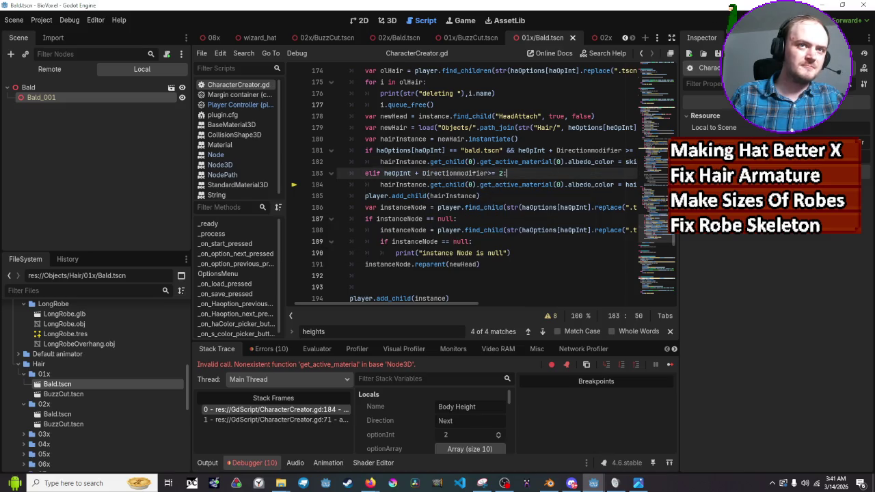
key("F5")
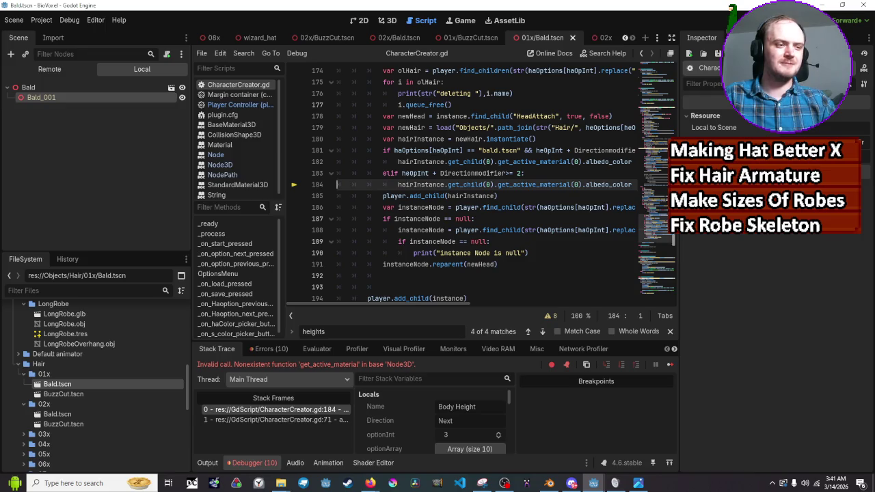
Stop the game, change 'bald.tscn' to 'Bald.tscn' on line 181, and relaunch
key("F8")
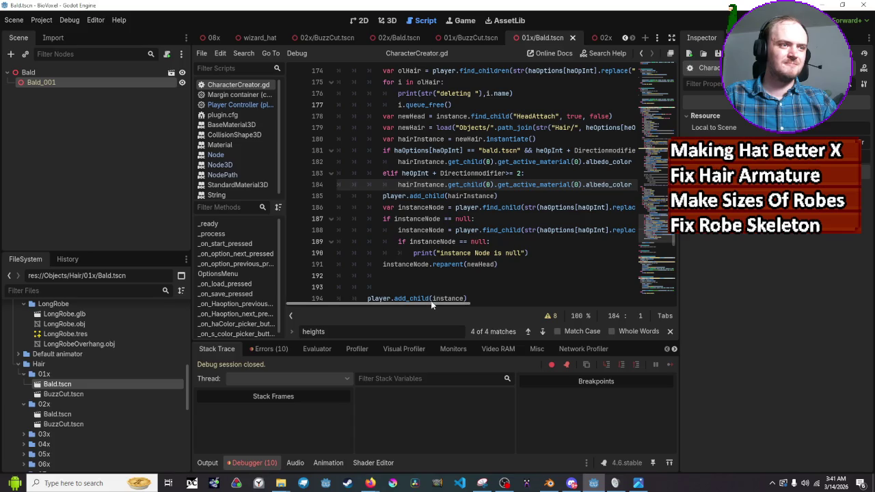
left_click_drag(432, 302, 441, 301)
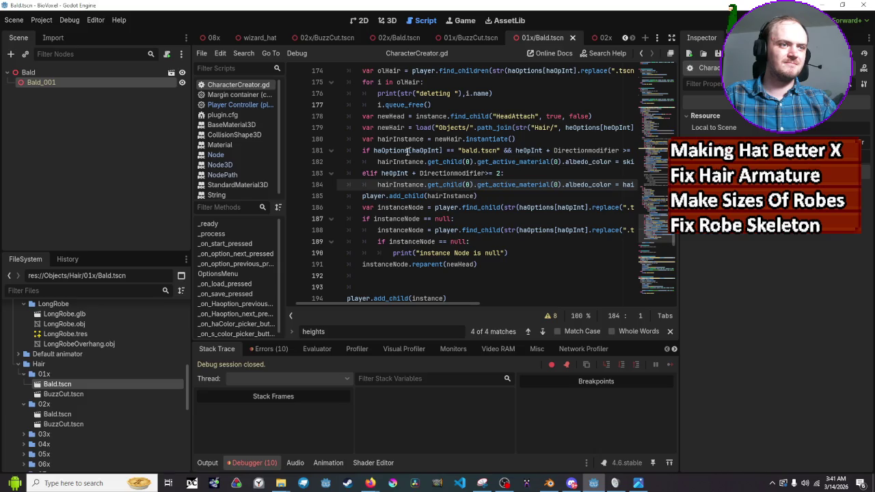
mouse_move(401, 151)
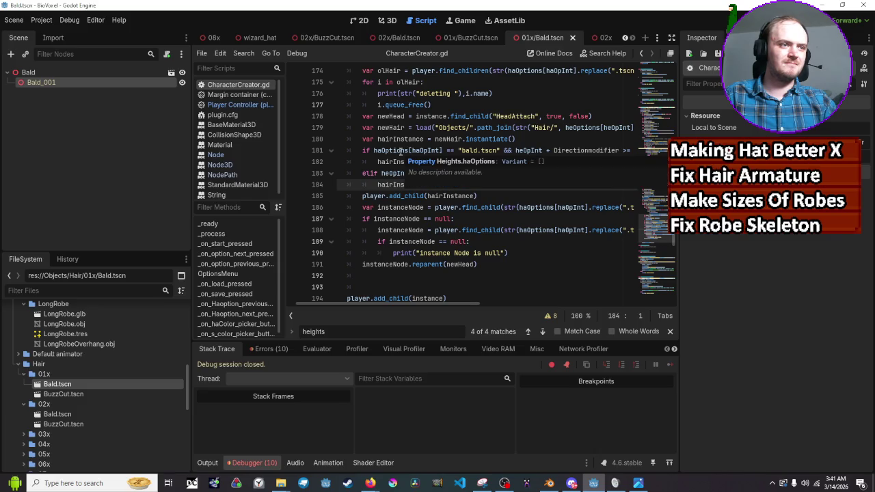
scroll(403, 152, "up", 1)
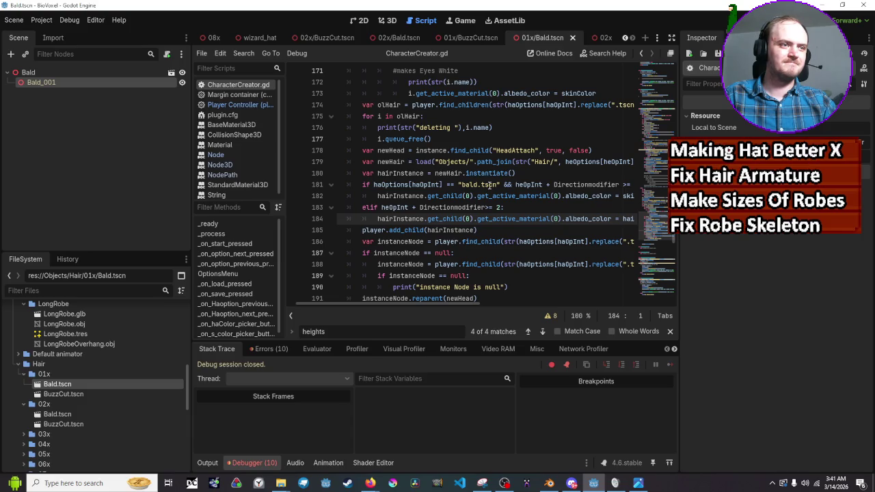
left_click(461, 185)
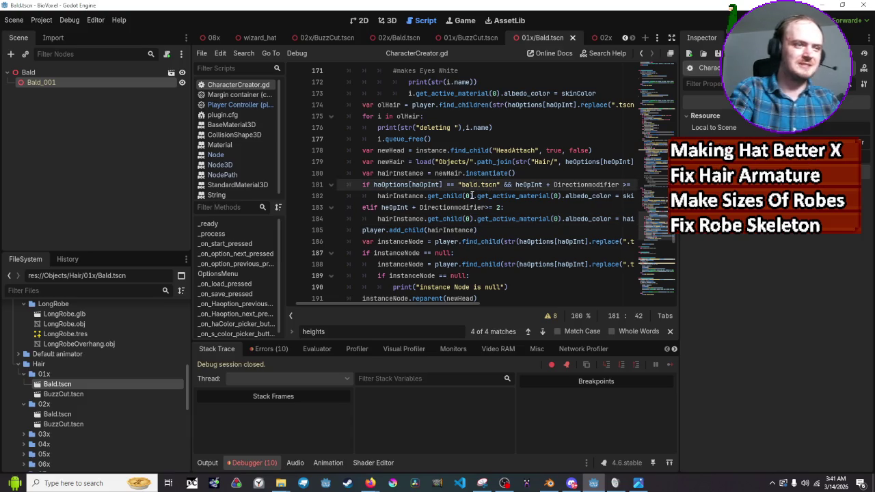
key("BackSpace")
type("B")
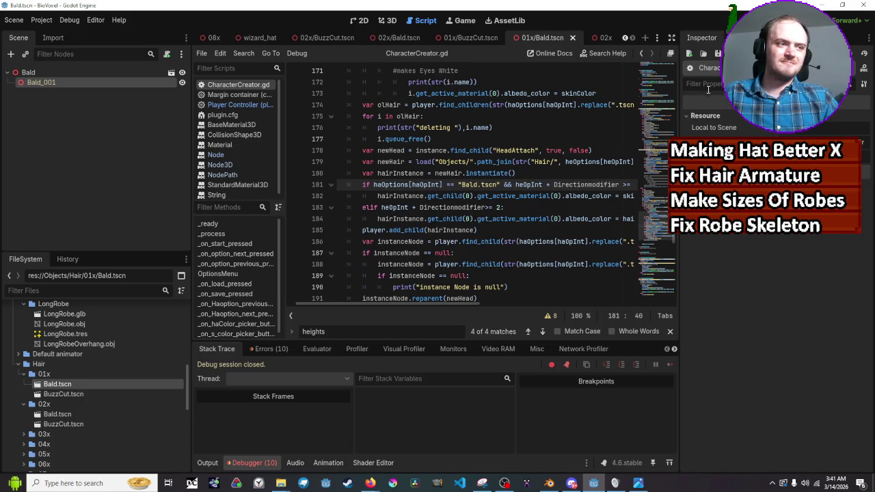
key("F5")
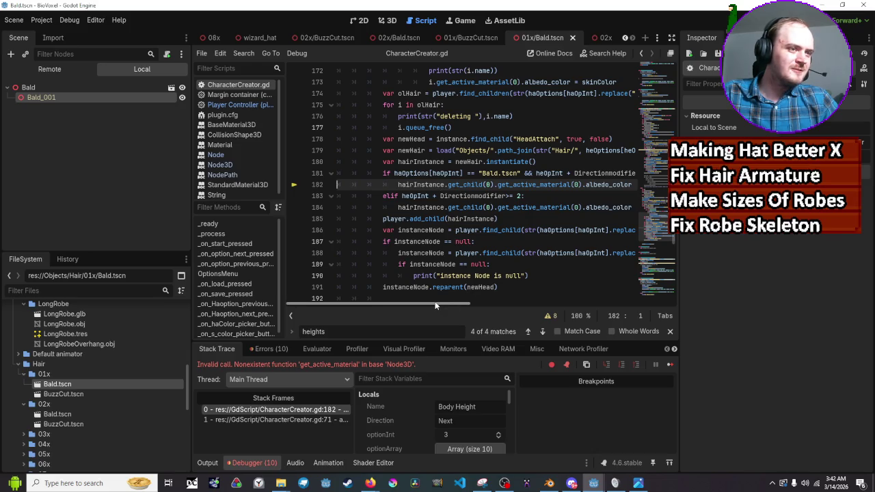
Open the Bald.tscn hair scene from the 03x folder and inspect its Hair Armature node
scroll(448, 301, "right", 3)
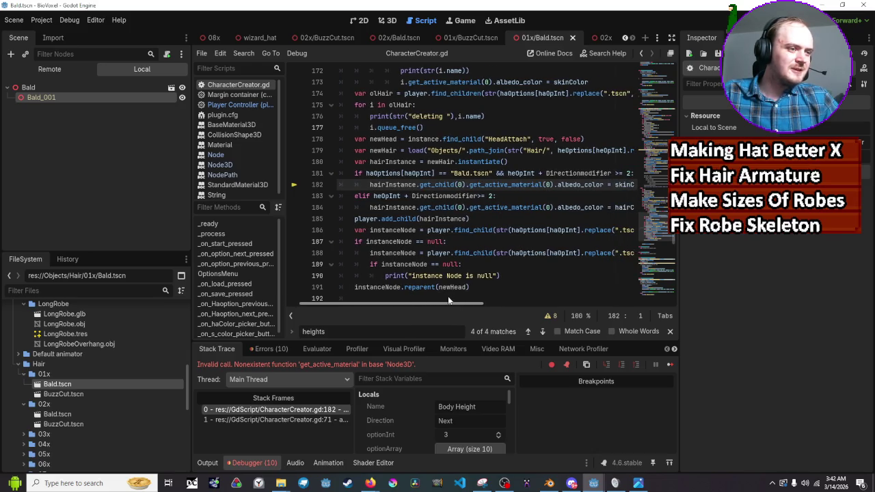
scroll(448, 301, "right", 1)
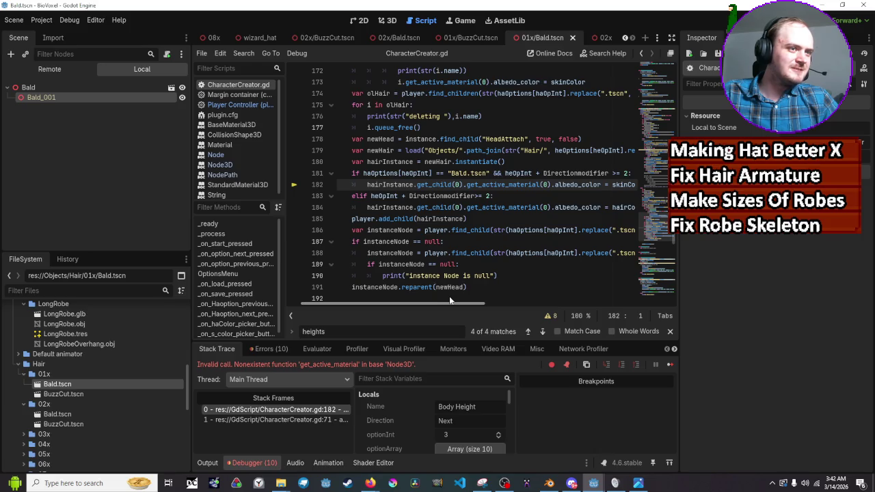
left_click_drag(449, 299, 453, 301)
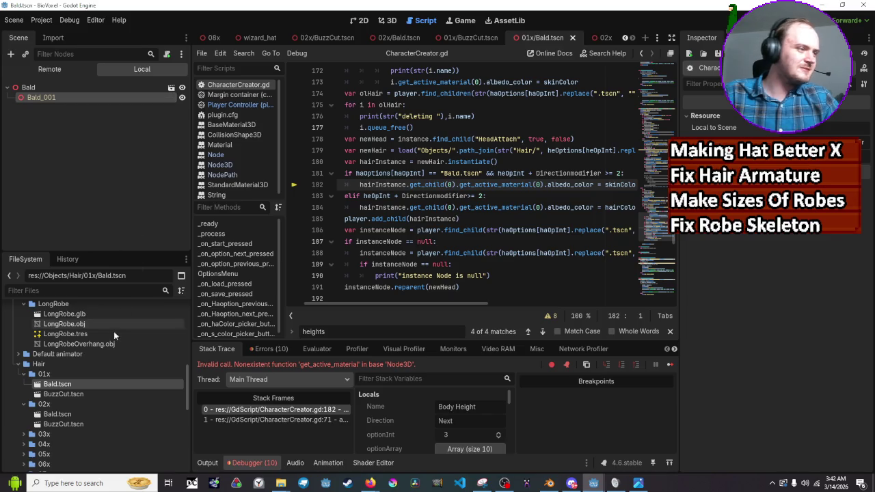
scroll(31, 400, "down", 1)
left_click(30, 415)
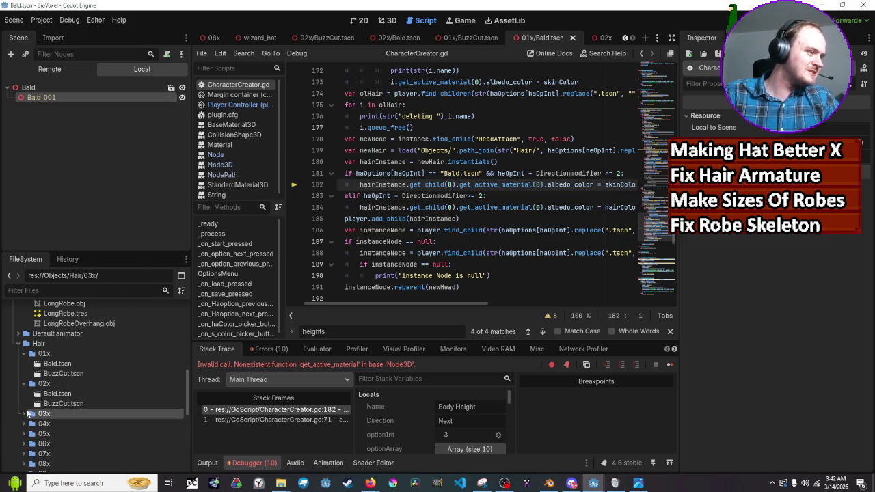
left_click(26, 414)
double_click(40, 426)
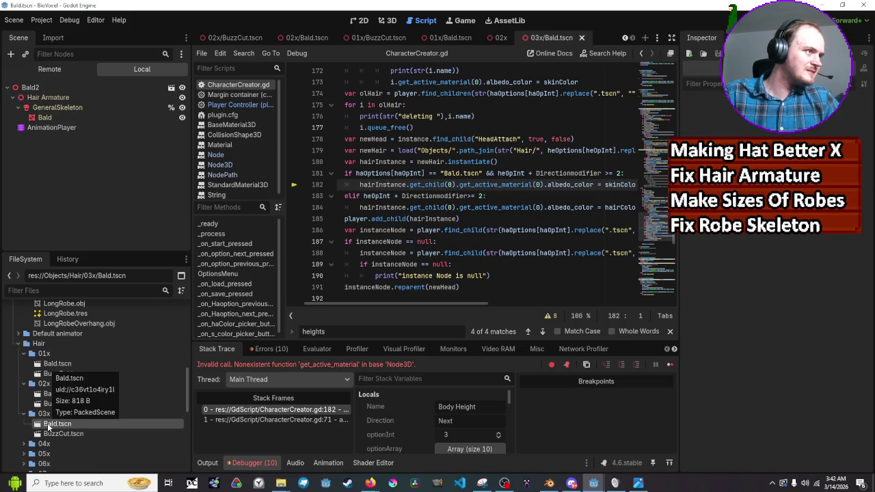
left_click(50, 96)
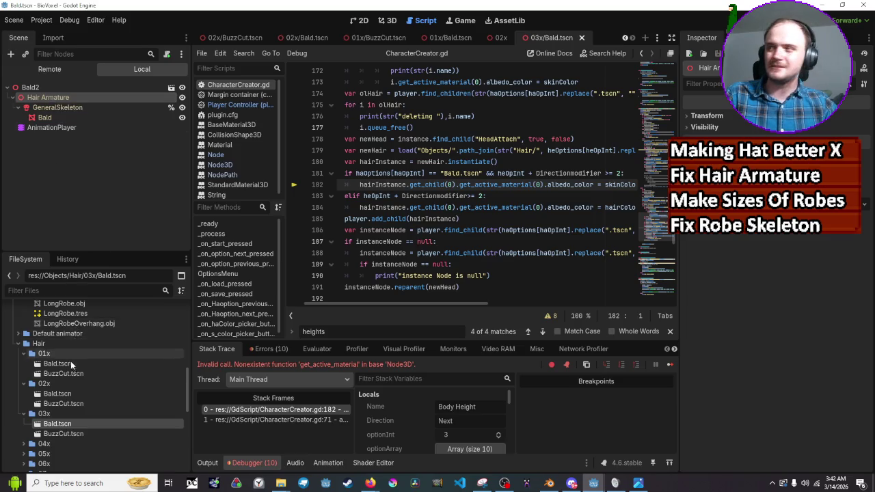
Expand the 03x folder to show its hair models, then switch to Blender
scroll(75, 366, "down", 5)
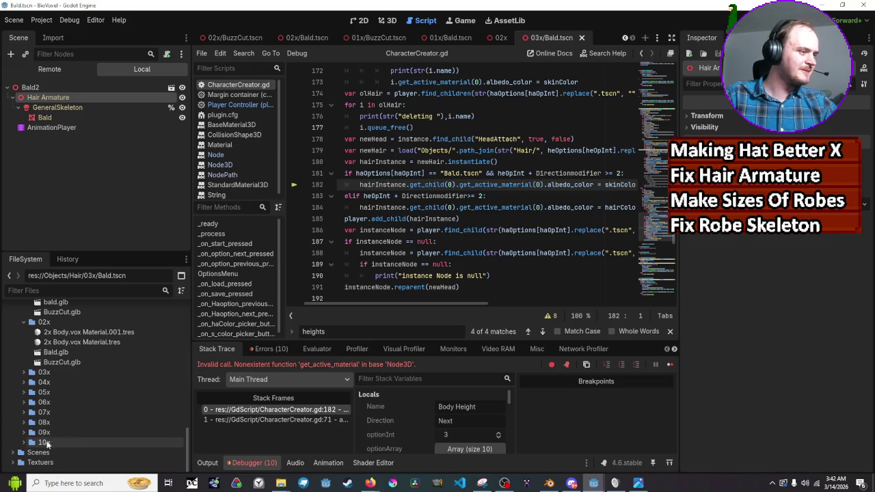
scroll(60, 375, "down", 3)
left_click(24, 394)
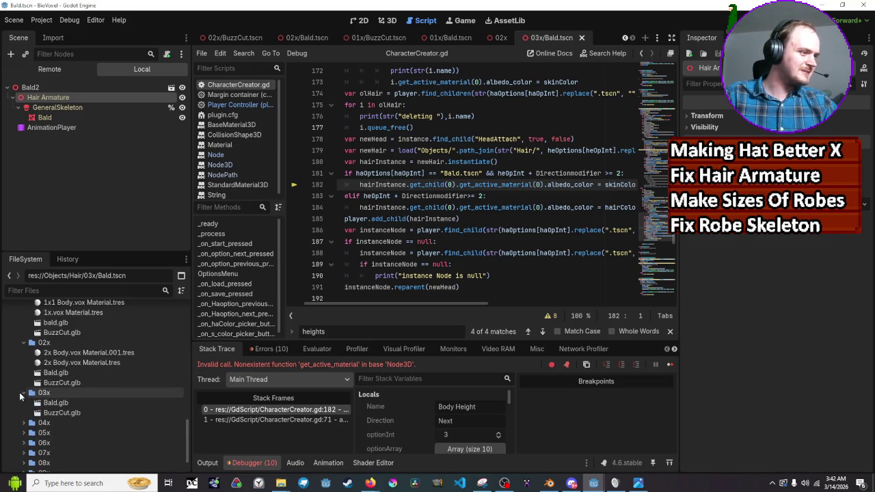
left_click(549, 483)
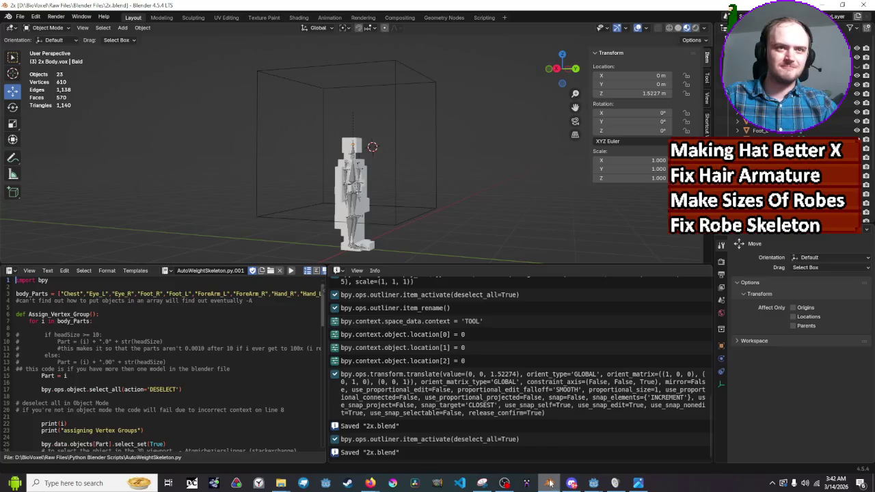
Open 3x.blend in another Blender instance and start a glTF 2.0 export into HairGlb/03x
right_click(548, 484)
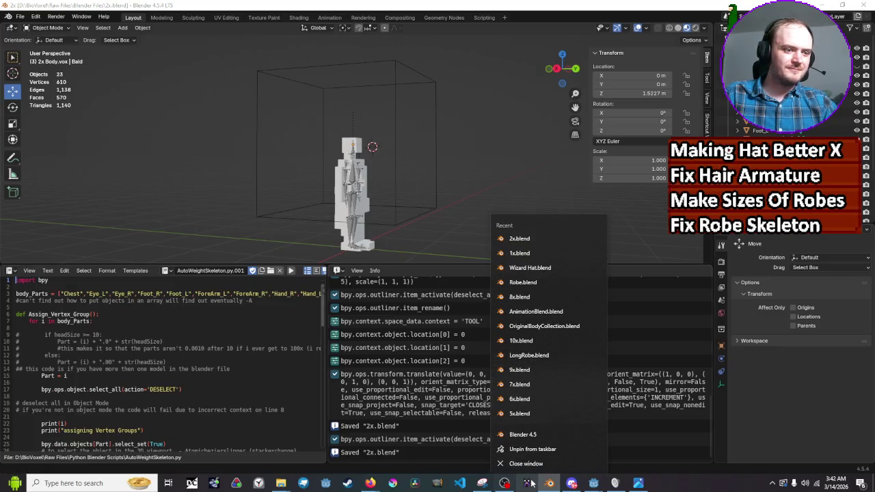
left_click(538, 435)
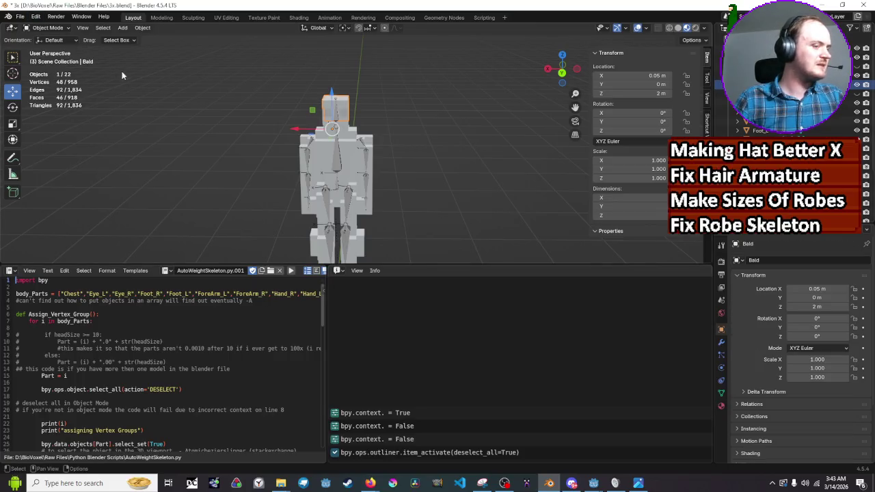
left_click(20, 16)
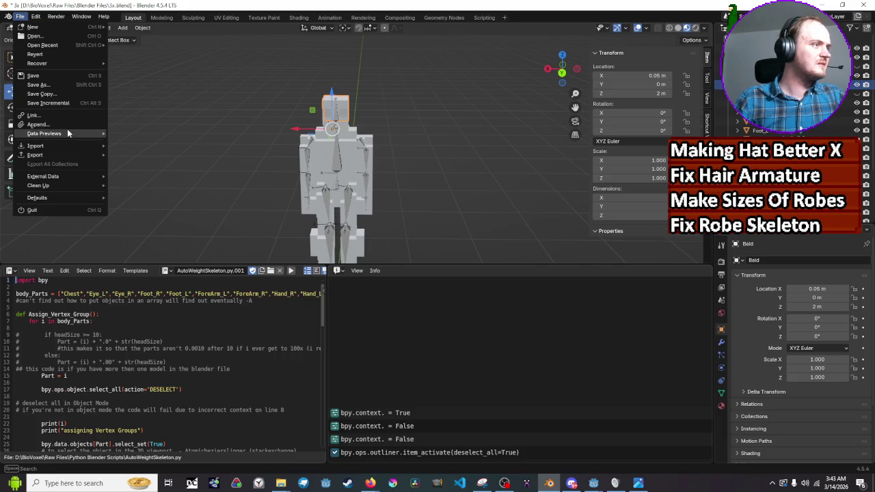
mouse_move(68, 134)
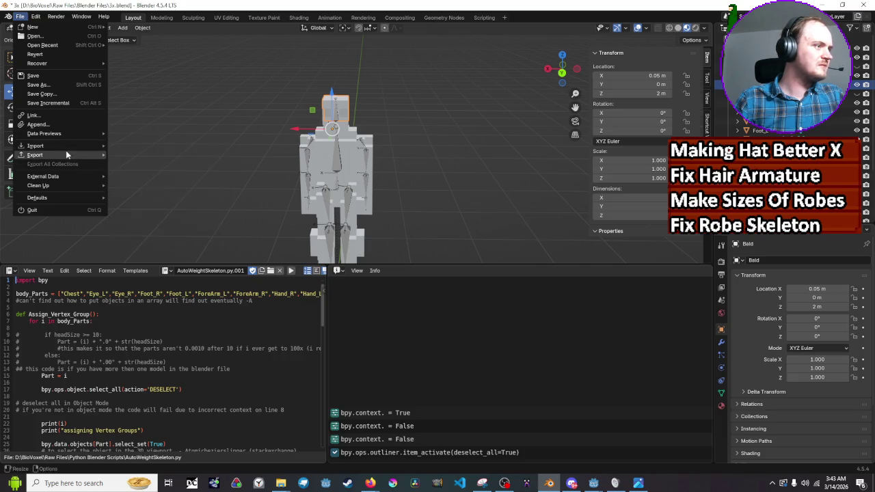
mouse_move(94, 157)
left_click(147, 247)
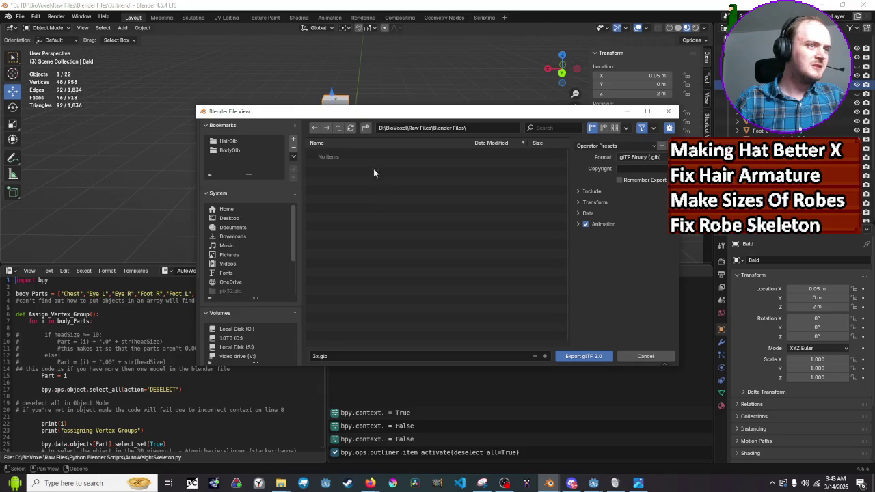
left_click(339, 128)
left_click(228, 141)
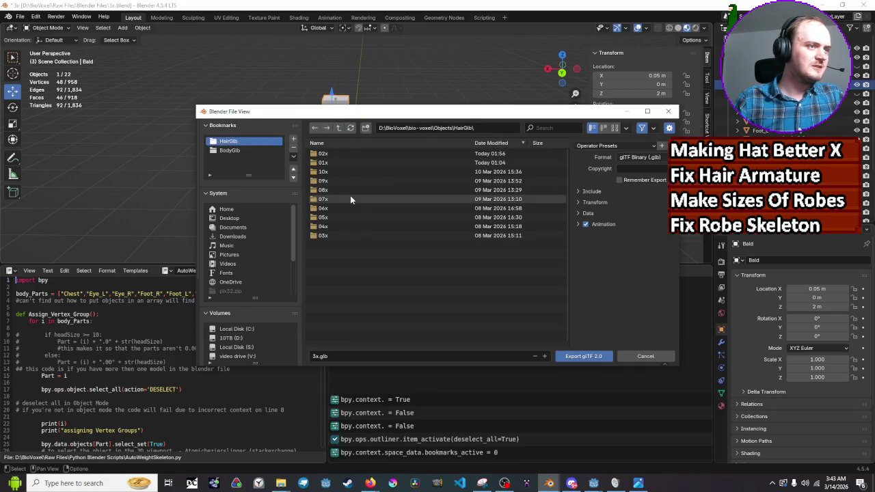
double_click(336, 236)
Overwrite Bald.glb with Selected Objects only and Animation turned off
left_click(328, 154)
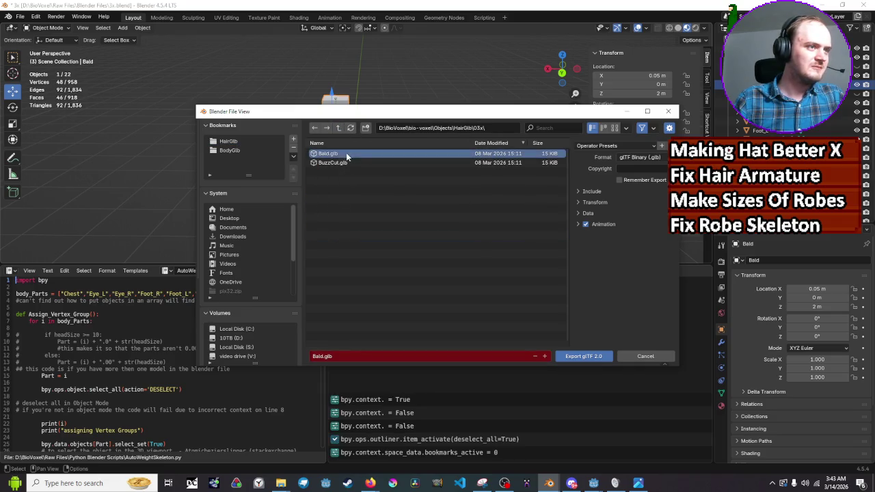
left_click(593, 191)
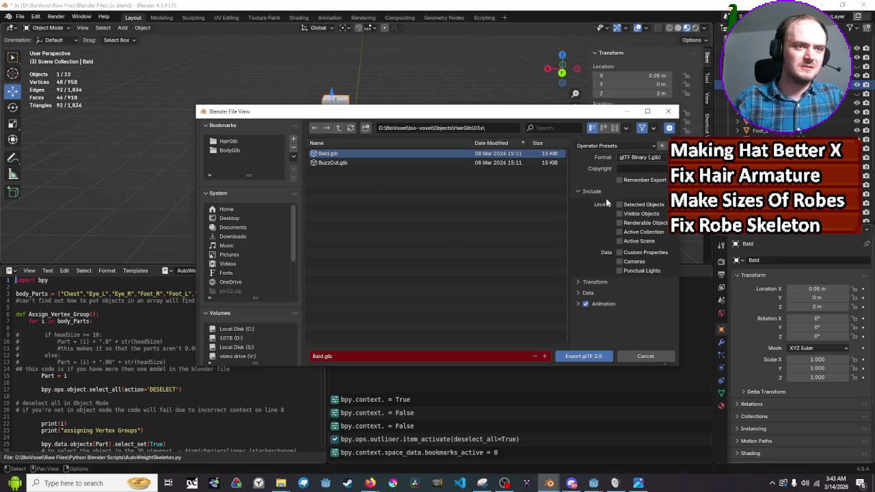
left_click(616, 204)
left_click(586, 303)
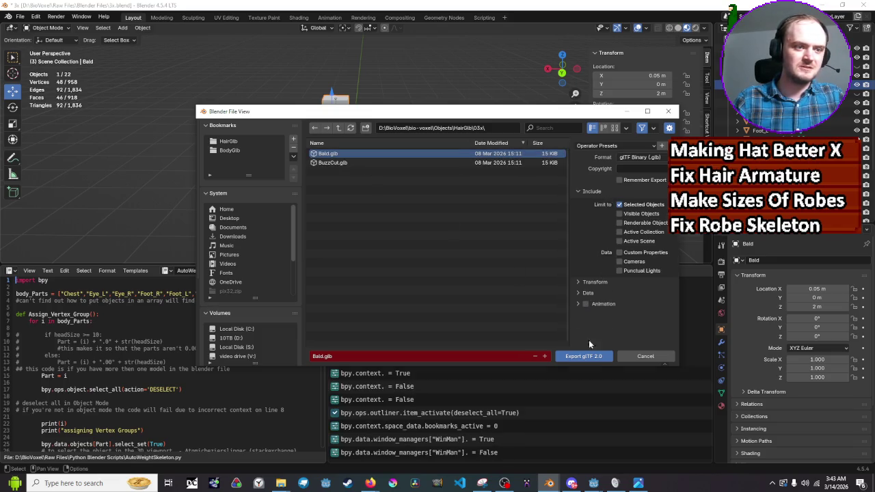
left_click(593, 358)
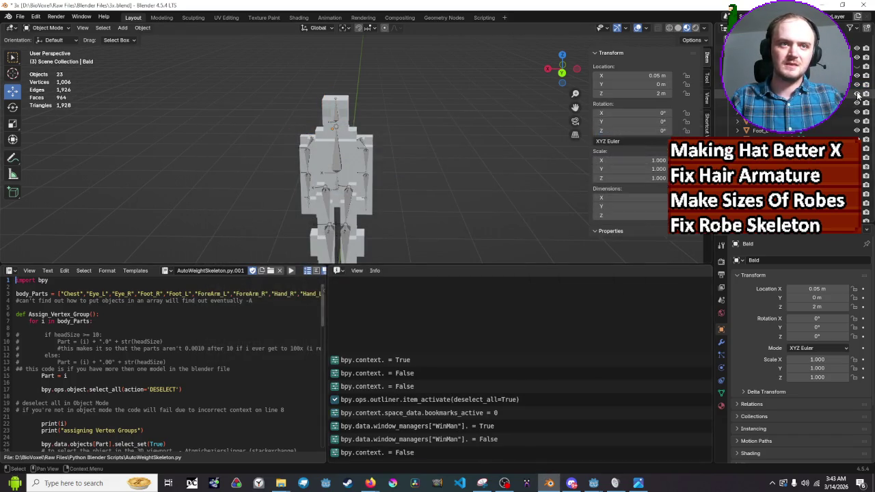
Export the BuzzCut hair over BuzzCut.glb, save 3x.blend, and return to Godot
left_click(759, 93)
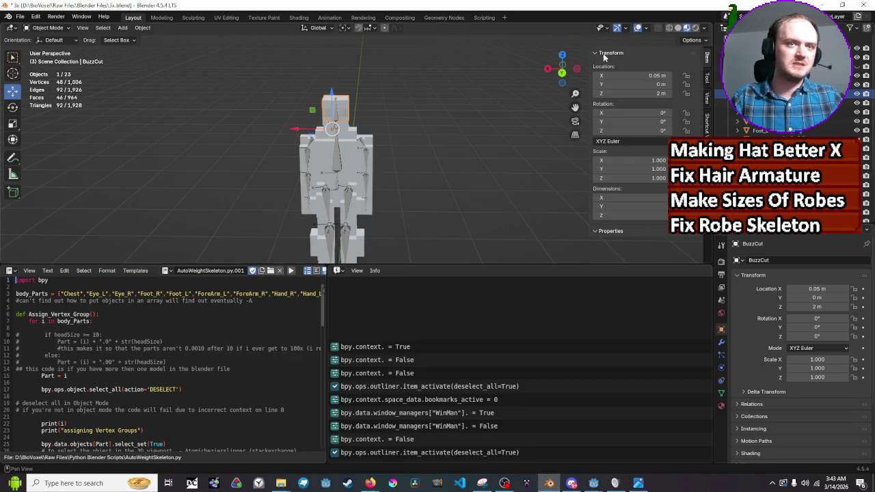
left_click(29, 15)
left_click(20, 16)
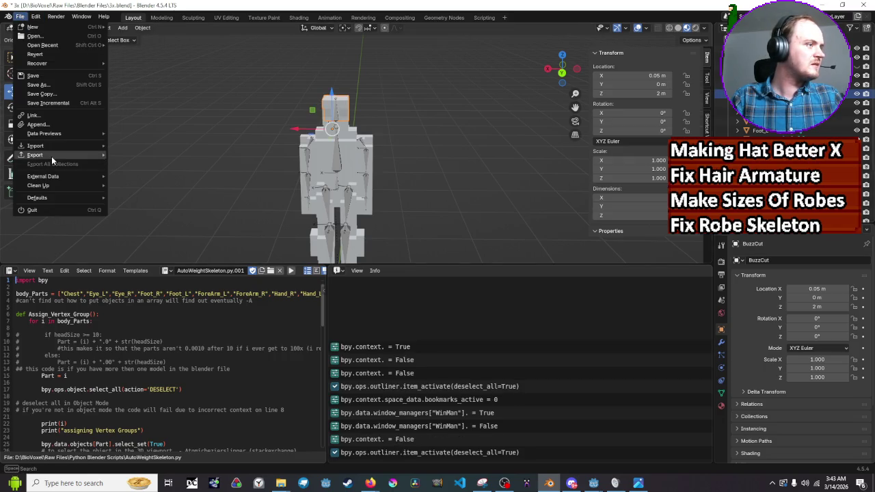
mouse_move(52, 155)
left_click(188, 244)
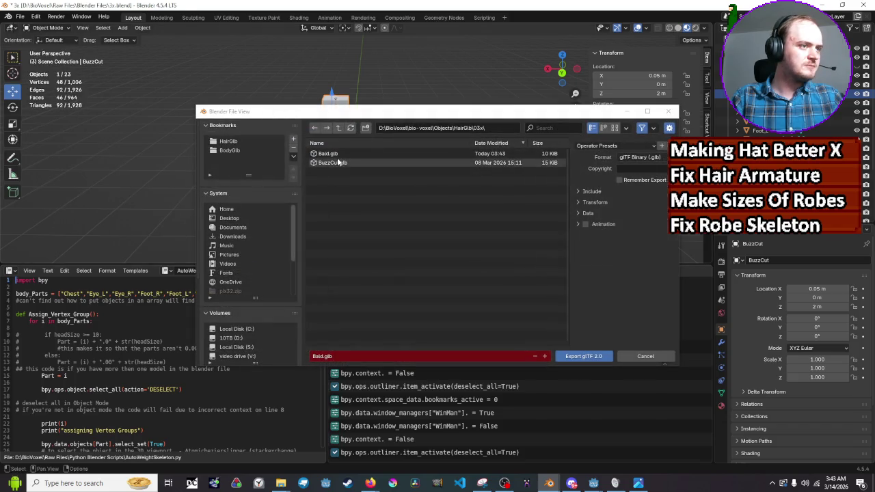
left_click(585, 357)
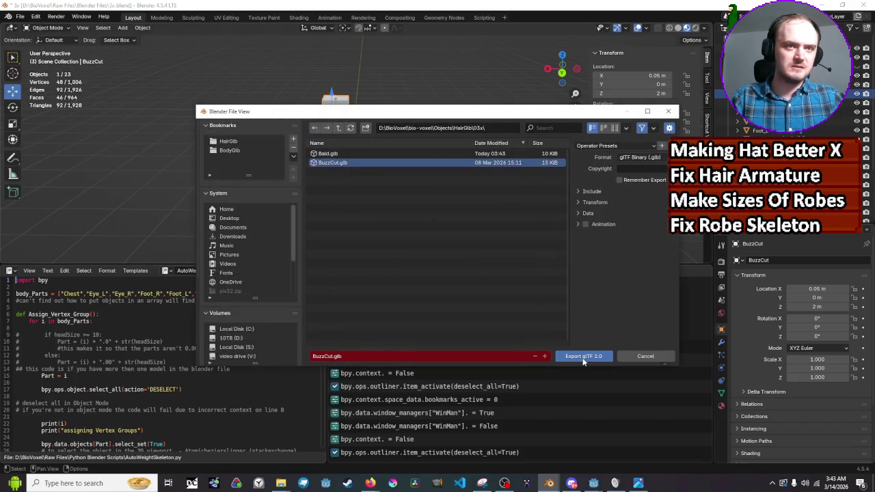
key("ctrl+s")
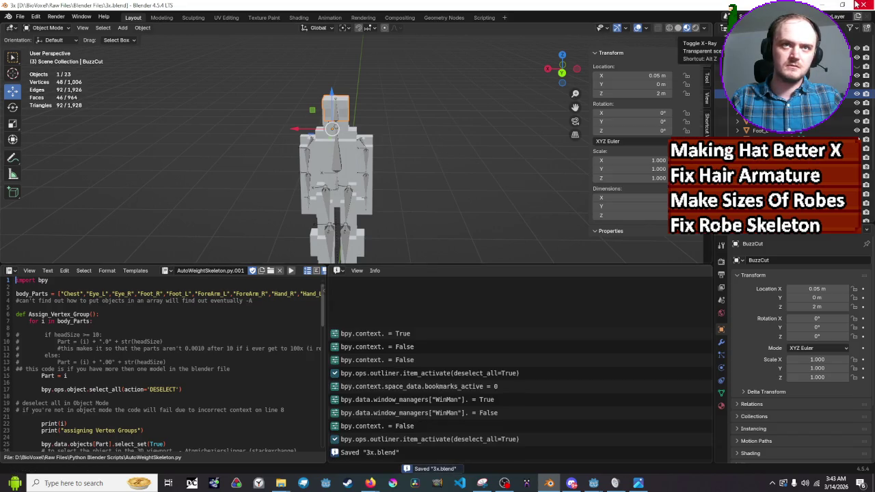
key("alt+Tab")
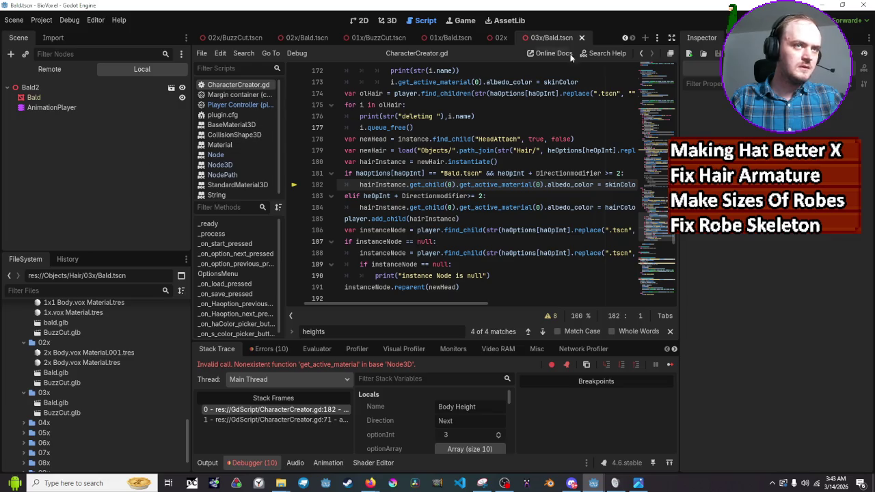
Run the game, raise the height to 02x then 03x, and close it
key("F5")
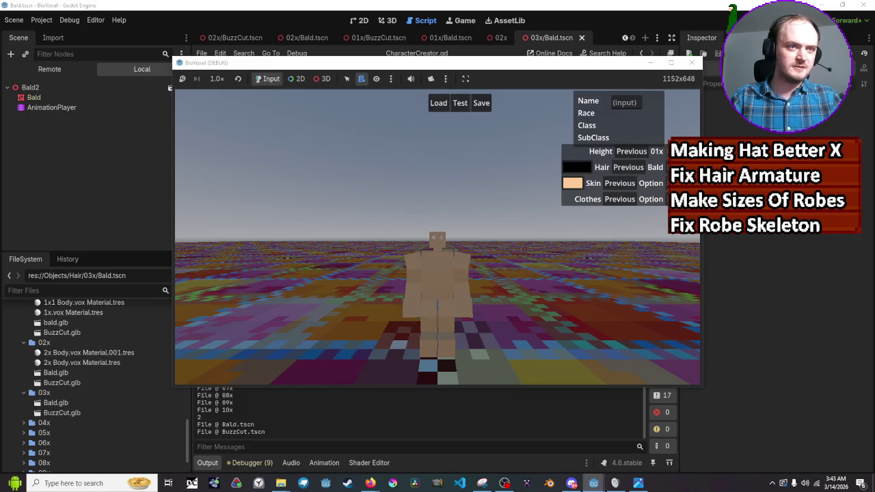
left_click(684, 151)
left_click(684, 151)
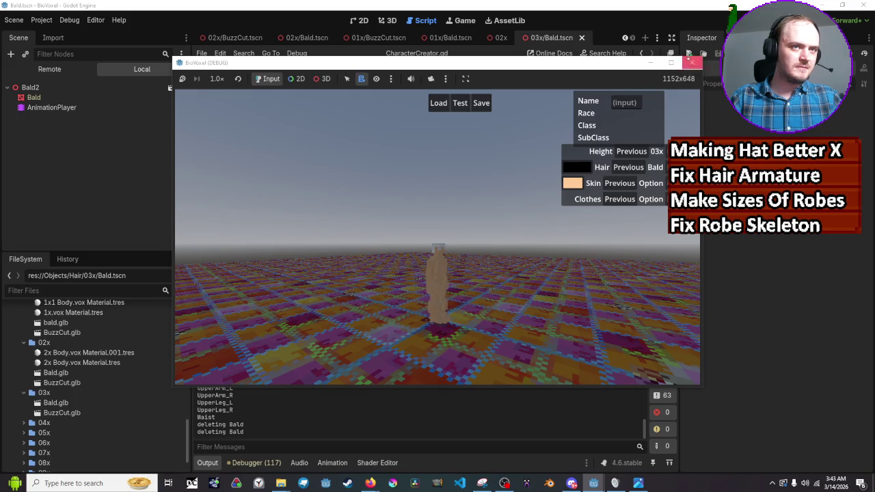
left_click(692, 62)
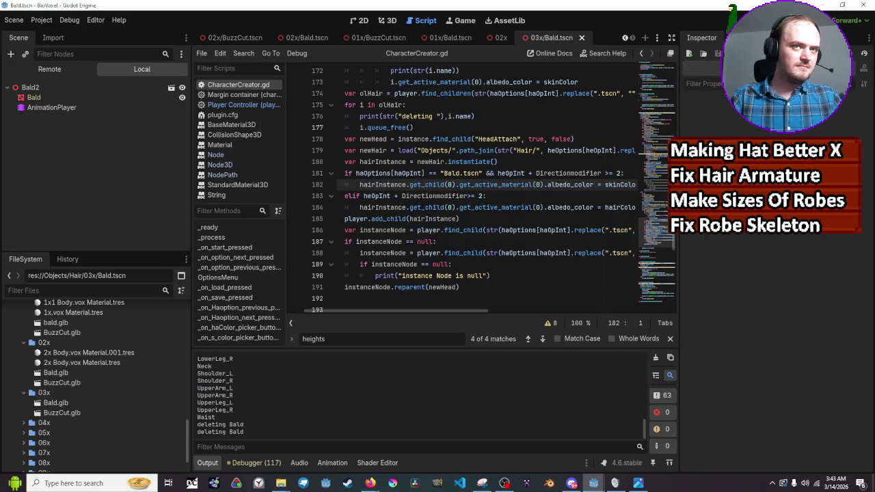
Change the hair thresholds on lines 183 and 181 from '>= 2' to '>= 1'
left_click(481, 196)
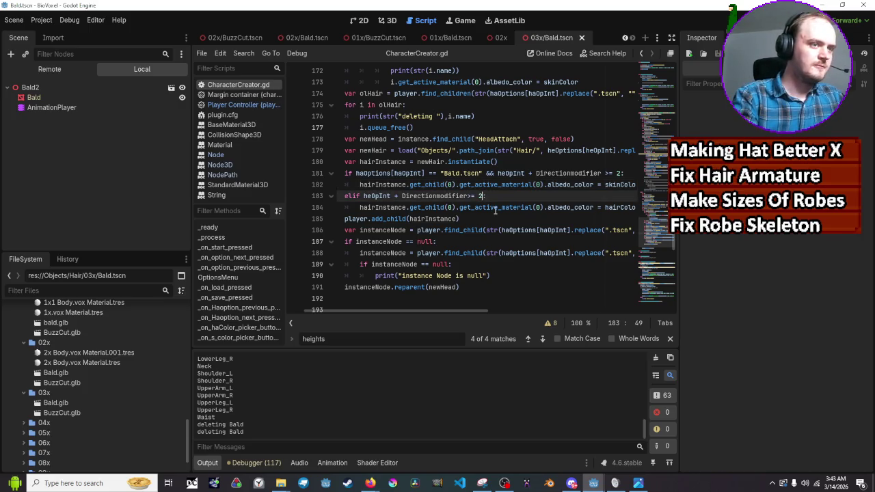
key("BackSpace")
key("BackSpace")
type("1:")
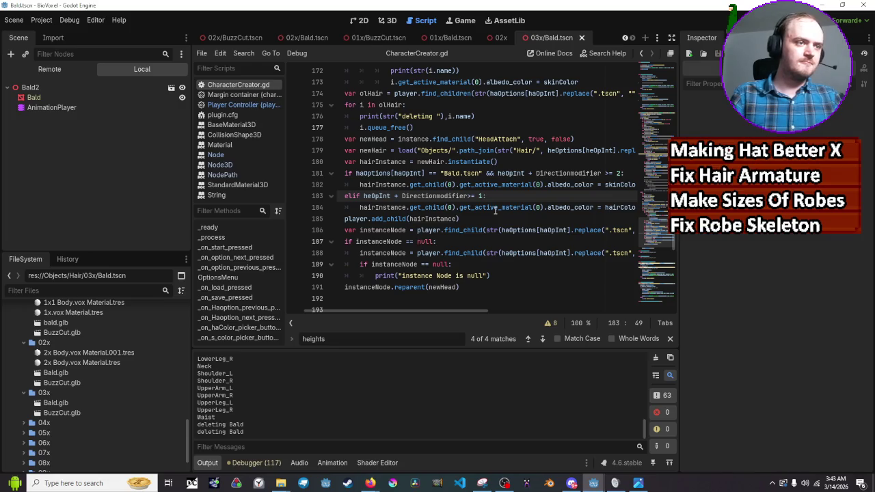
scroll(506, 205, "up", 1)
scroll(512, 219, "down", 1)
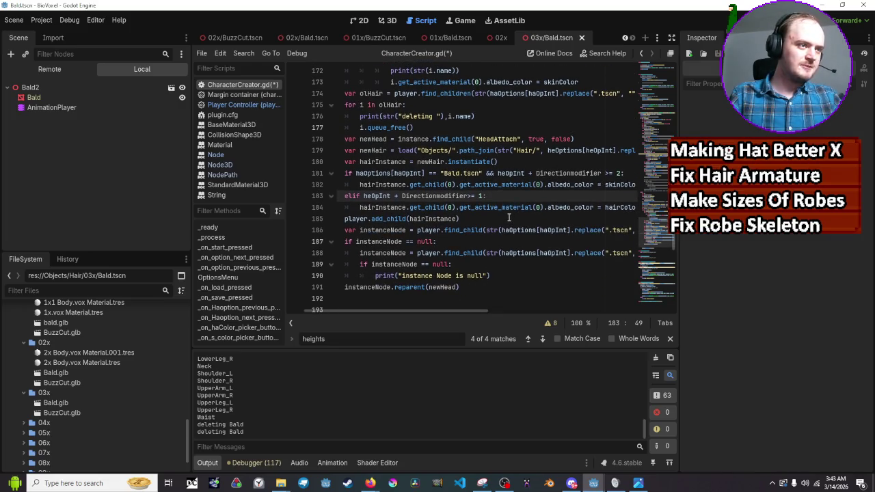
left_click(618, 172)
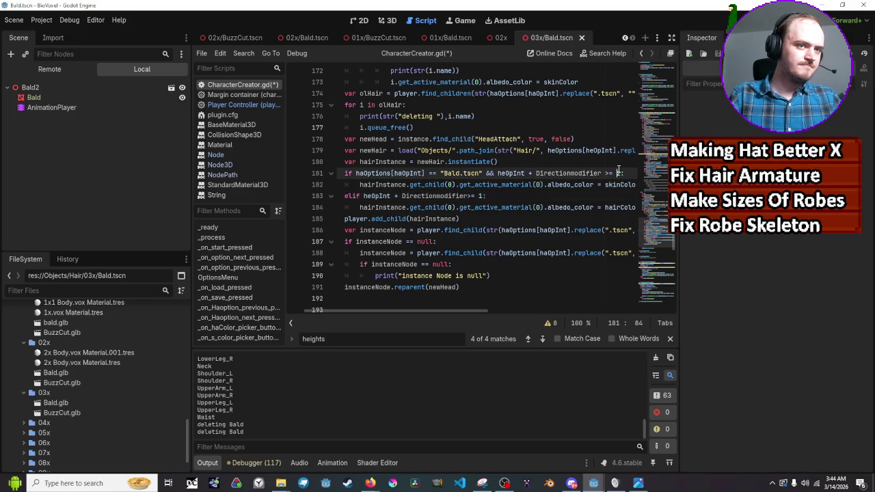
key("Delete")
type("1")
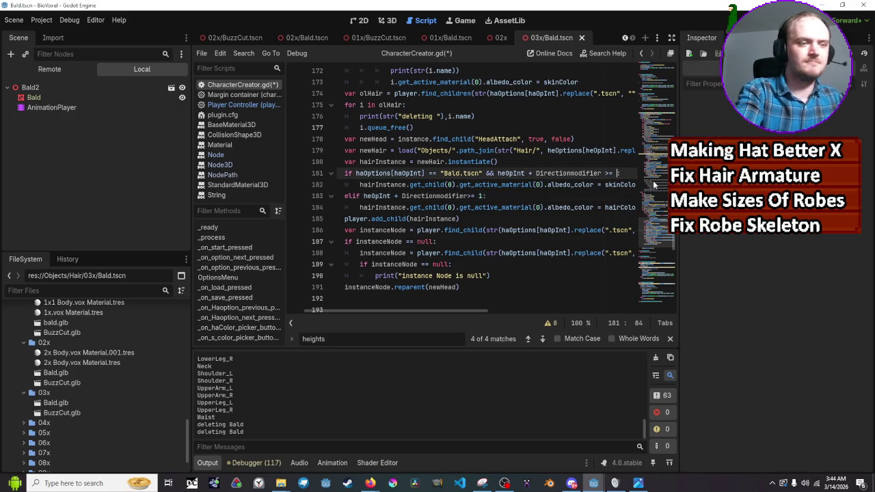
Save the script, stop the running game, and relaunch it
key("ctrl+s")
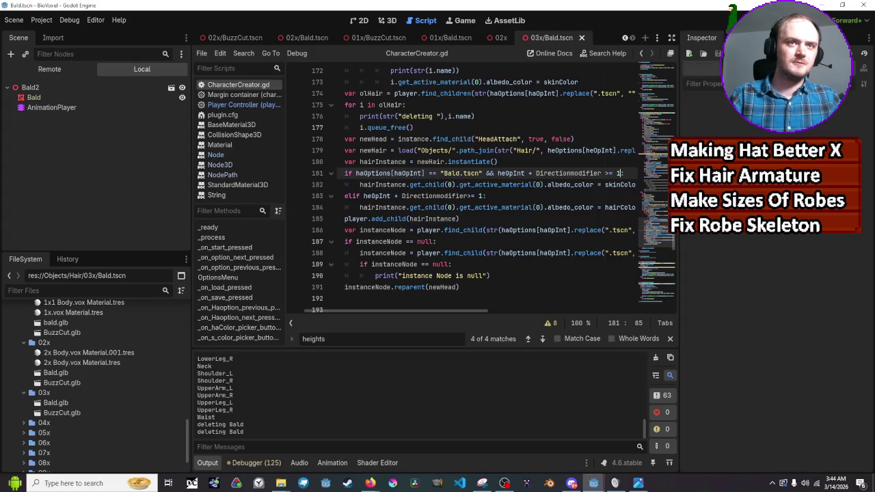
key("F8")
key("F5")
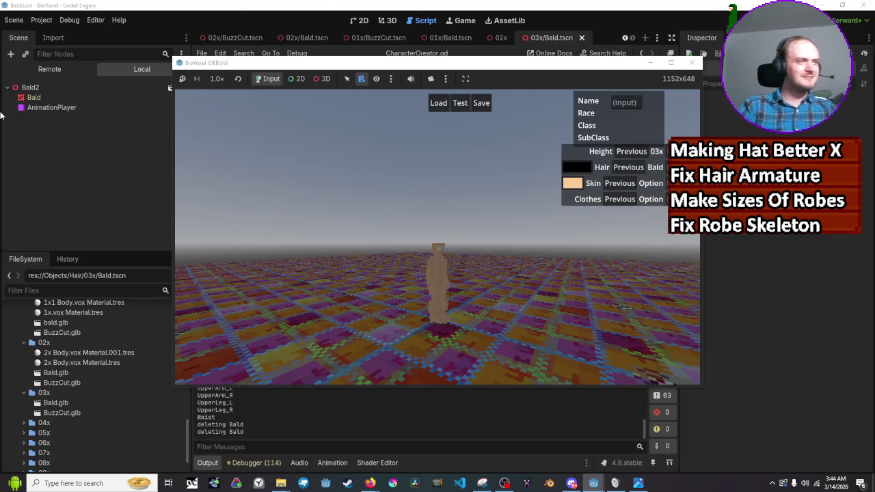
Override the game camera in 3D, orbit to the head, select the Bald mesh, then return to the script
left_click(322, 78)
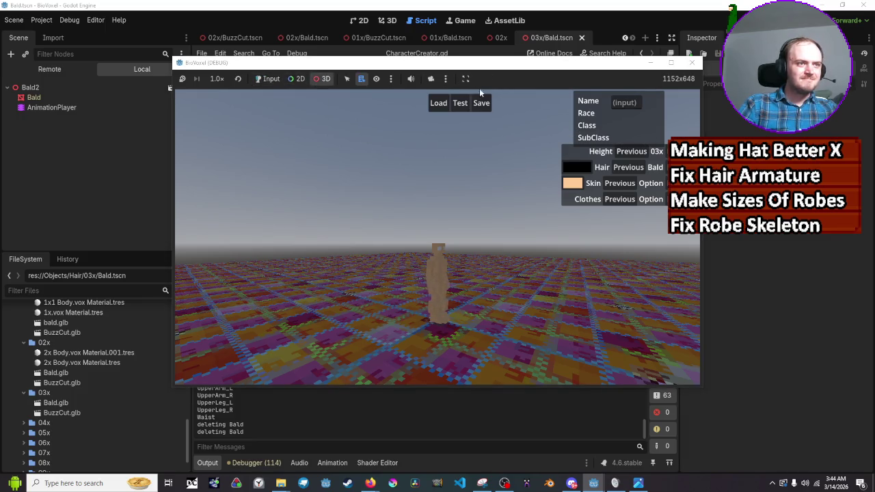
left_click(431, 79)
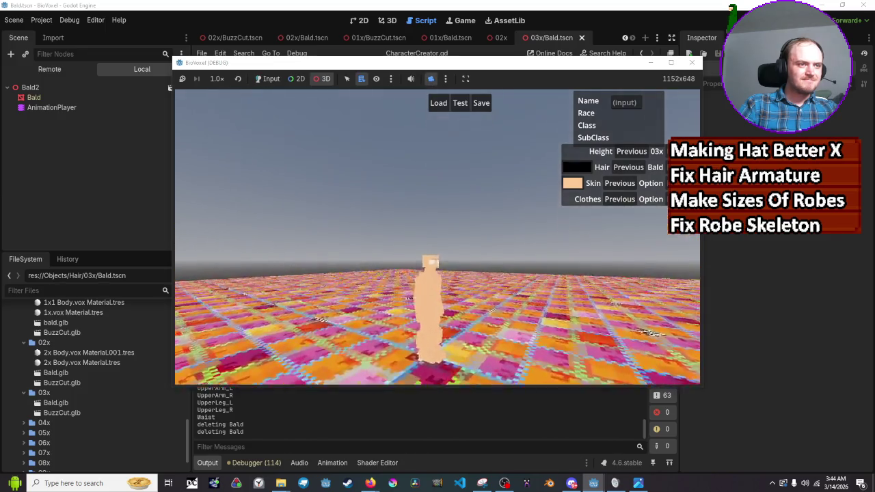
scroll(438, 237, "up", 10)
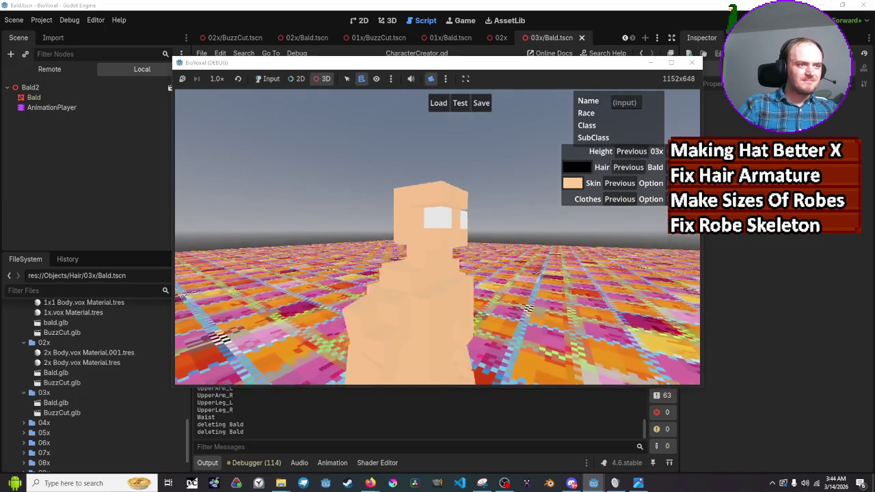
left_click_drag(438, 237, 426, 174)
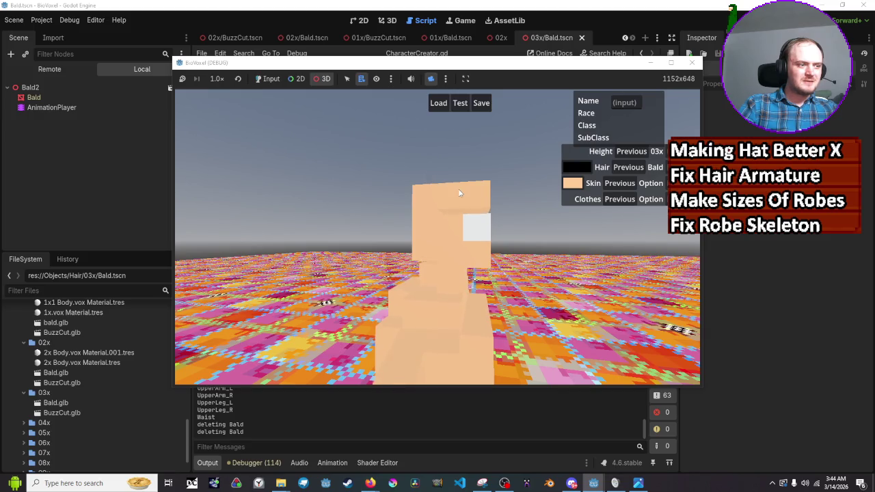
right_click(456, 202)
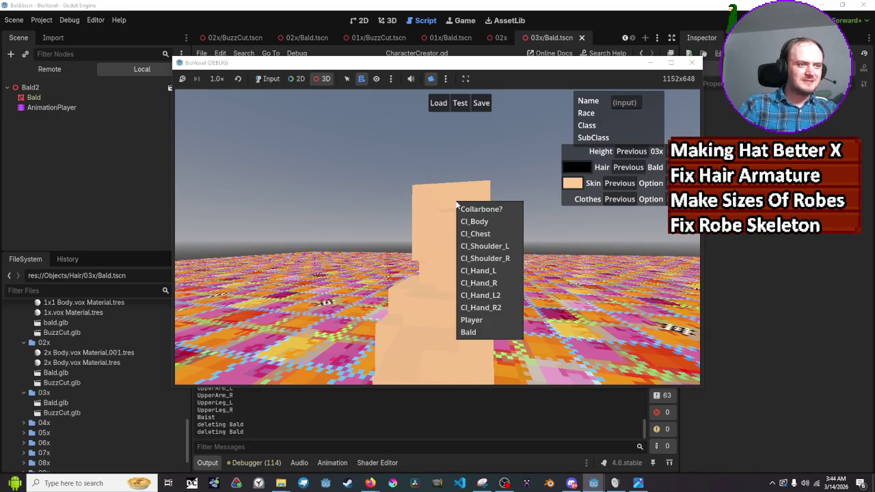
left_click(472, 332)
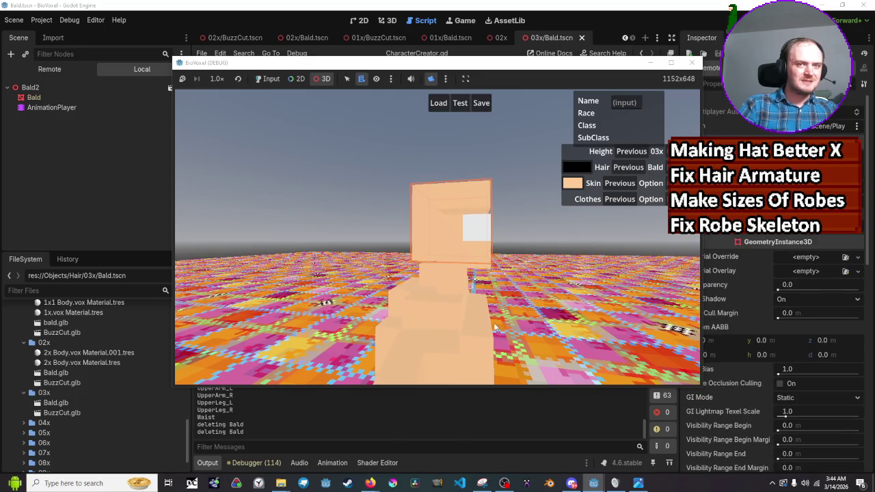
left_click(414, 411)
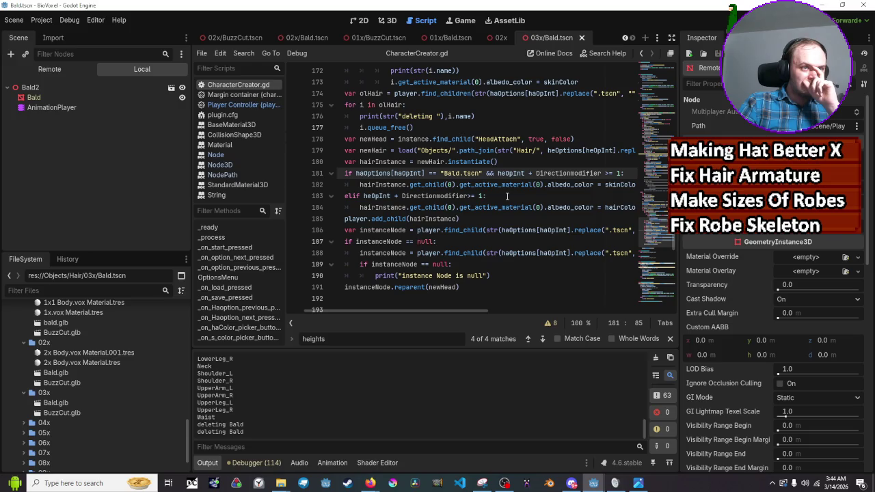
Review the hair code on lines 169–191, checking str, haOptions and haOpInt, then run the project
scroll(507, 197, "down", 1)
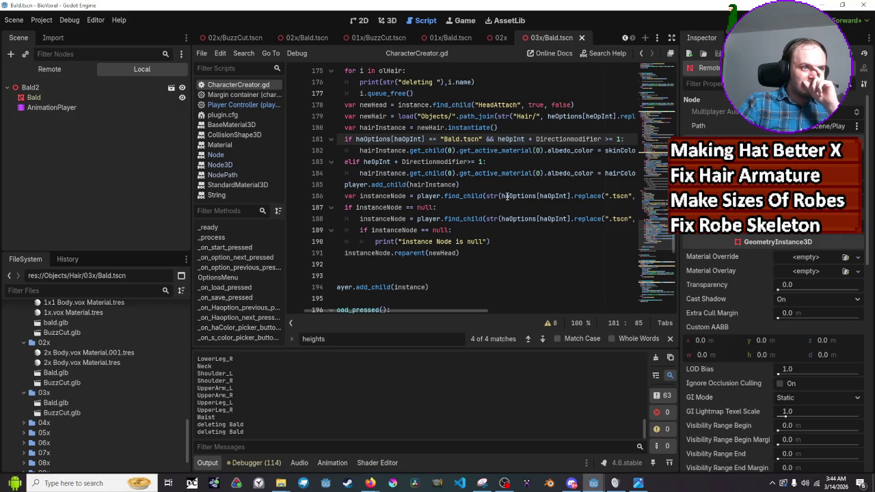
scroll(507, 196, "up", 2)
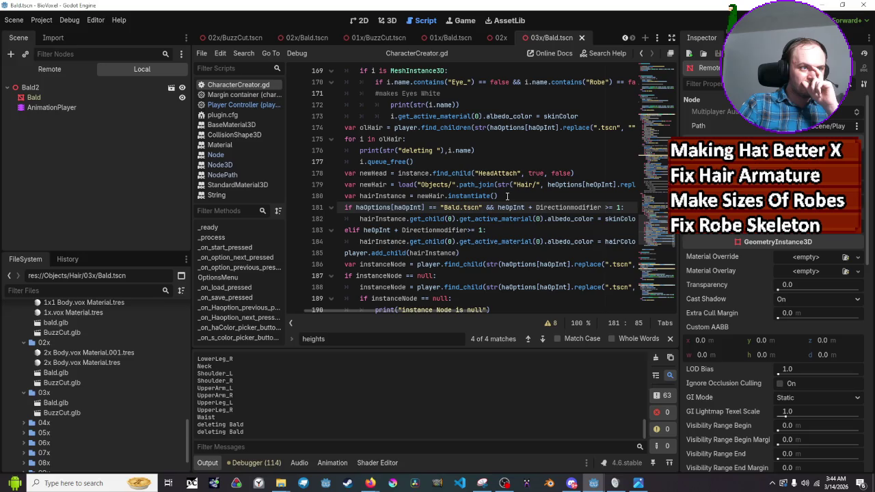
scroll(507, 196, "down", 1)
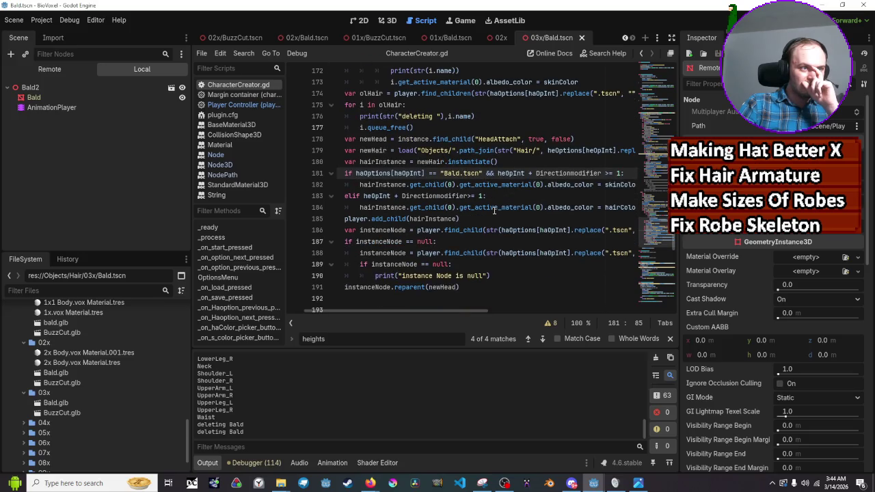
mouse_move(488, 226)
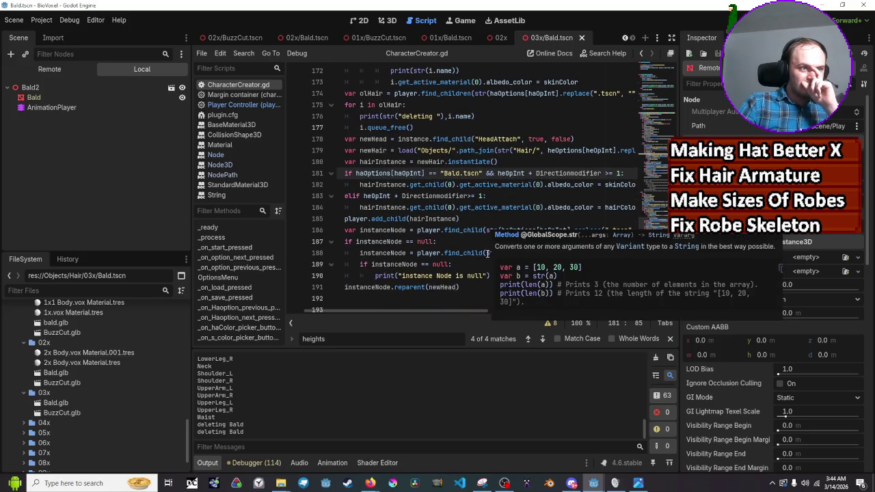
scroll(487, 273, "down", 1)
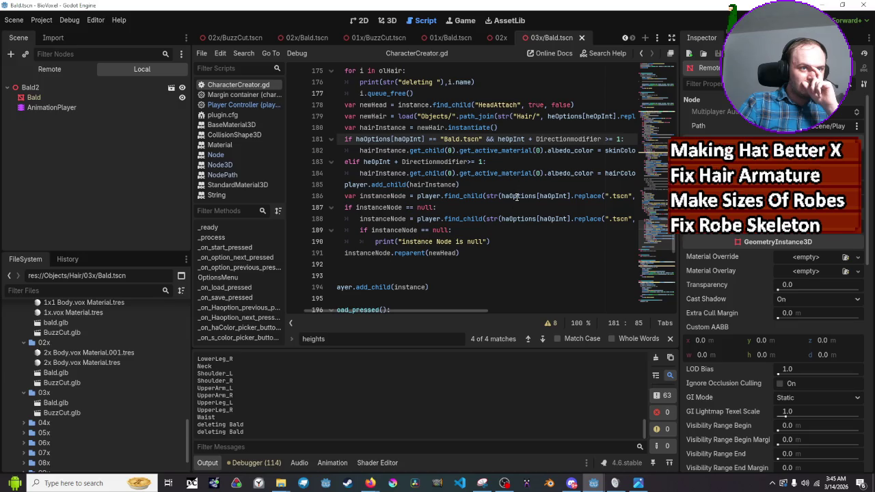
mouse_move(518, 196)
mouse_move(567, 196)
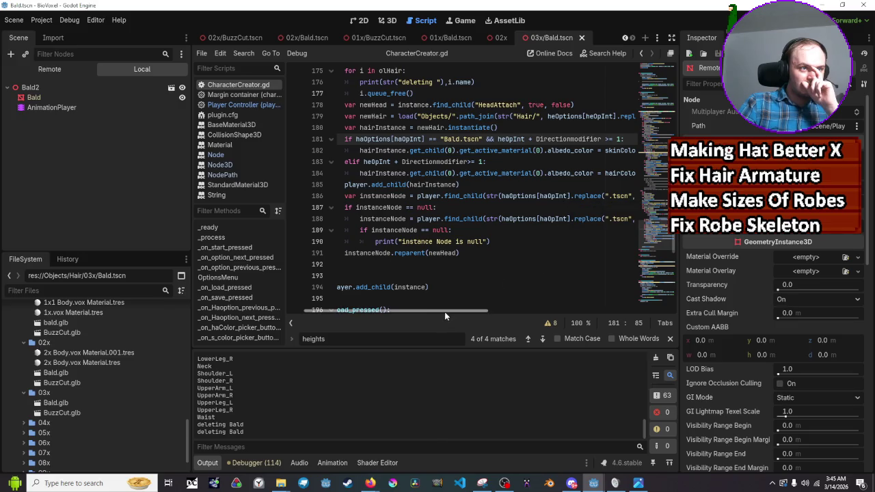
left_click_drag(444, 311, 444, 316)
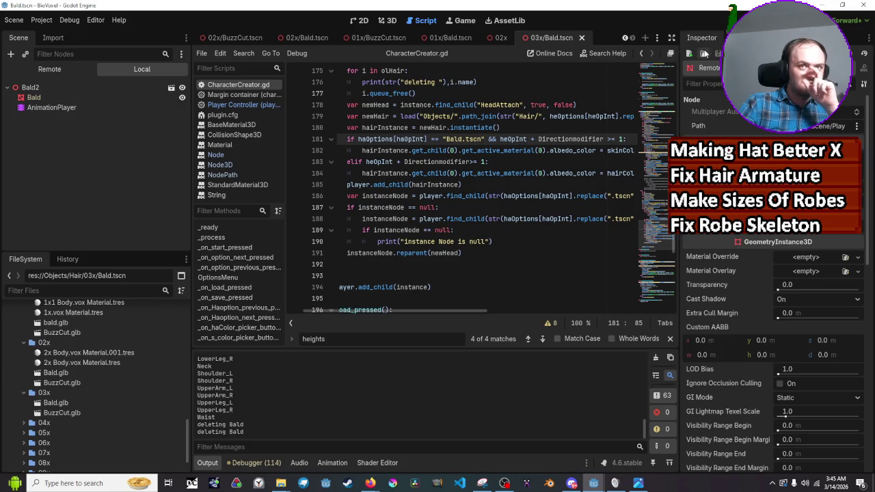
key("F5")
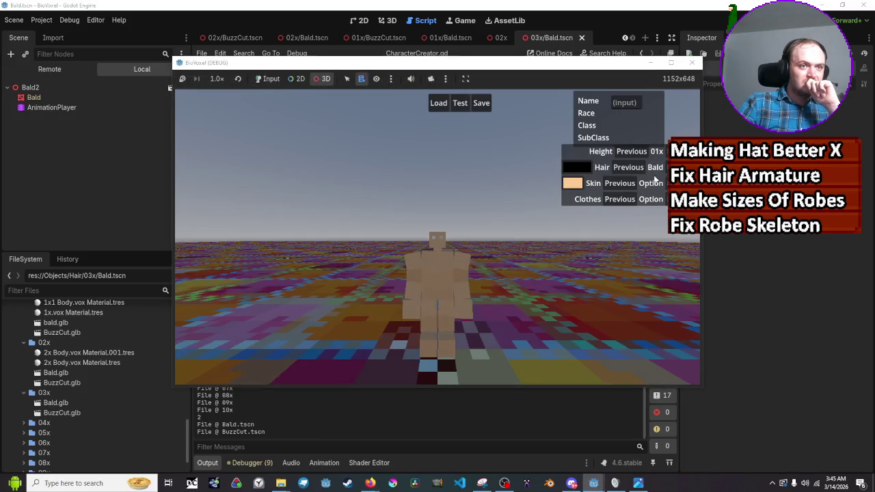
In Input mode, raise the height to 03x, step the hair back twice, and close the game
left_click(268, 78)
left_click(684, 151)
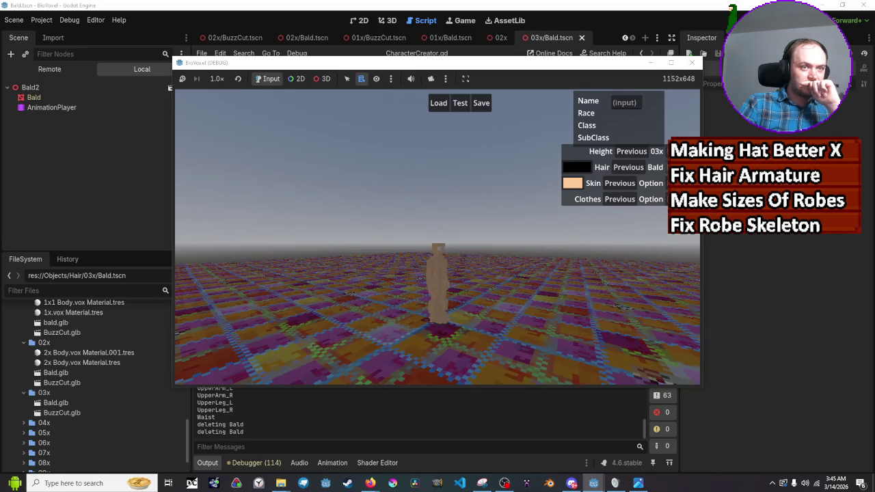
left_click(684, 151)
left_click(627, 168)
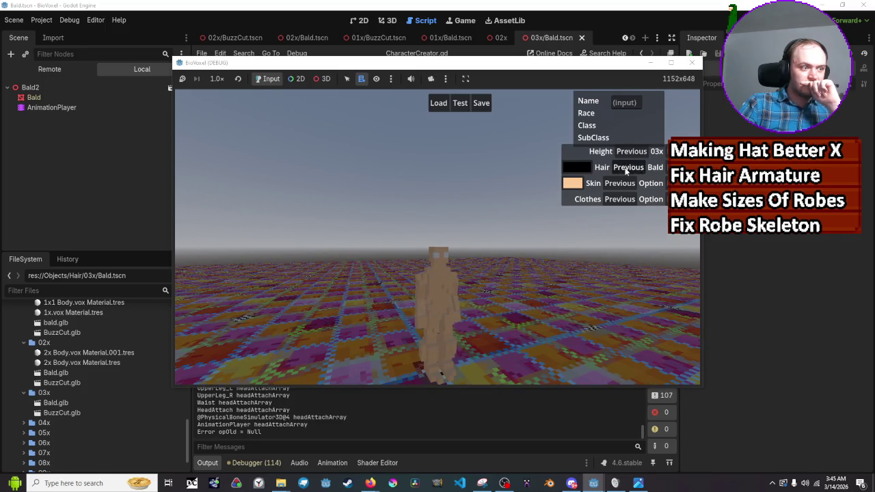
left_click(628, 168)
left_click(692, 63)
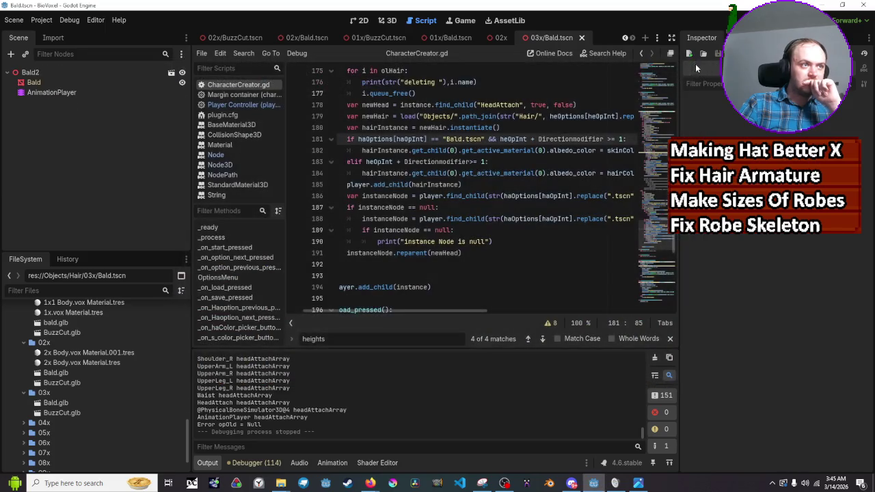
Relaunch the game, lower the height to 01x, and close it
left_click(742, 21)
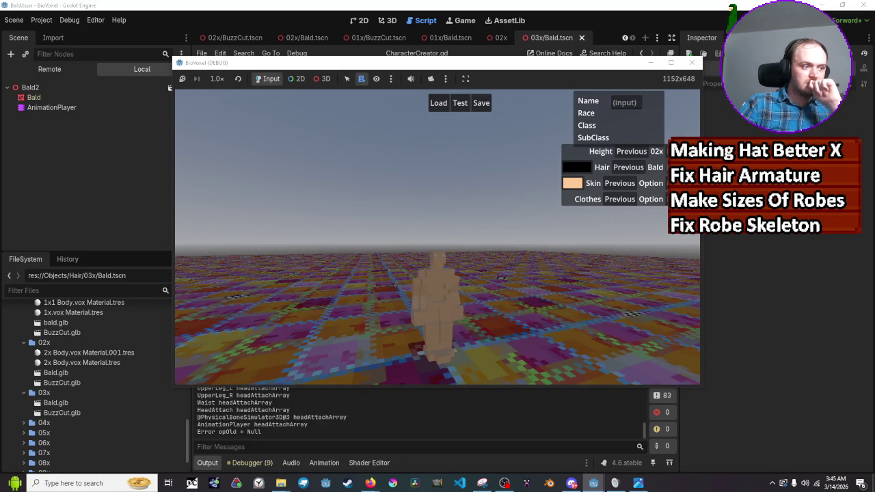
left_click(632, 151)
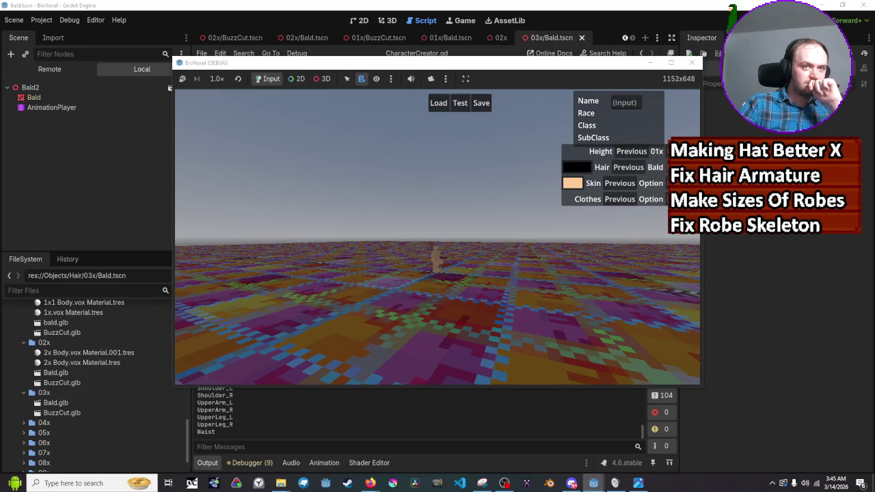
left_click(692, 62)
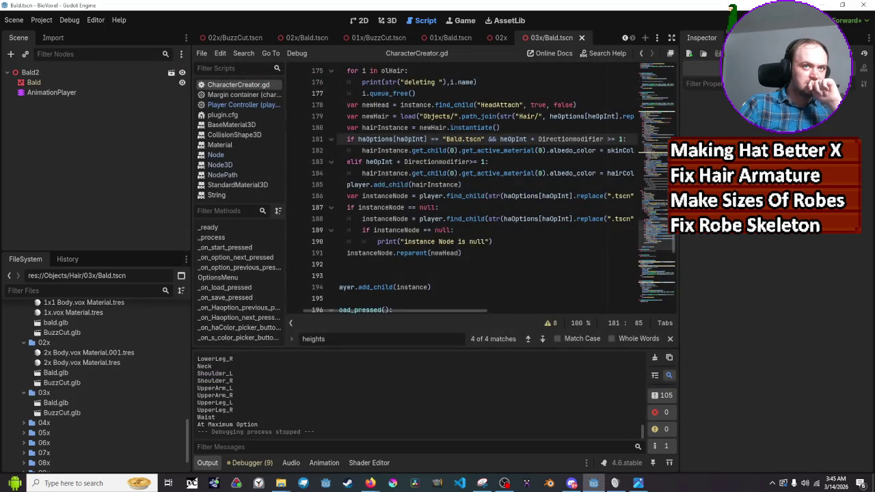
Run again, set height 02x, step the hair option back three times, and close
key("F5")
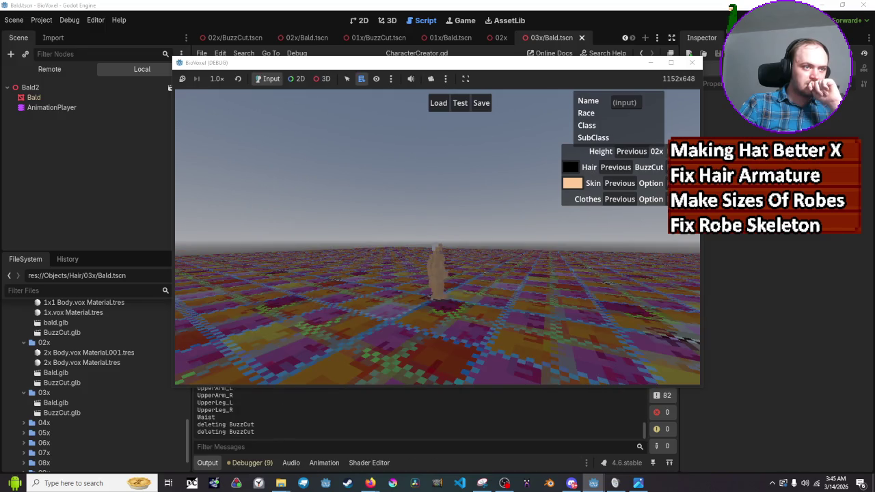
left_click(636, 154)
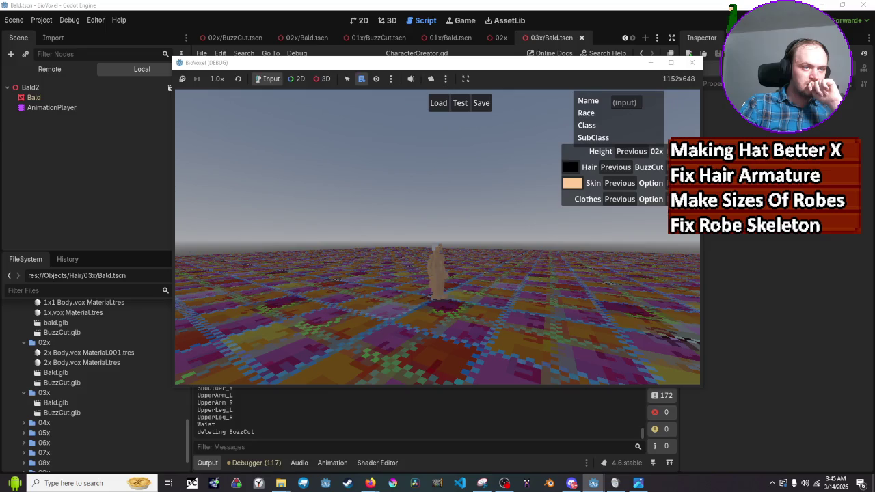
left_click(627, 170)
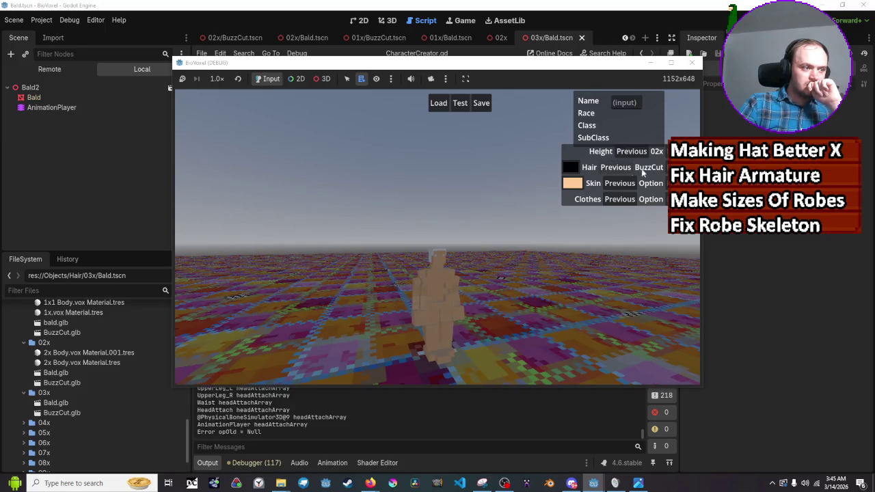
left_click(623, 170)
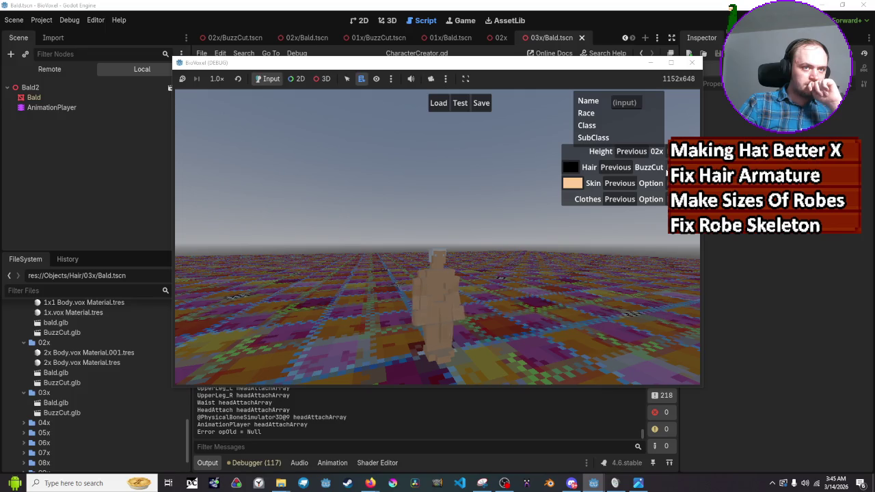
left_click(621, 170)
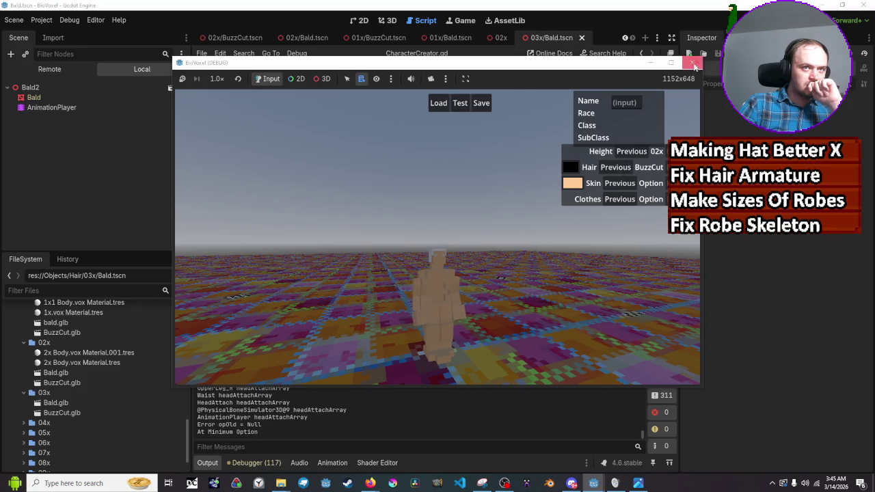
left_click(692, 62)
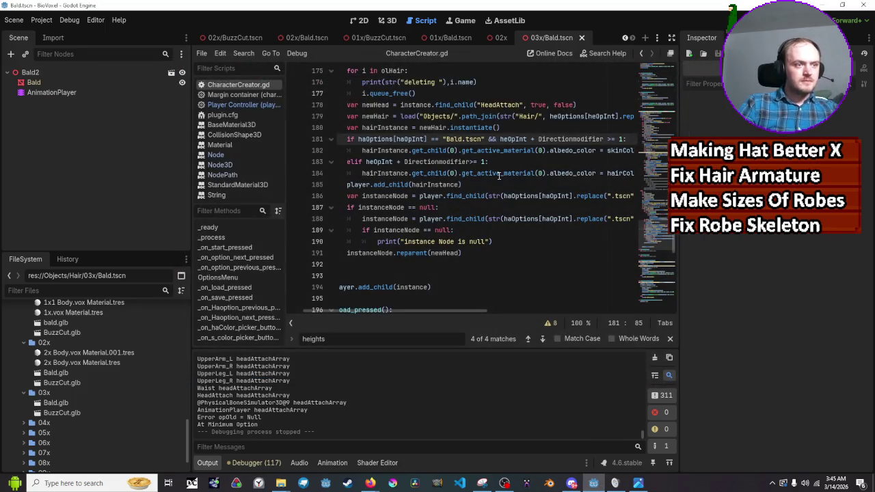
Search CharacterCreator.gd for 'Opold' instead of 'Options' in the find bar
scroll(499, 176, "down", 6)
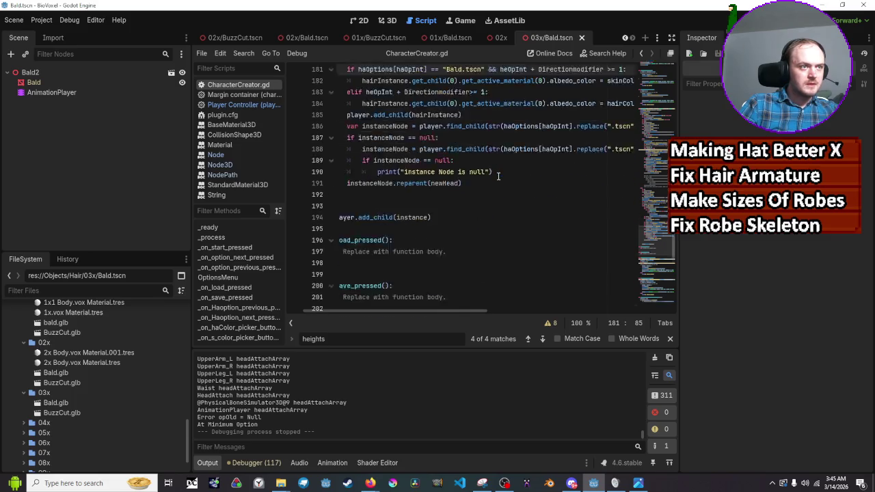
scroll(499, 177, "up", 10)
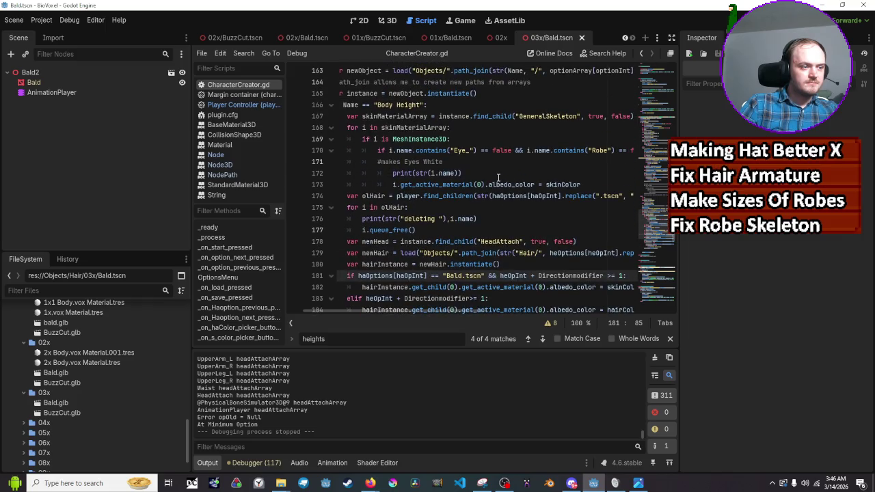
scroll(499, 177, "up", 3)
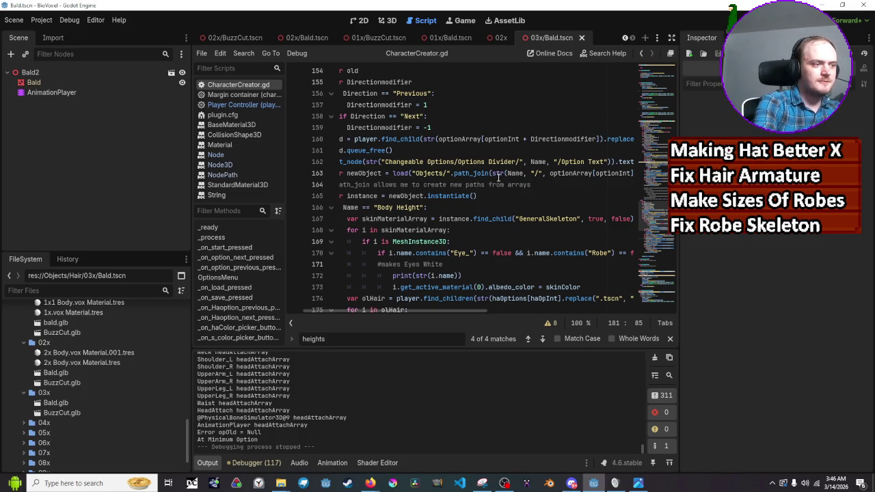
double_click(441, 162)
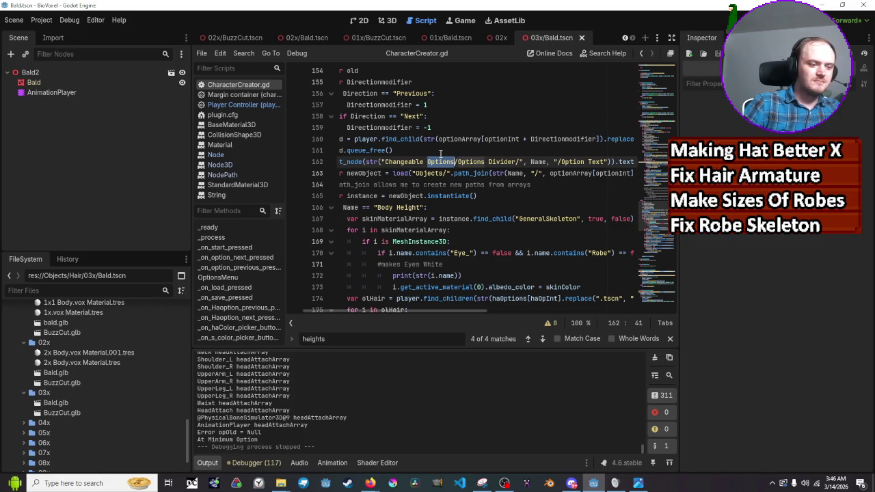
key("ctrl+f")
left_click(416, 314)
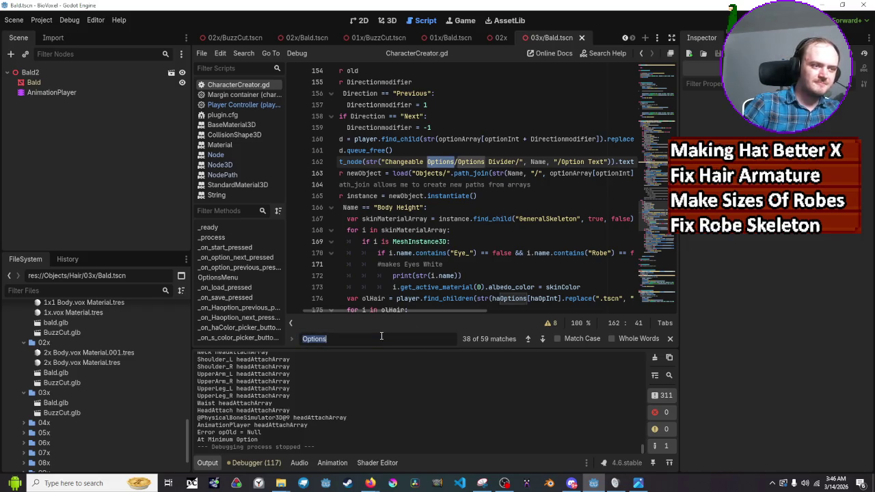
type("Opold")
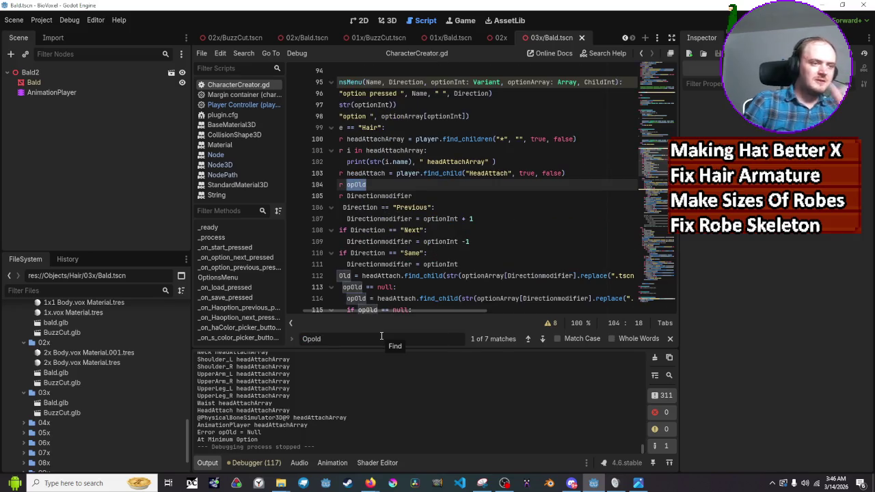
Read through the matching hair-swap code, then run the game to test the hair
scroll(440, 281, "down", 4)
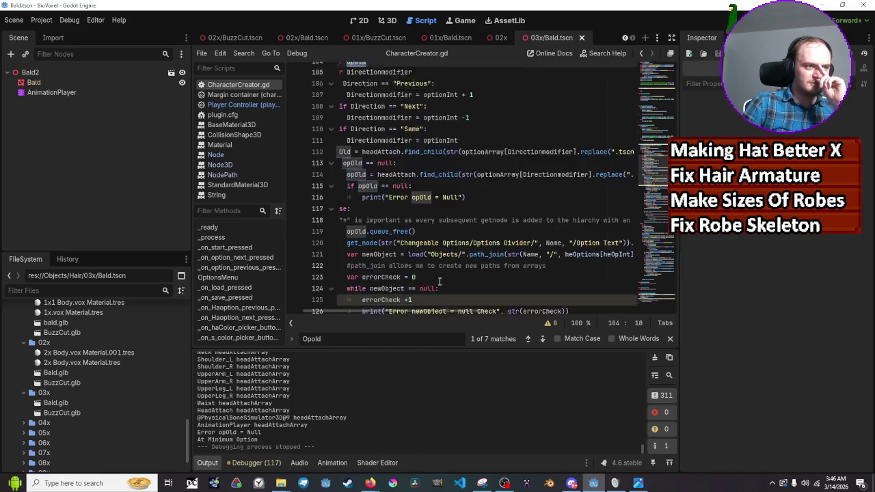
scroll(440, 281, "down", 4)
scroll(451, 279, "down", 1)
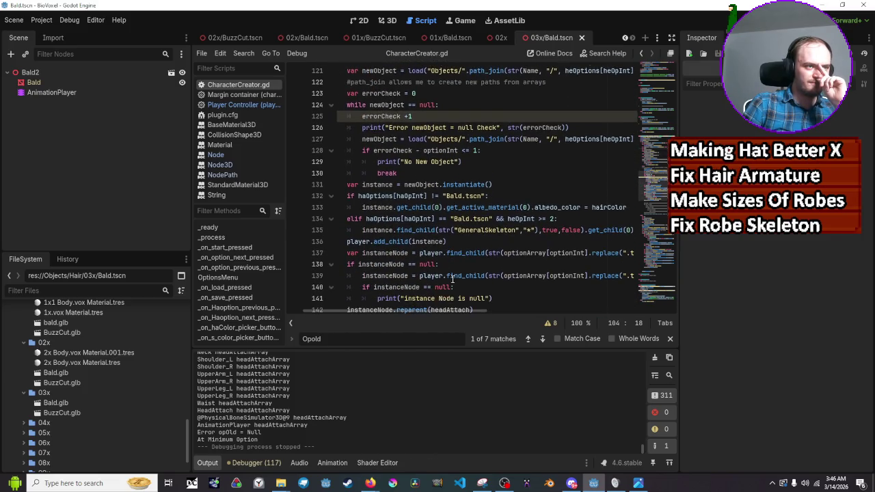
scroll(459, 277, "down", 1)
scroll(472, 276, "up", 8)
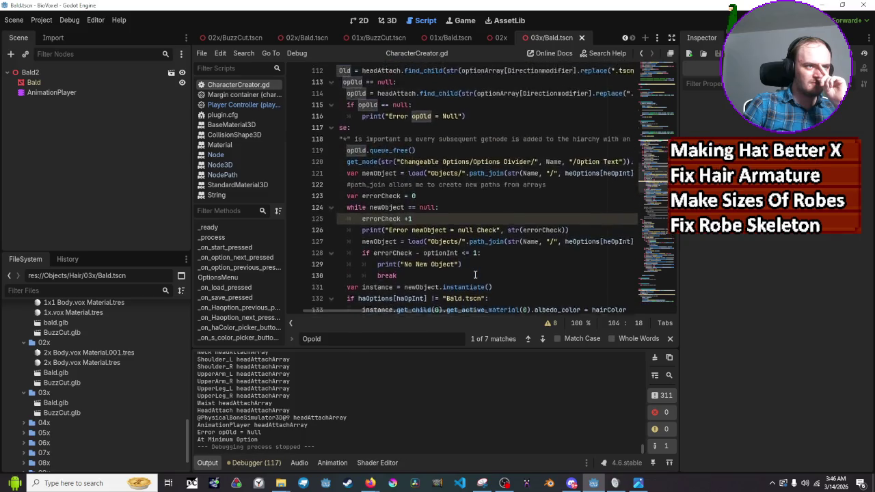
scroll(417, 236, "up", 1)
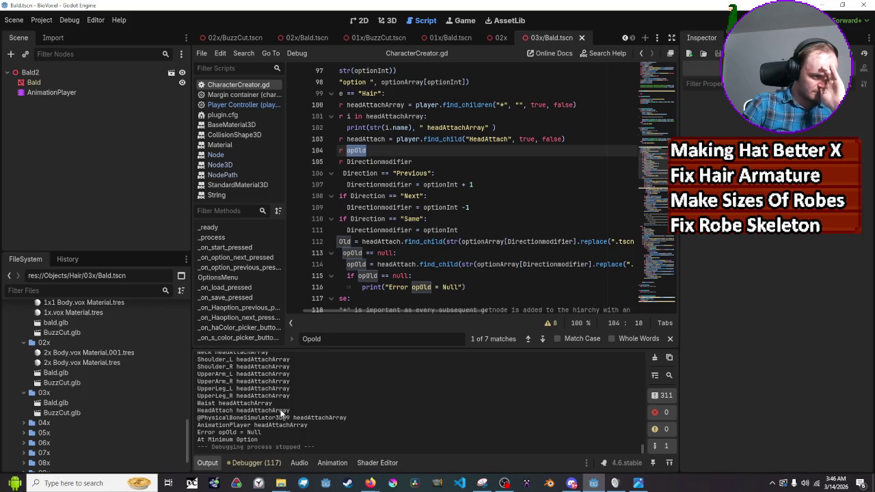
key("F5")
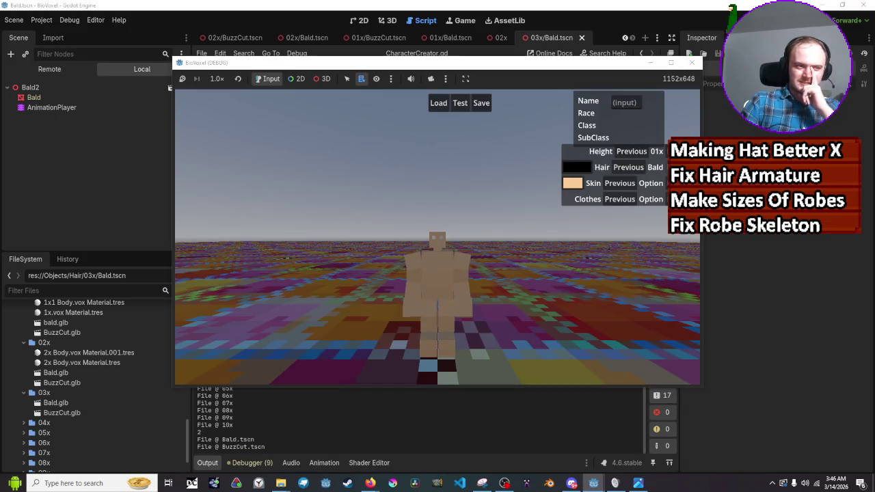
left_click(624, 168)
left_click(624, 168)
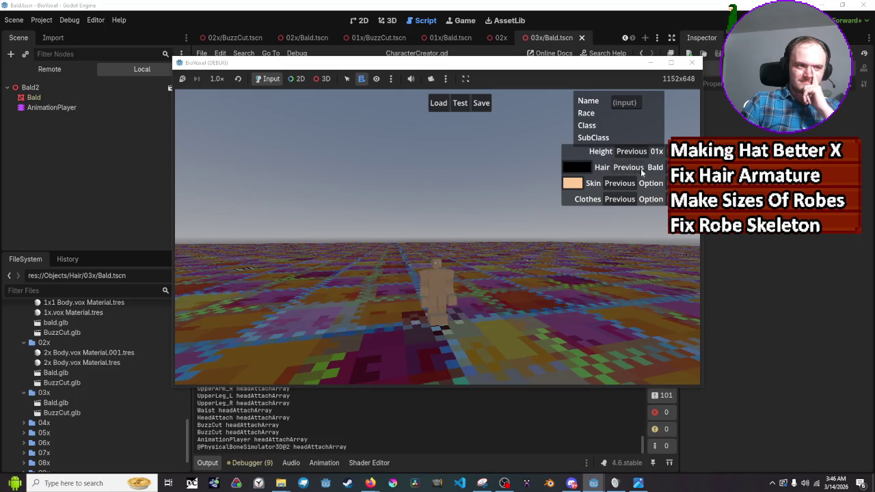
left_click(641, 171)
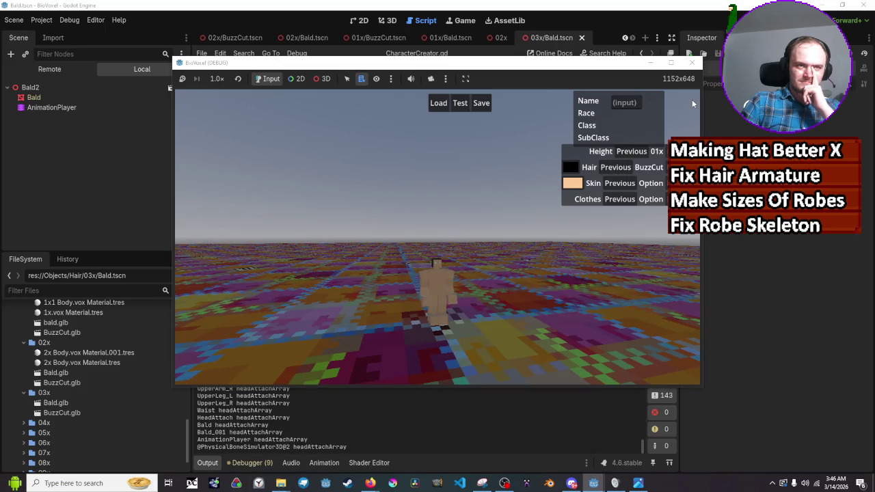
left_click(692, 63)
key("F5")
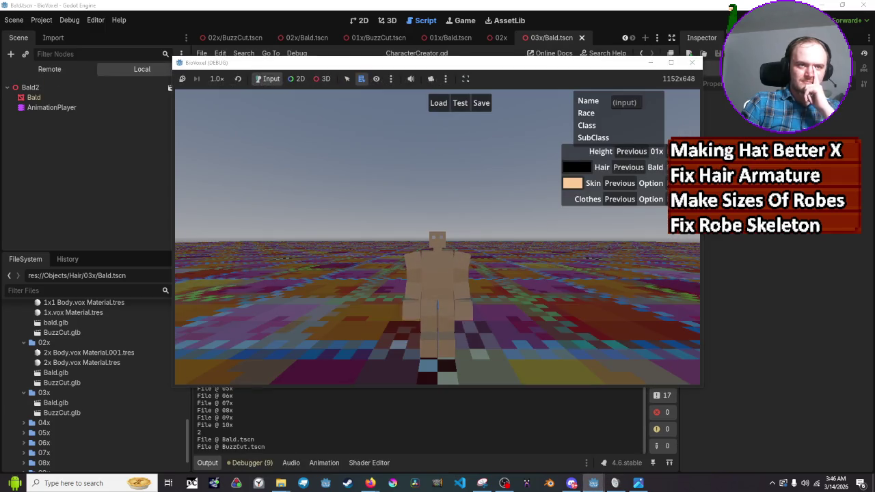
left_click(657, 174)
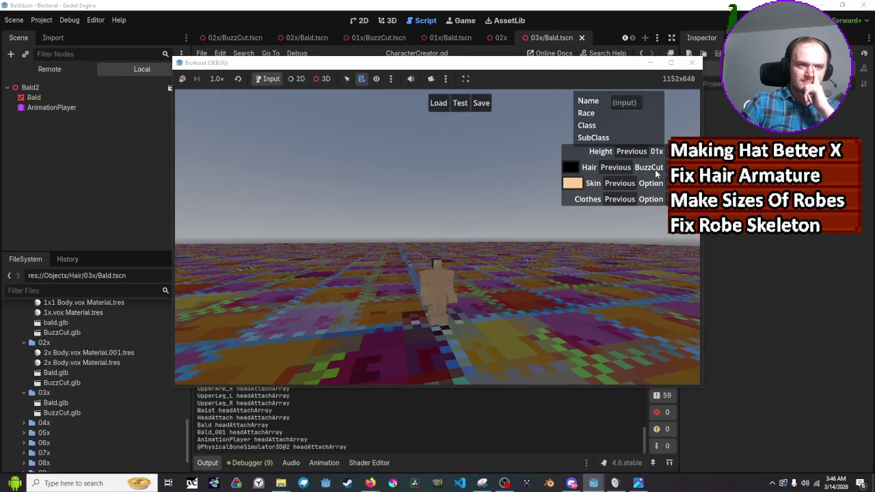
left_click(656, 171)
left_click(657, 171)
left_click(662, 151)
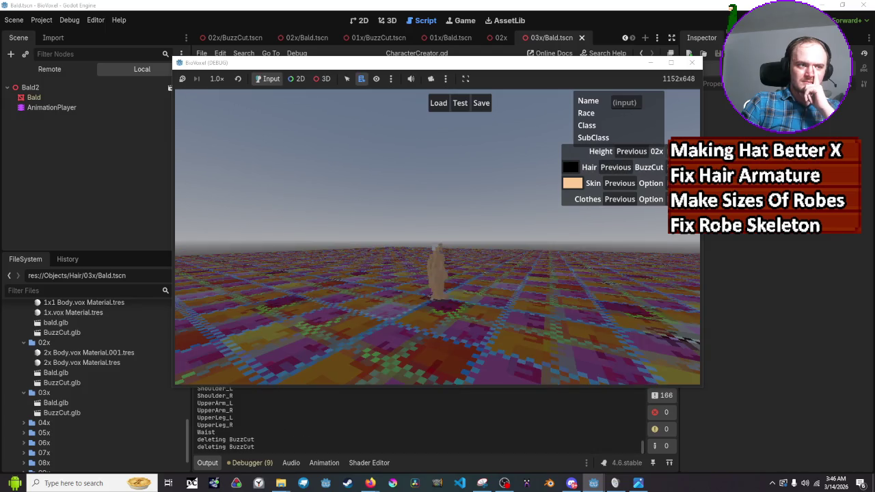
left_click(615, 167)
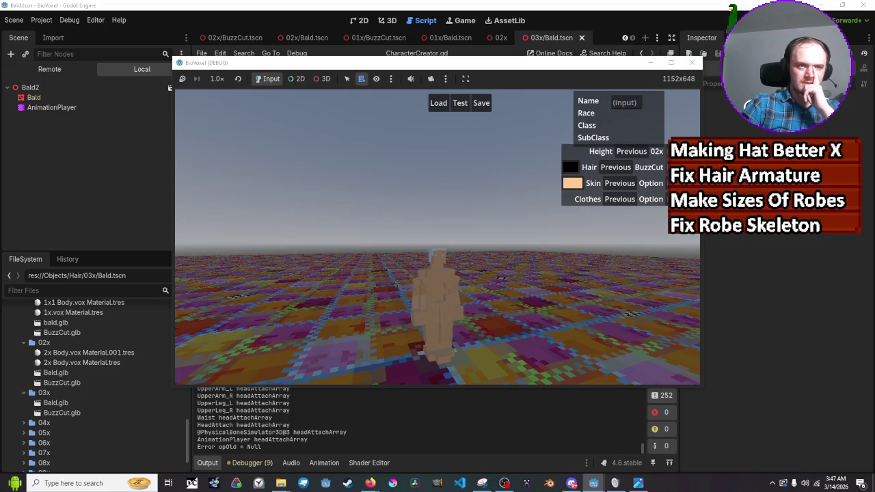
left_click(692, 63)
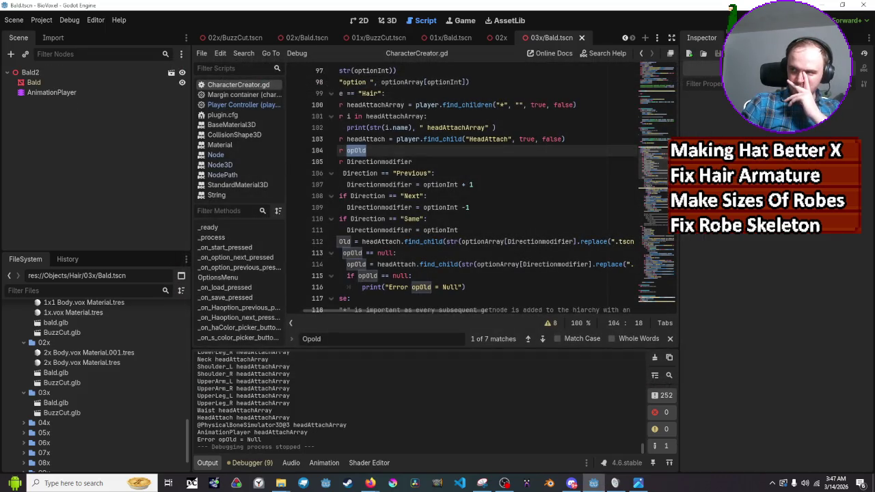
Review the code around the opOld null error print on line 117
scroll(416, 164, "down", 1)
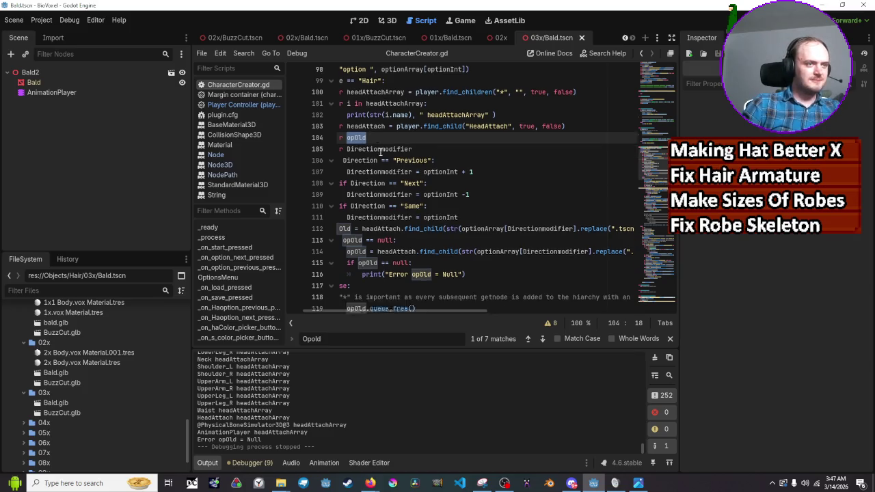
scroll(417, 168, "down", 2)
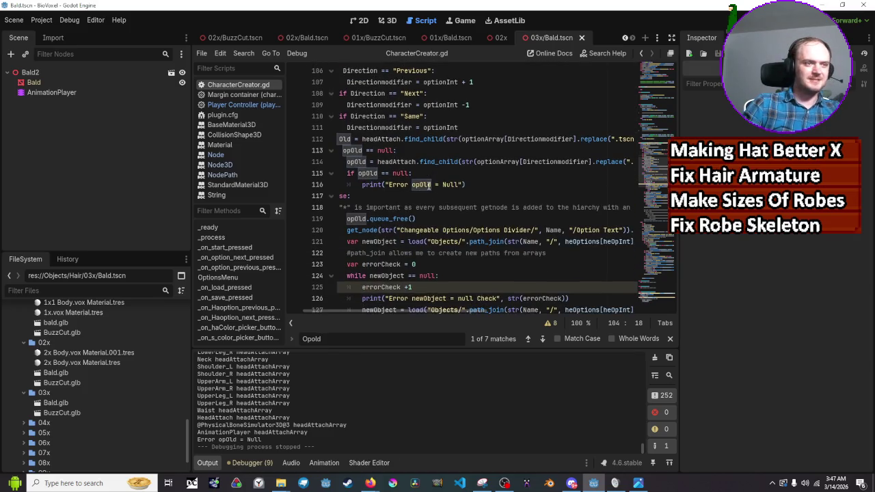
left_click(431, 185)
left_click(446, 196)
scroll(438, 212, "down", 7)
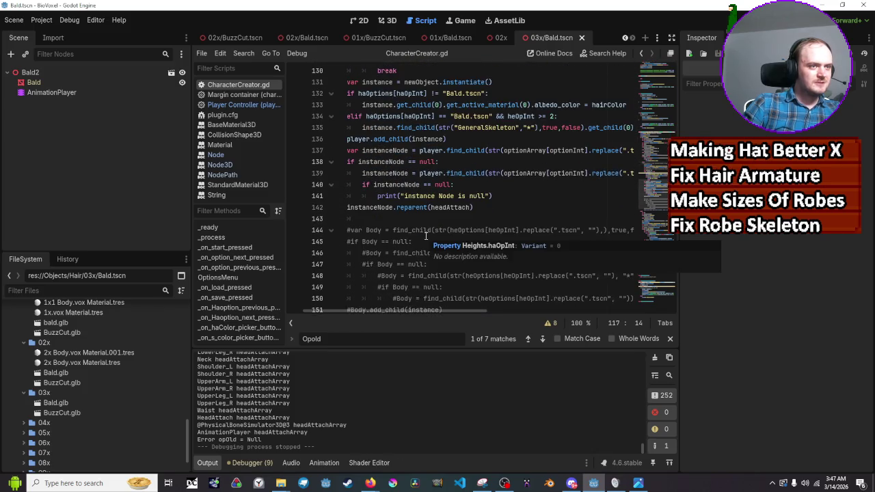
scroll(426, 236, "up", 2)
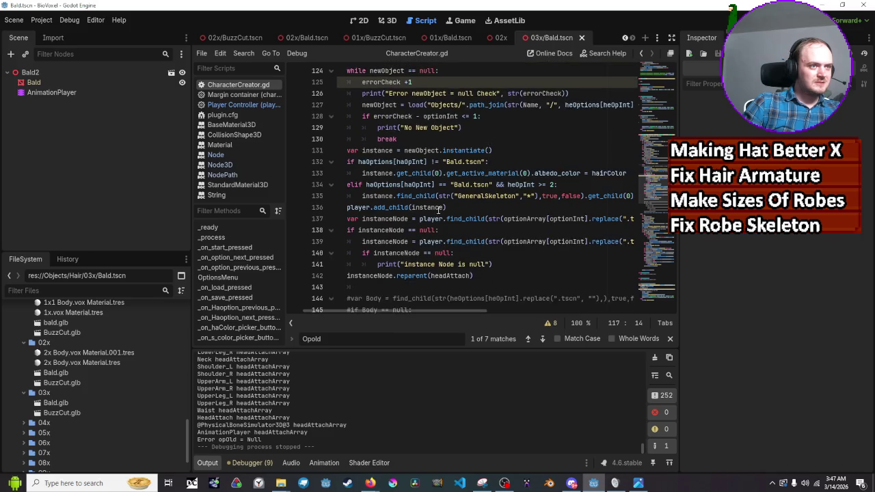
scroll(497, 171, "up", 6)
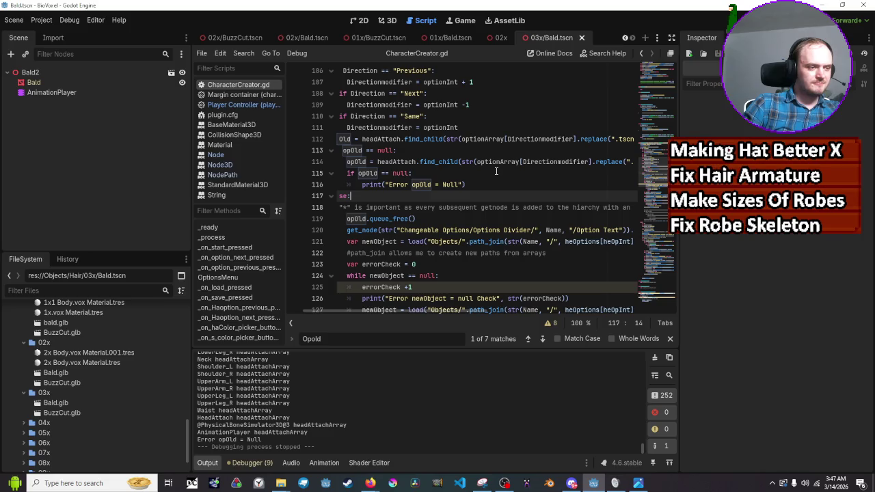
Inspect the instanceNode.reparent call on line 142, then rerun the game
scroll(496, 173, "down", 6)
scroll(497, 178, "down", 8)
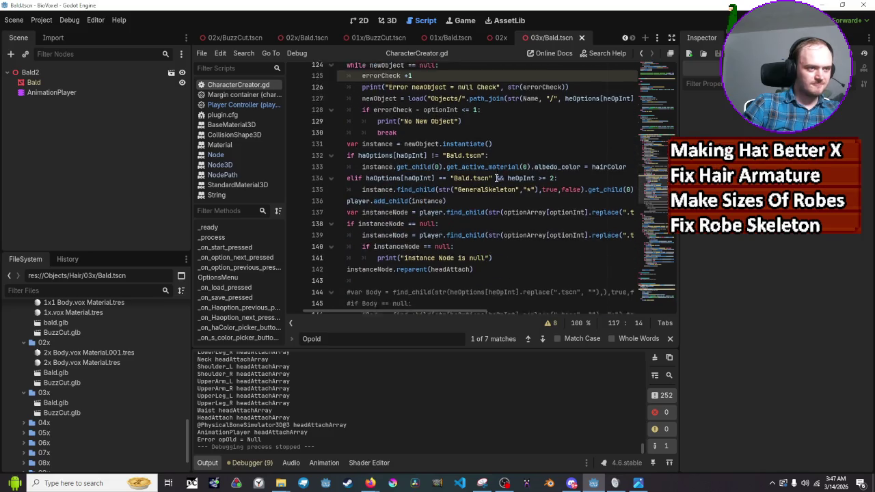
scroll(497, 183, "down", 3)
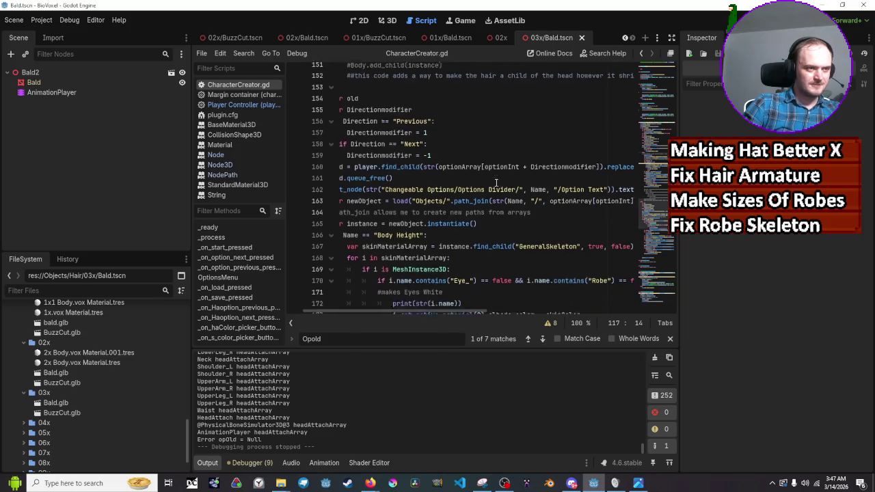
scroll(497, 183, "up", 11)
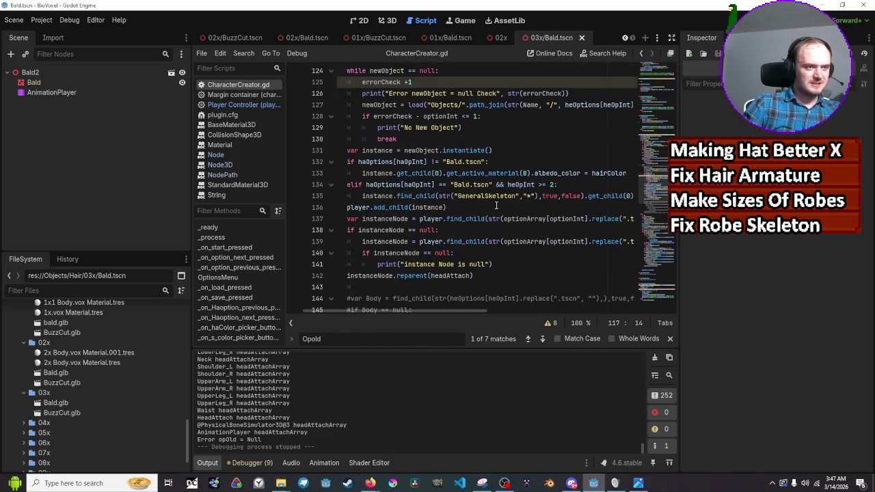
left_click(496, 276)
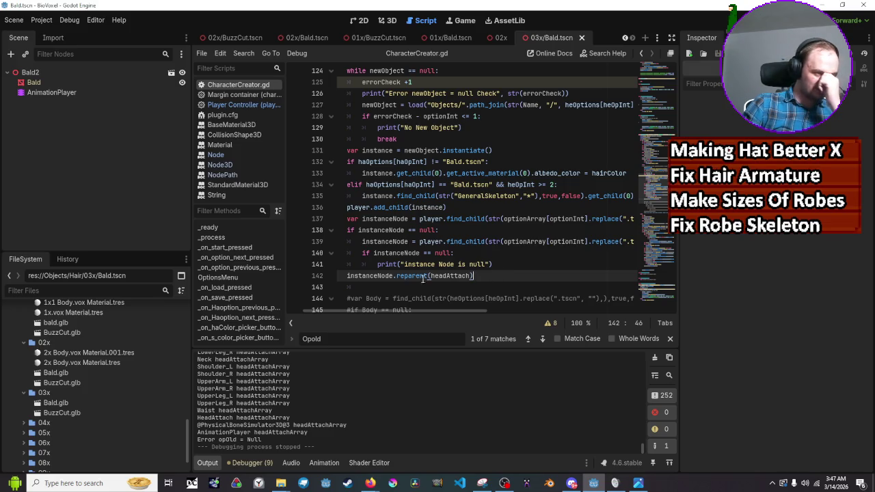
mouse_move(379, 277)
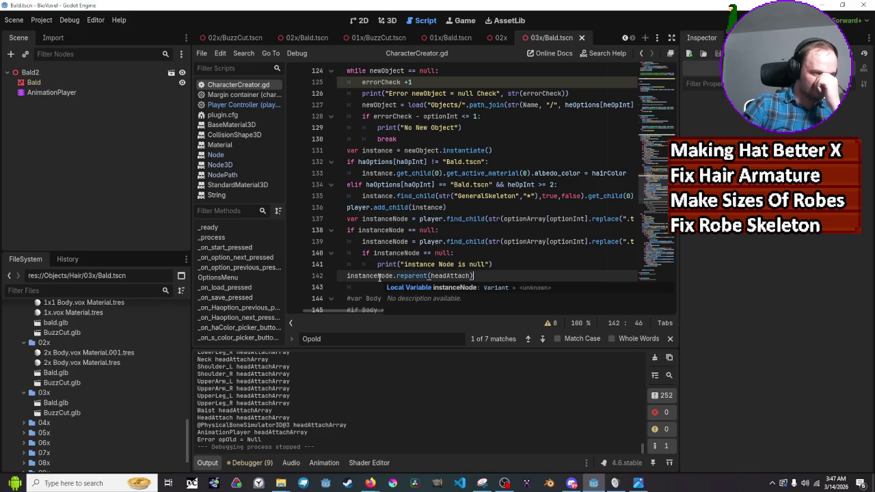
key("F5")
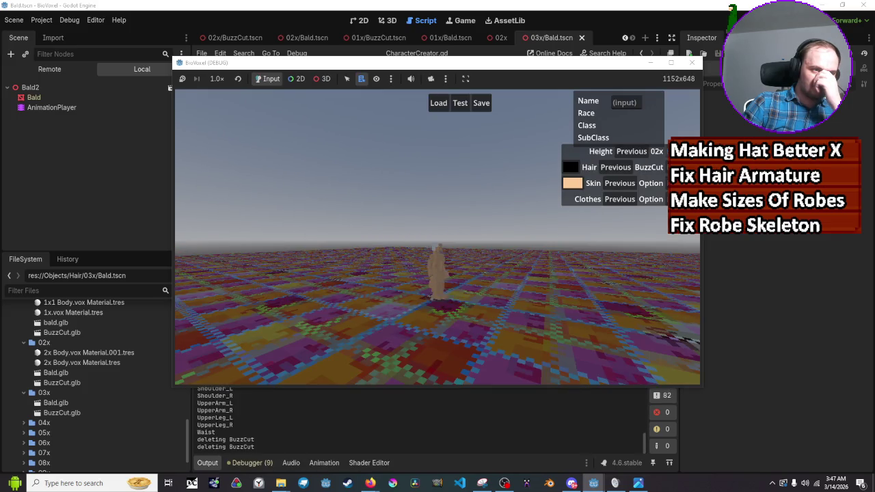
Cycle the height 02x → 03x → 01x → 02x while watching the BuzzCut hair
left_click(657, 151)
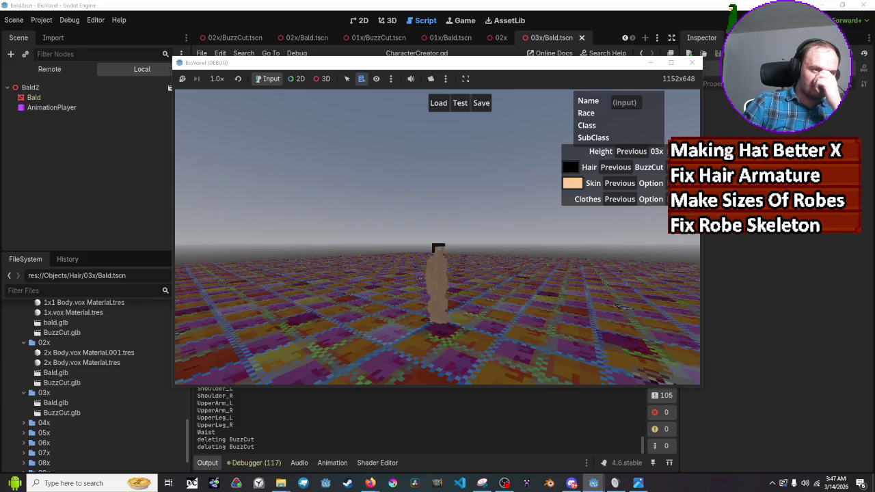
left_click(631, 151)
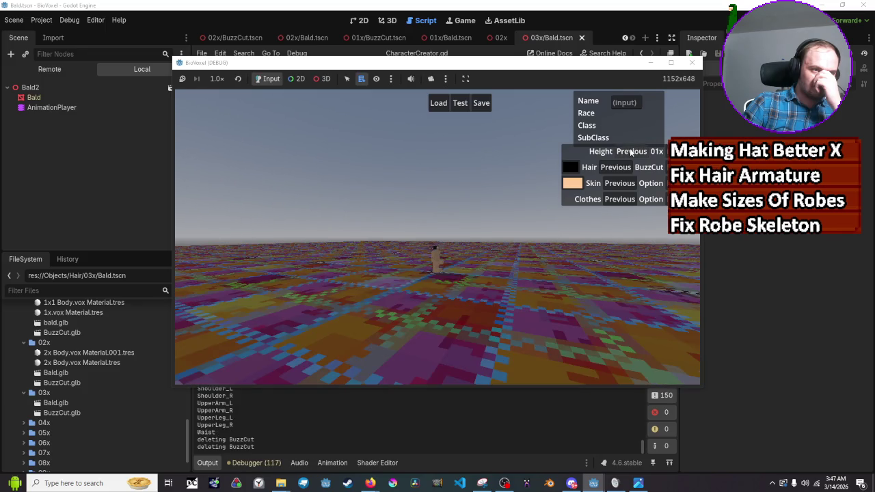
left_click(630, 151)
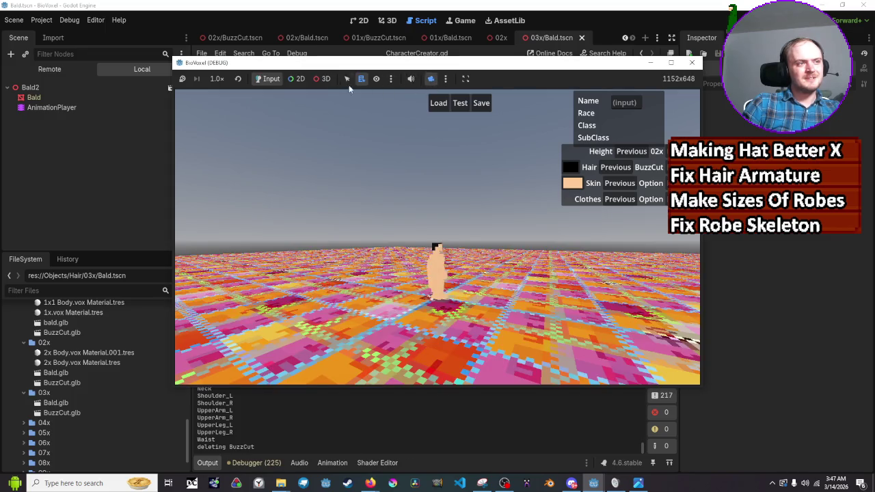
Take over the game camera and orbit around the character's head
left_click(431, 79)
scroll(404, 375, "up", 5)
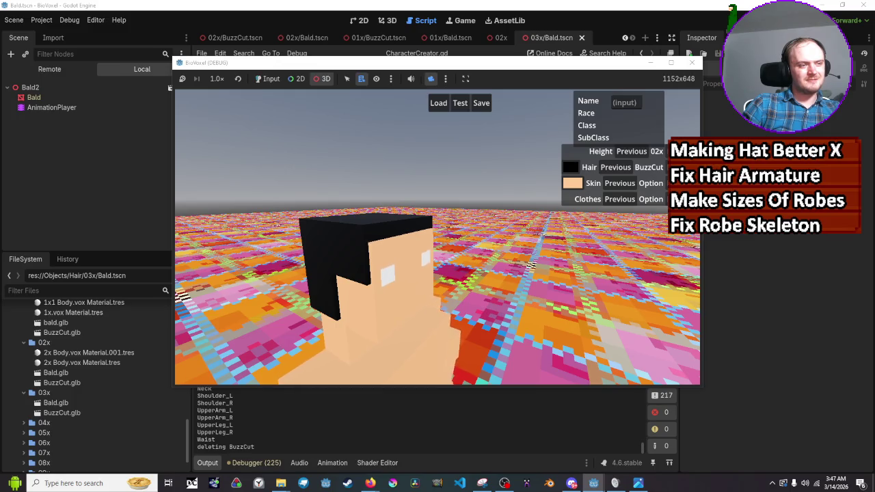
left_click_drag(531, 265, 533, 244)
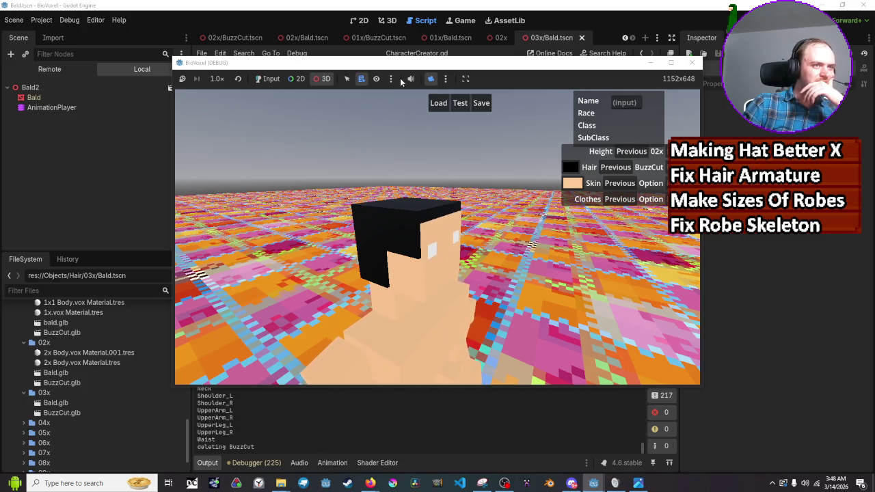
Raise the character's height to 03x and lower it back to 02x
left_click(280, 80)
left_click(653, 151)
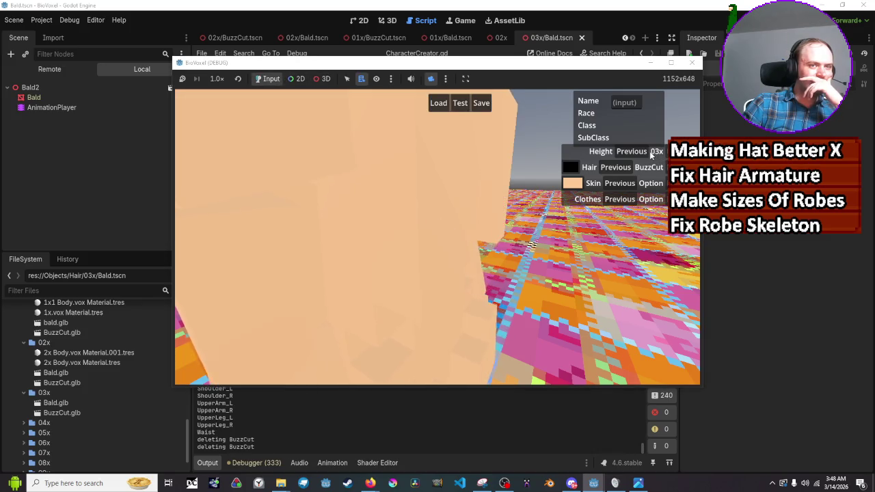
left_click(634, 154)
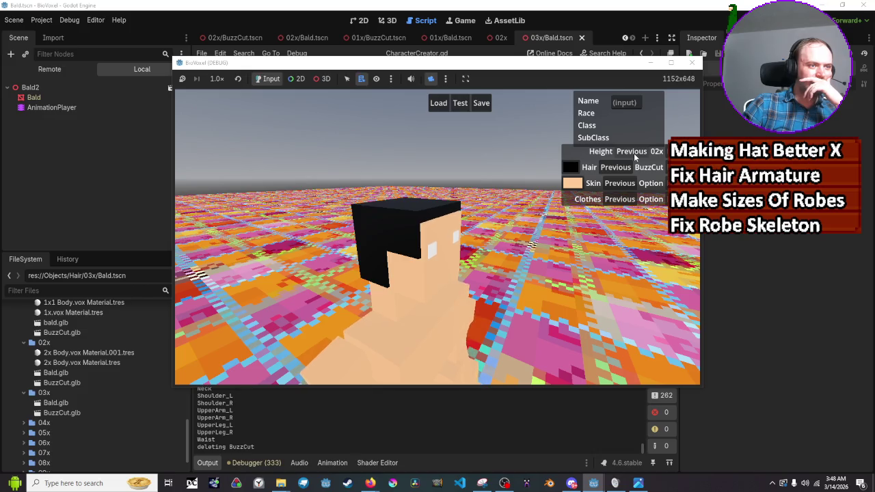
left_click(633, 153)
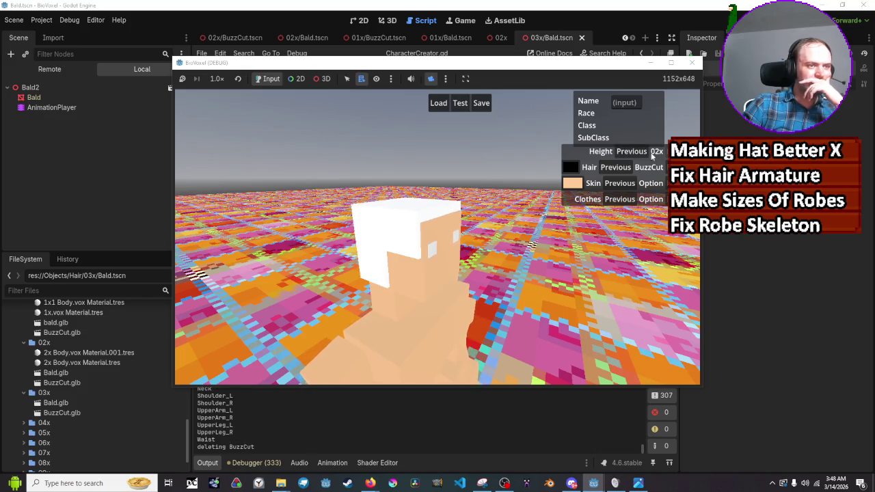
Look around with the detached camera, then raise height until the line 184 error halts
left_click(322, 78)
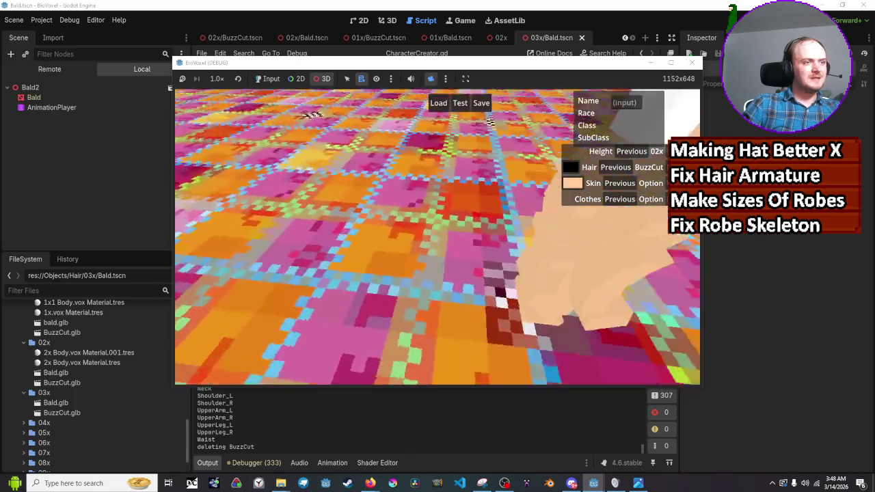
scroll(438, 237, "down", 5)
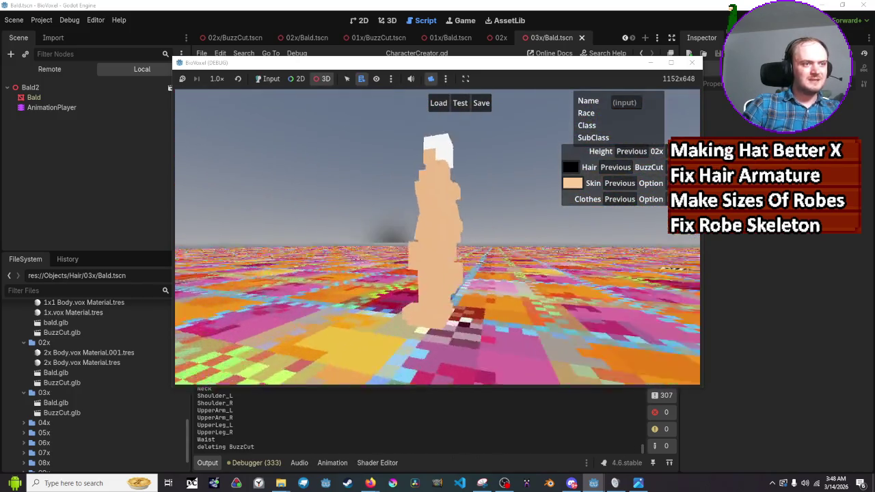
scroll(438, 236, "down", 3)
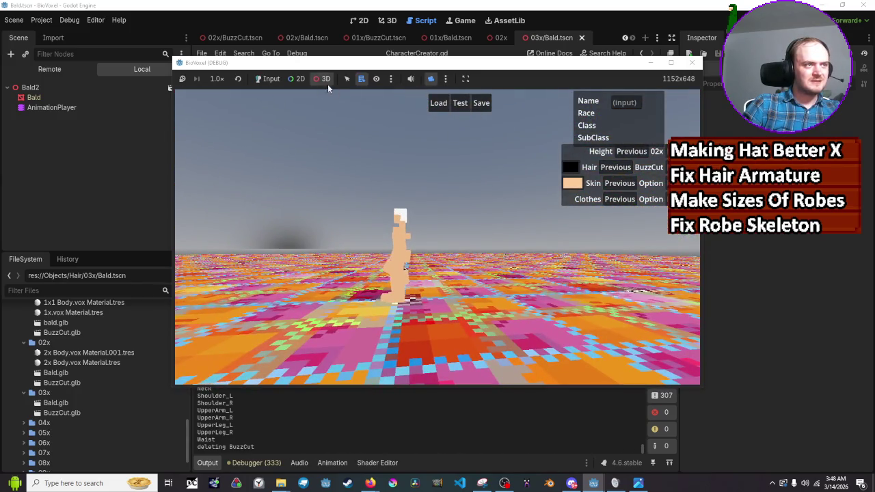
left_click(268, 79)
left_click(656, 151)
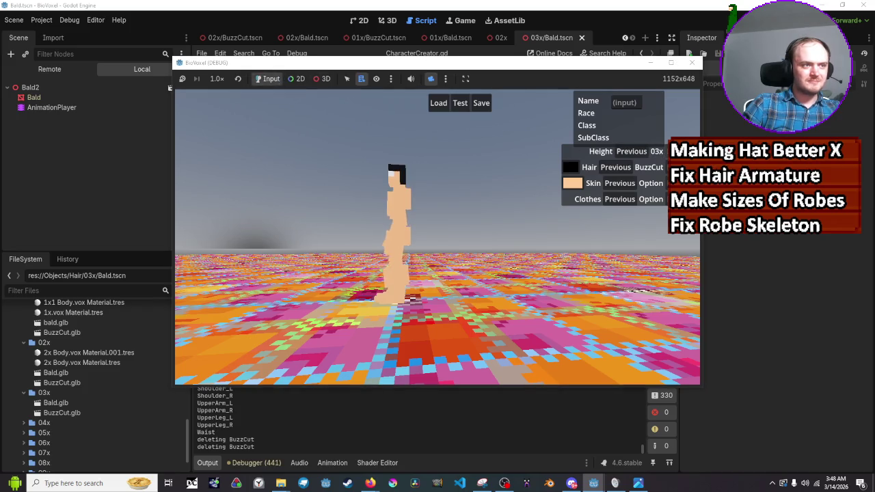
left_click(657, 151)
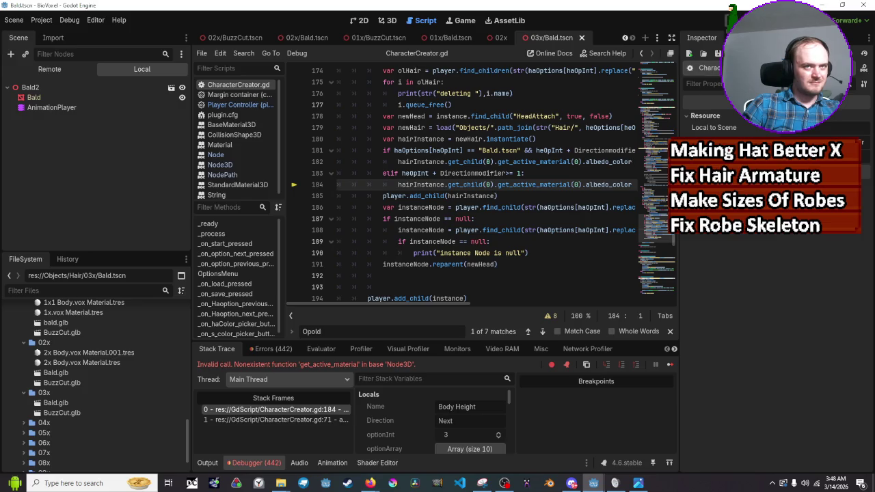
Relaunch the character creator and switch the hair to BuzzCut
key("F5")
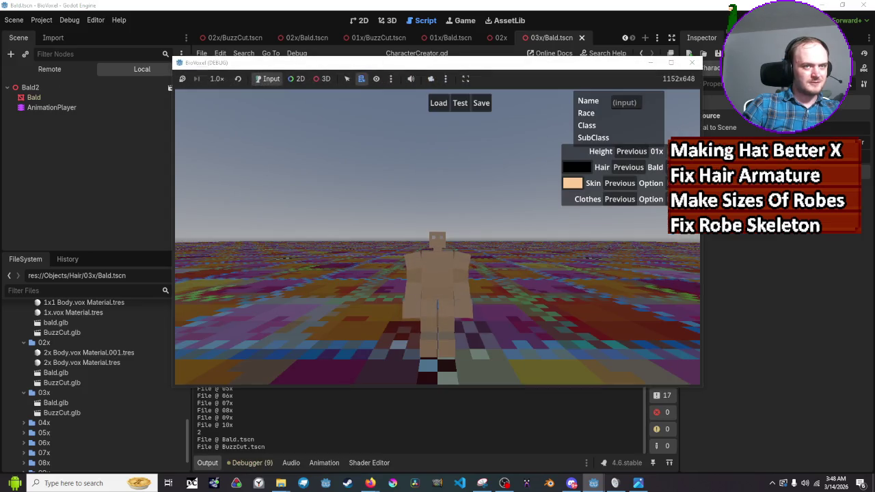
left_click(641, 169)
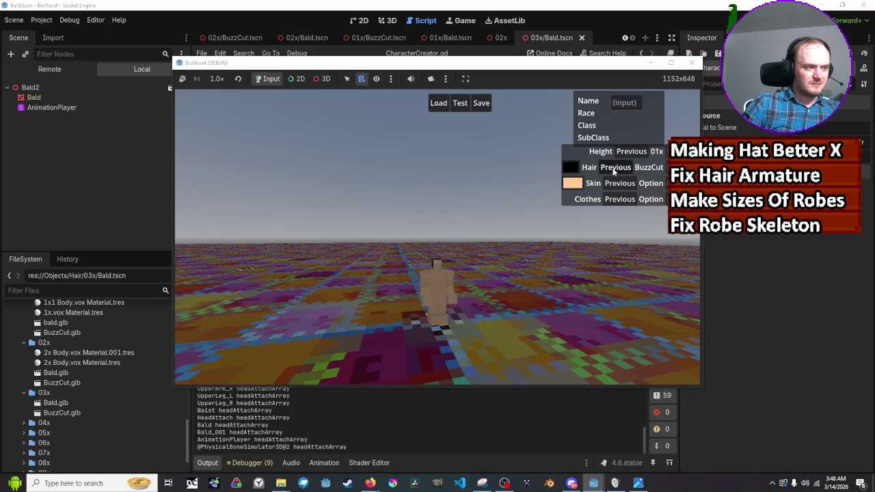
left_click(616, 168)
left_click(653, 167)
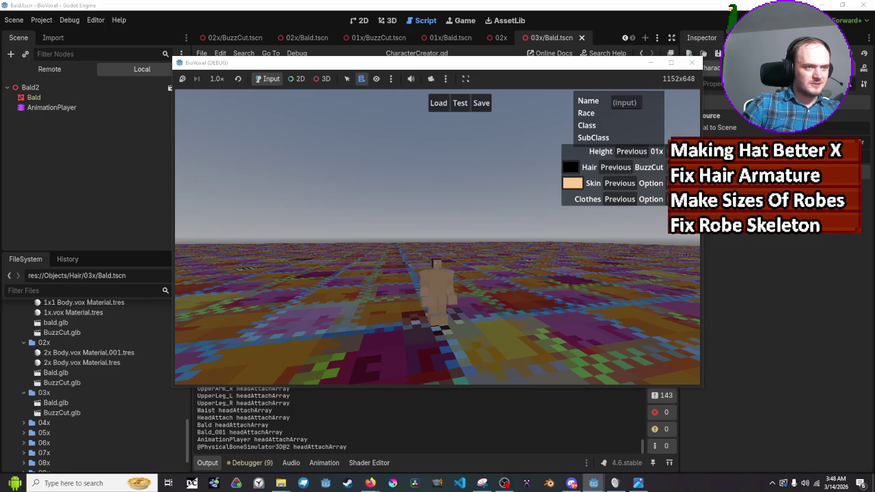
Raise height to 02x, reload the hair, then lower height until the line 182 error
left_click(657, 151)
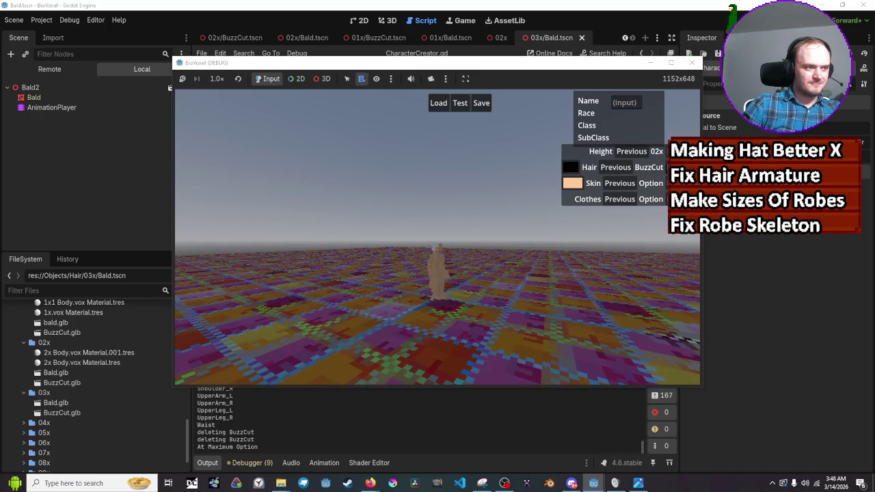
left_click(619, 168)
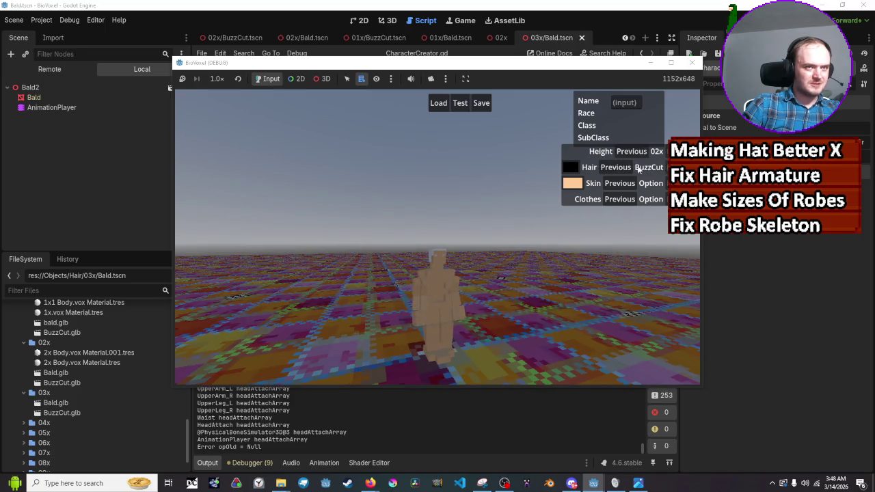
left_click(627, 170)
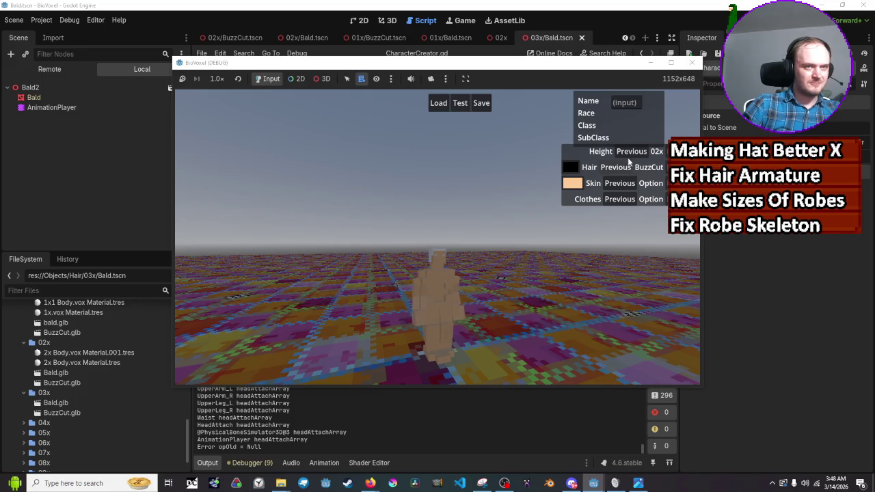
left_click(630, 151)
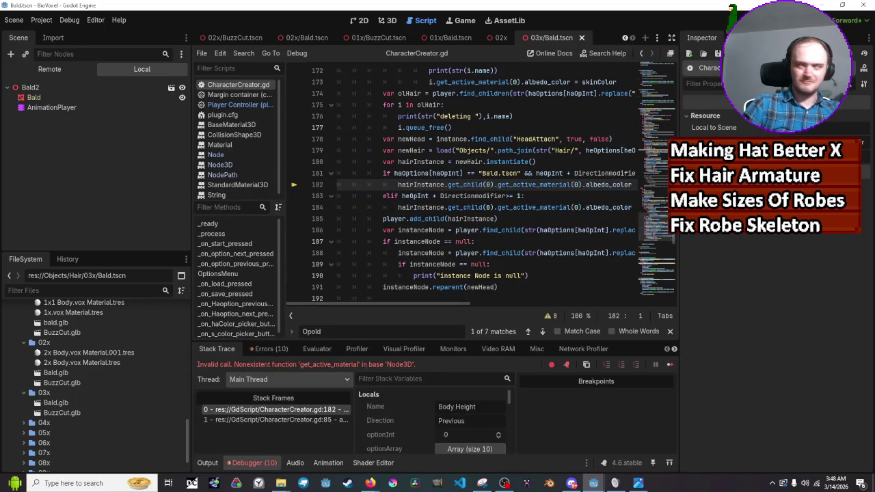
left_click(650, 273)
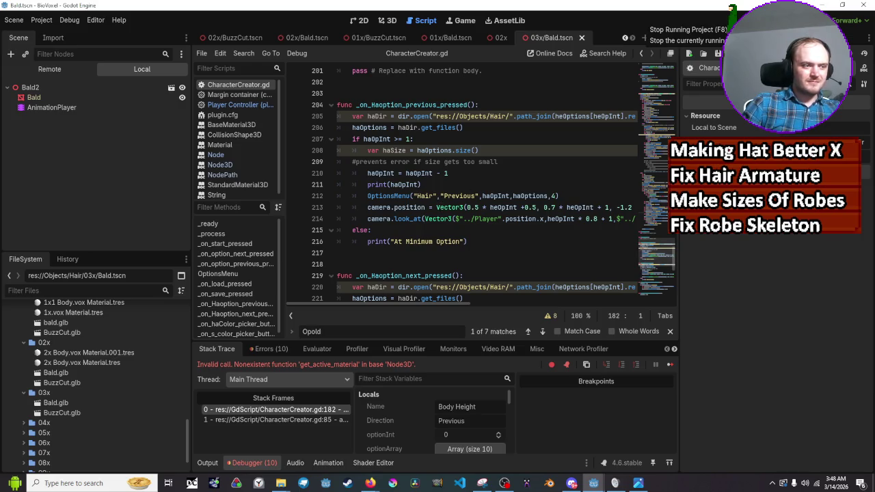
Scroll through the _on_Haoption hair handlers in CharacterCreator.gd
scroll(441, 190, "down", 5)
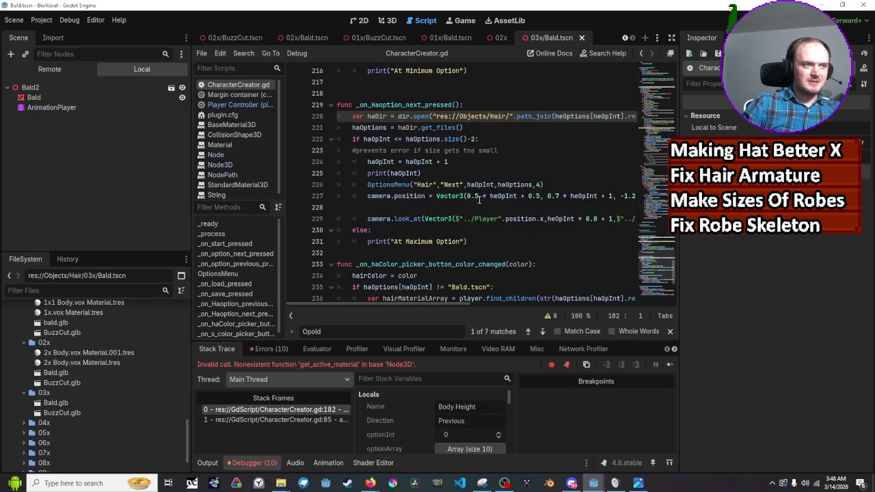
scroll(442, 191, "down", 1)
scroll(441, 191, "up", 7)
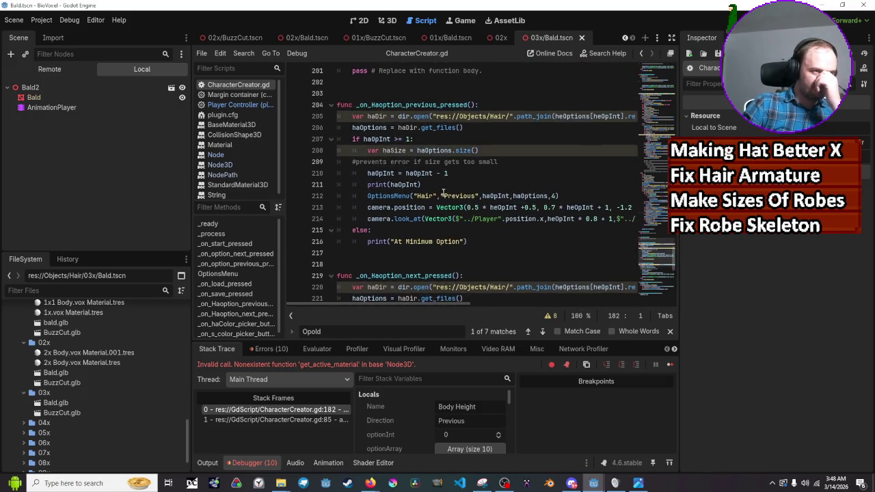
scroll(460, 206, "up", 9)
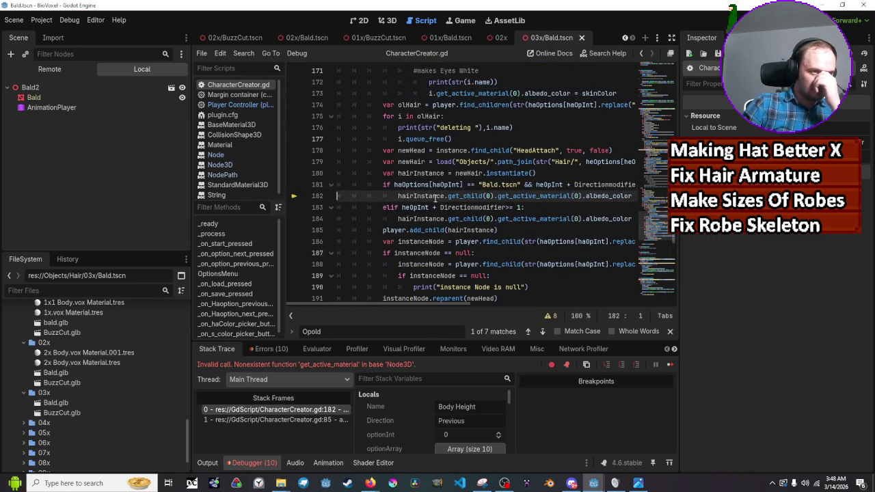
scroll(424, 192, "up", 1)
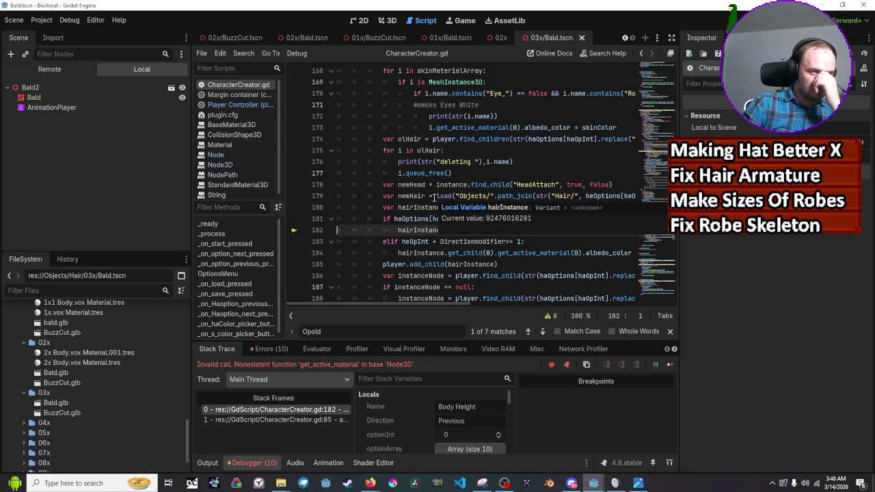
Inspect the paused variable values at line 182 and show the Output log's bone list
mouse_move(419, 186)
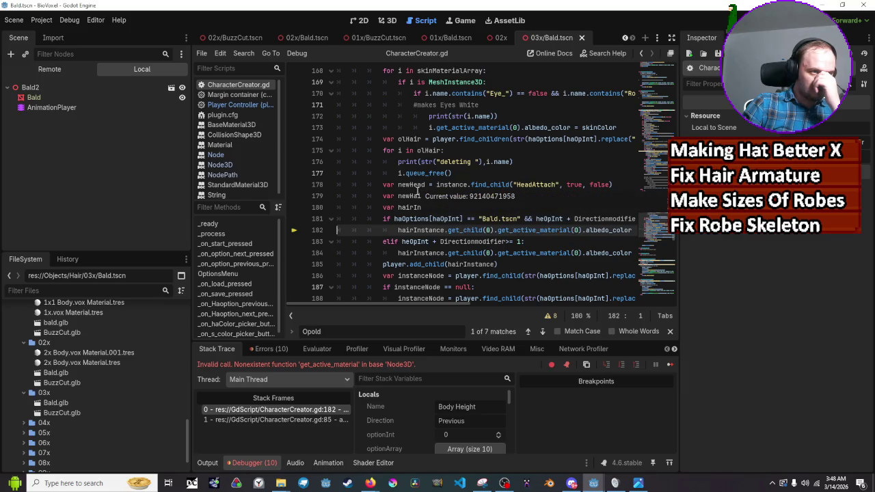
scroll(418, 194, "down", 1)
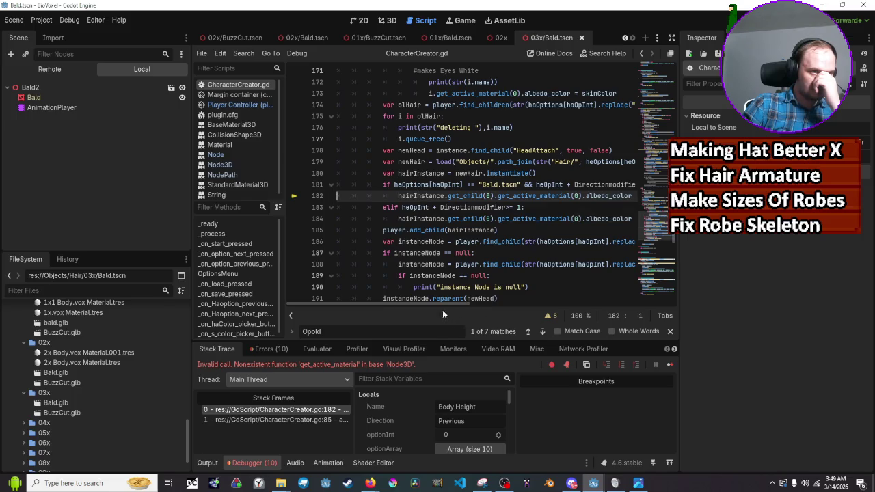
left_click_drag(435, 305, 438, 304)
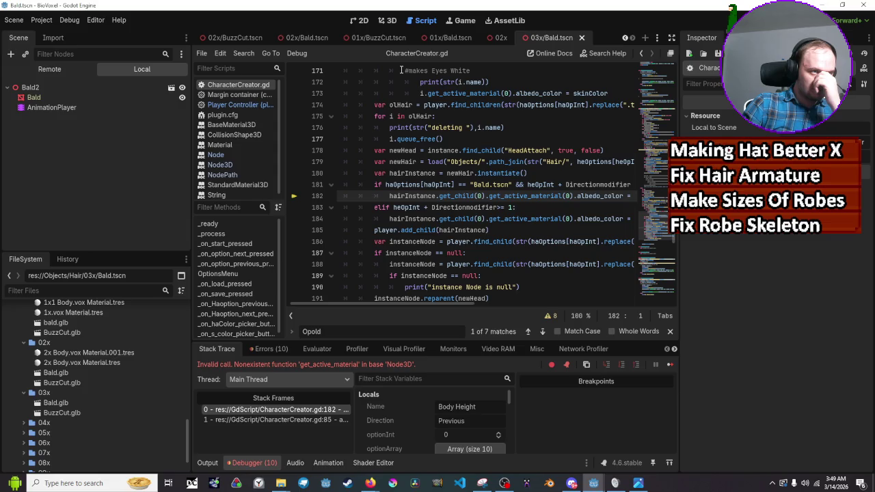
mouse_move(423, 116)
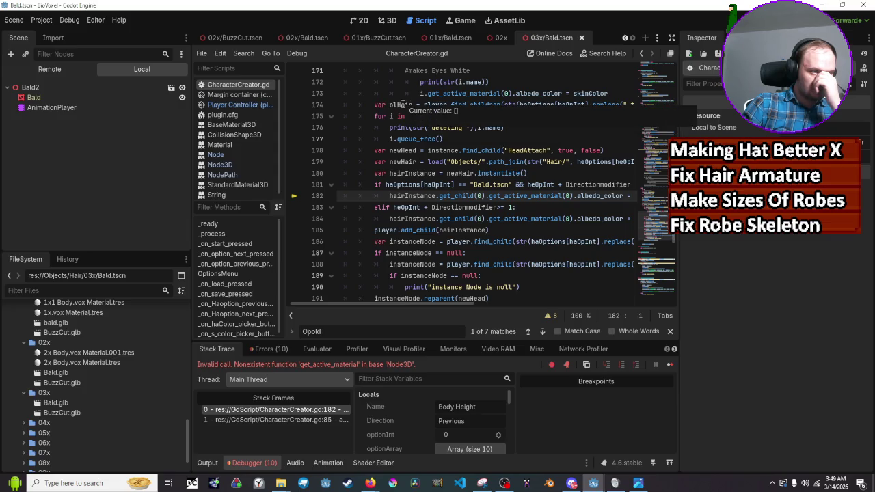
left_click(208, 464)
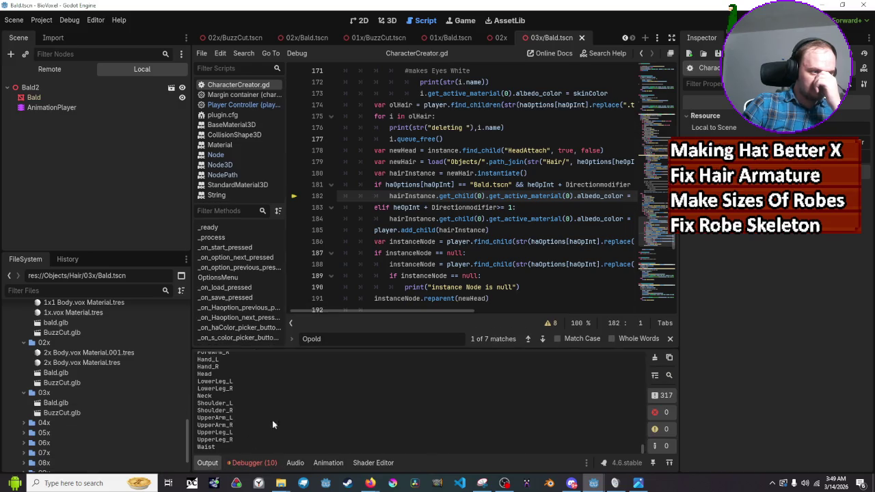
scroll(291, 408, "up", 3)
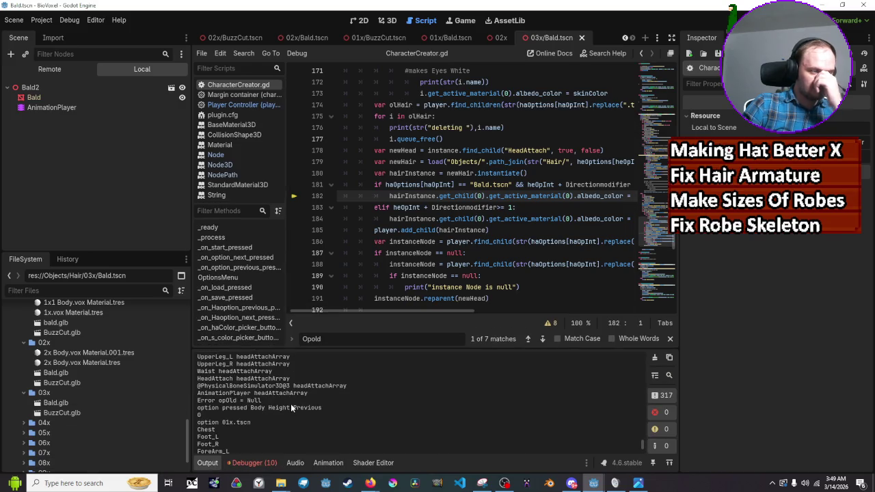
scroll(291, 404, "up", 5)
scroll(291, 403, "up", 8)
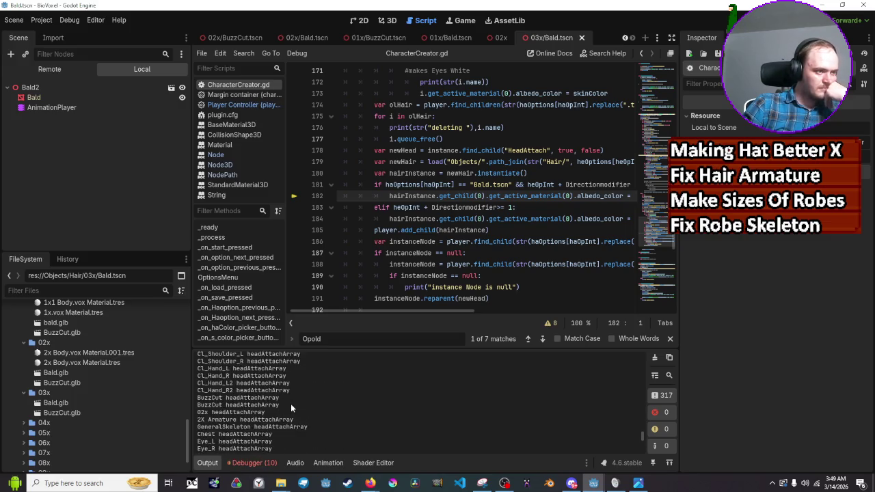
scroll(291, 404, "up", 2)
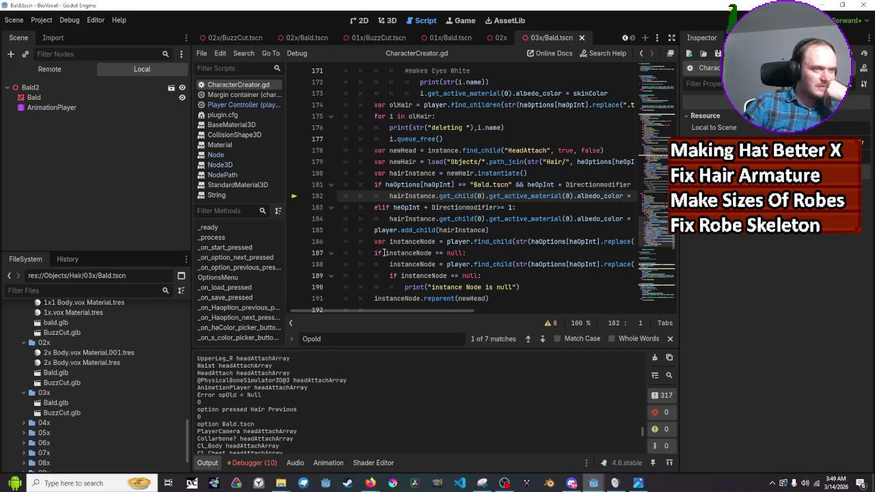
scroll(465, 164, "up", 1)
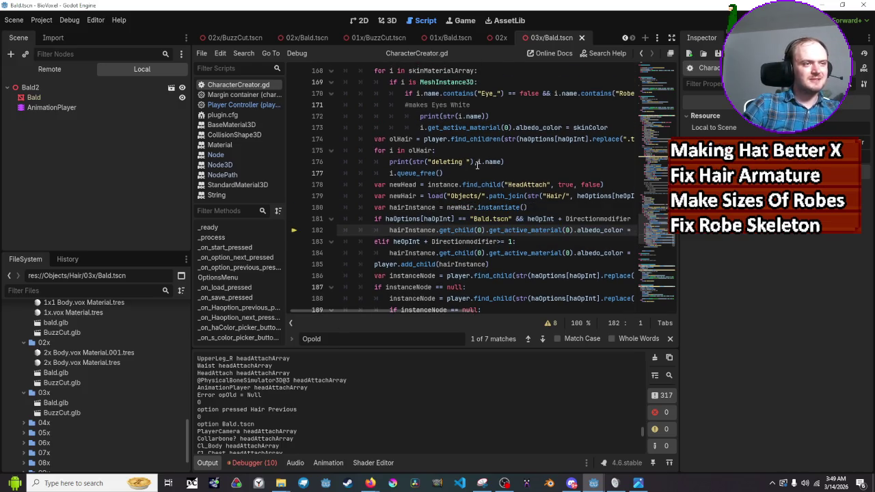
scroll(469, 164, "up", 1)
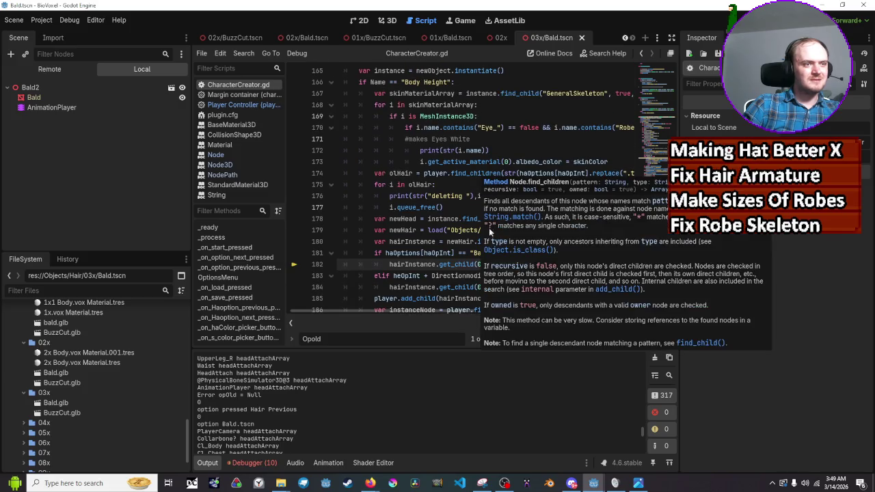
left_click_drag(405, 312, 420, 313)
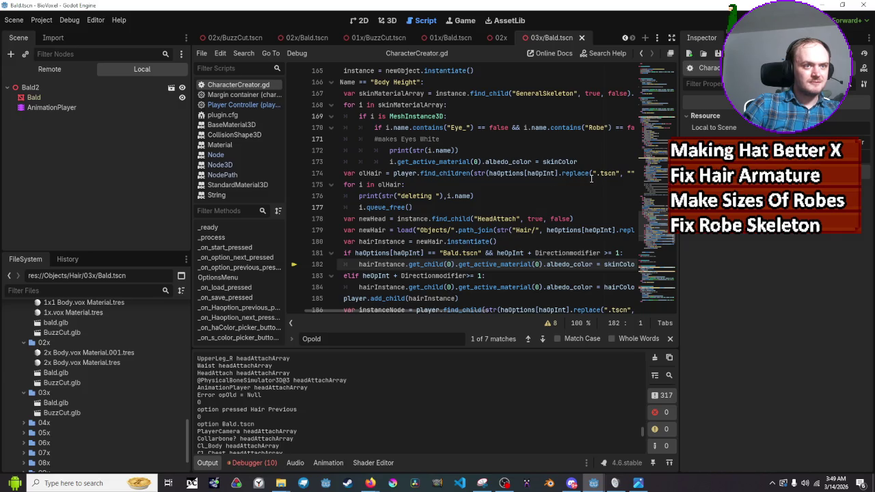
mouse_move(512, 173)
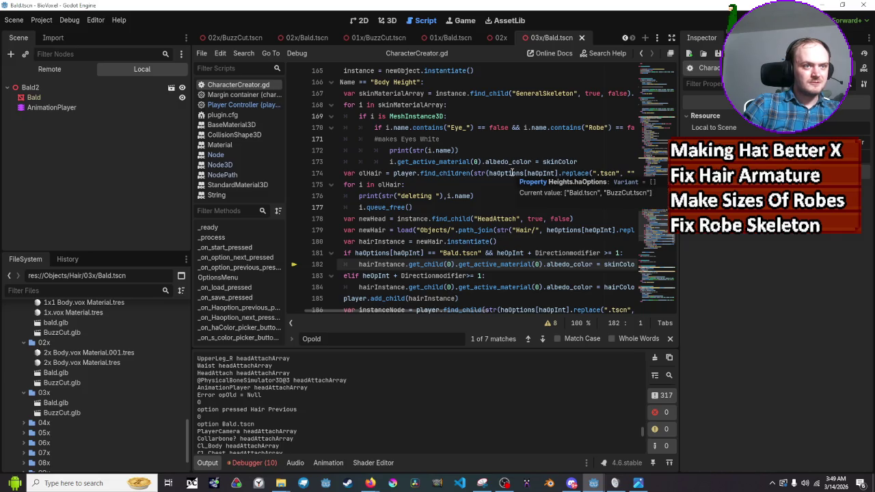
mouse_move(550, 174)
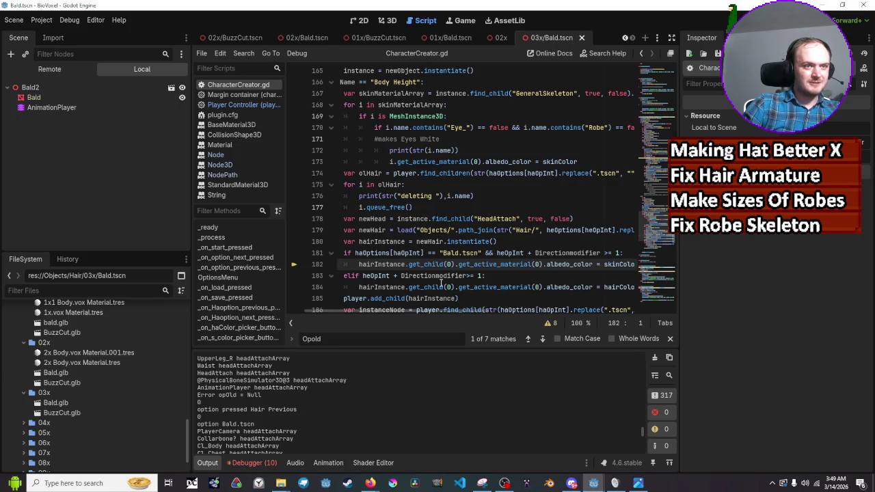
left_click(410, 314)
mouse_move(411, 314)
left_mouse_down()
mouse_move(471, 312)
mouse_move(455, 311)
mouse_move(463, 312)
left_mouse_up()
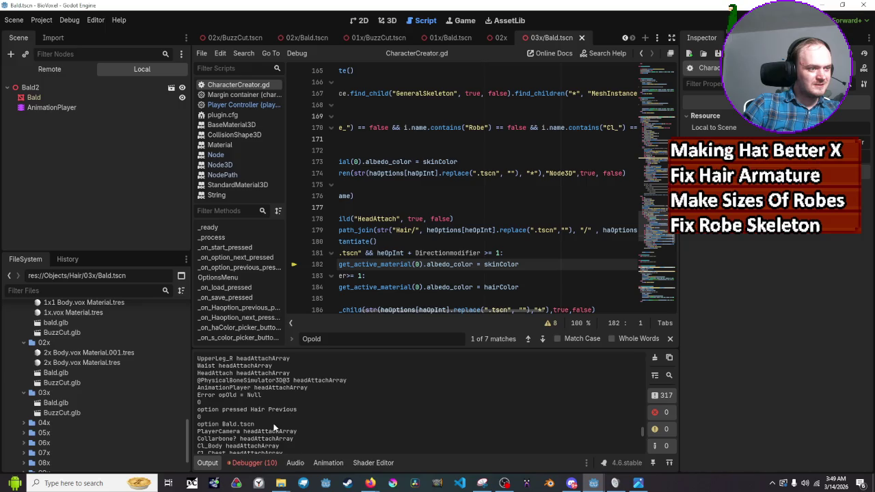
scroll(274, 425, "down", 4)
scroll(272, 425, "down", 10)
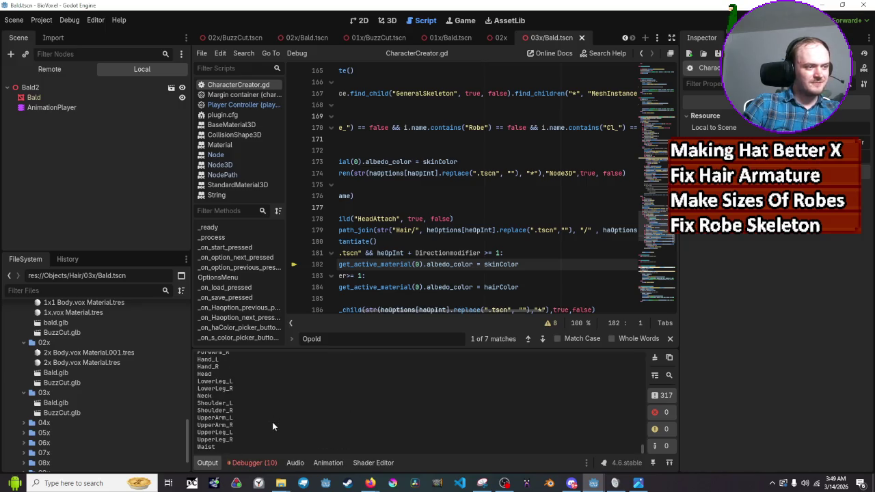
scroll(272, 424, "up", 2)
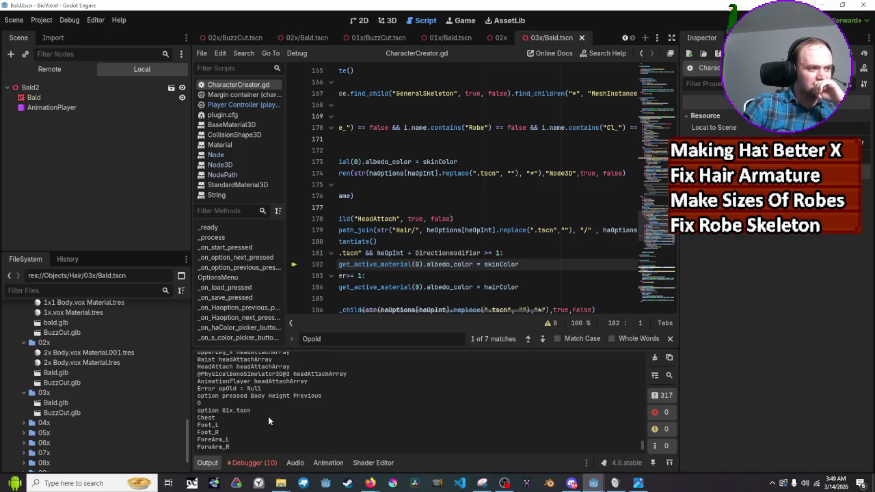
scroll(253, 388, "down", 5)
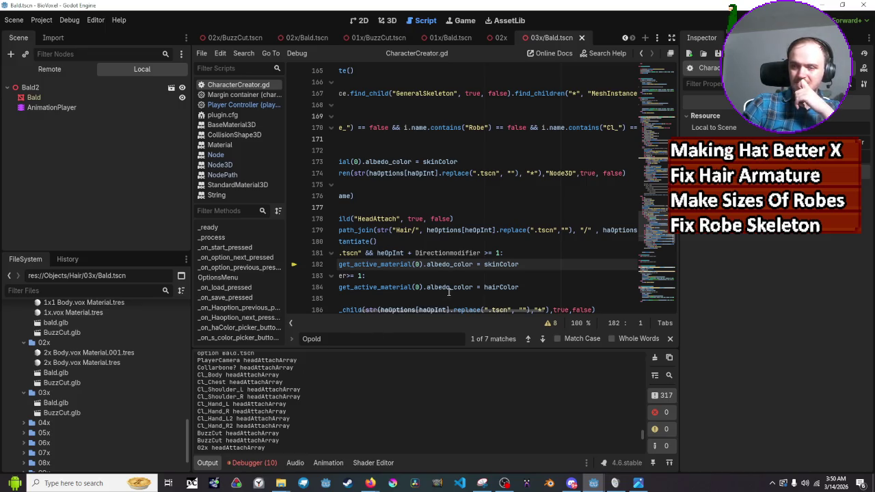
mouse_move(470, 311)
left_mouse_down()
mouse_move(407, 311)
mouse_move(417, 310)
left_mouse_up()
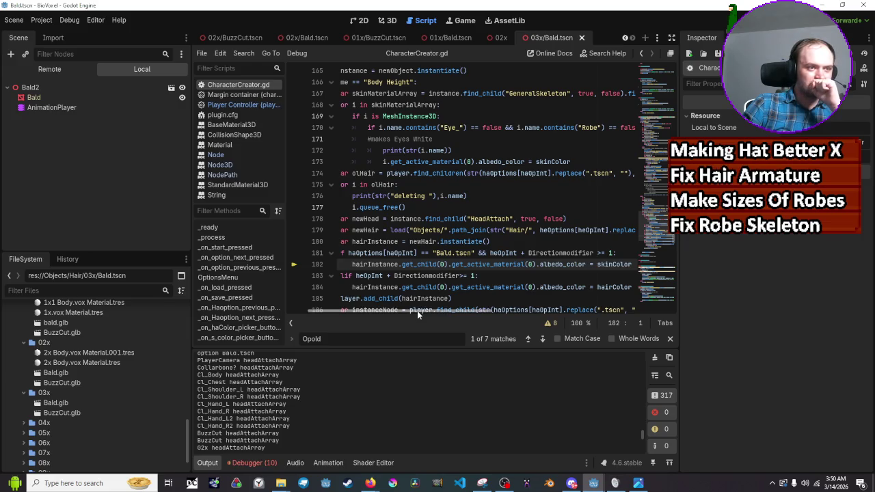
scroll(576, 243, "up", 2)
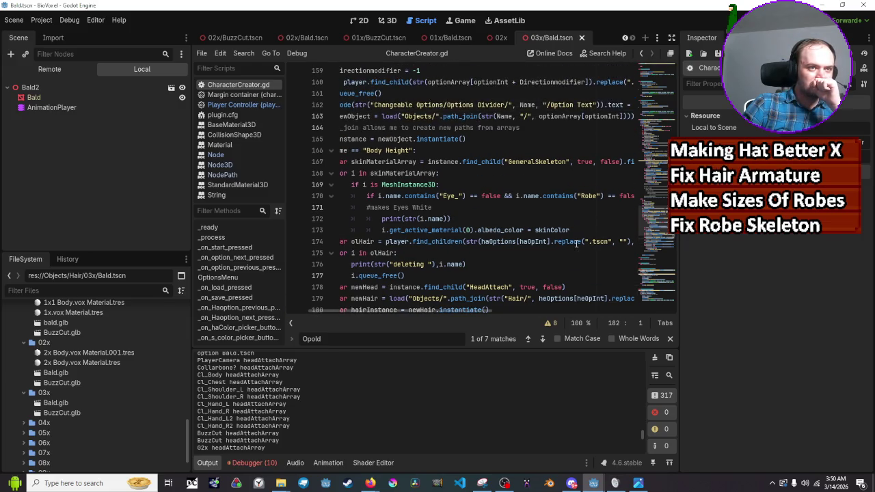
scroll(577, 243, "down", 2)
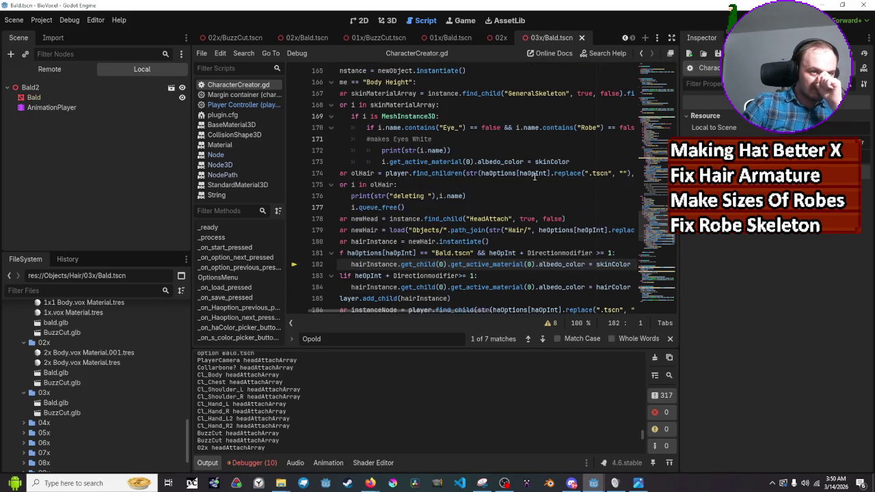
mouse_move(534, 176)
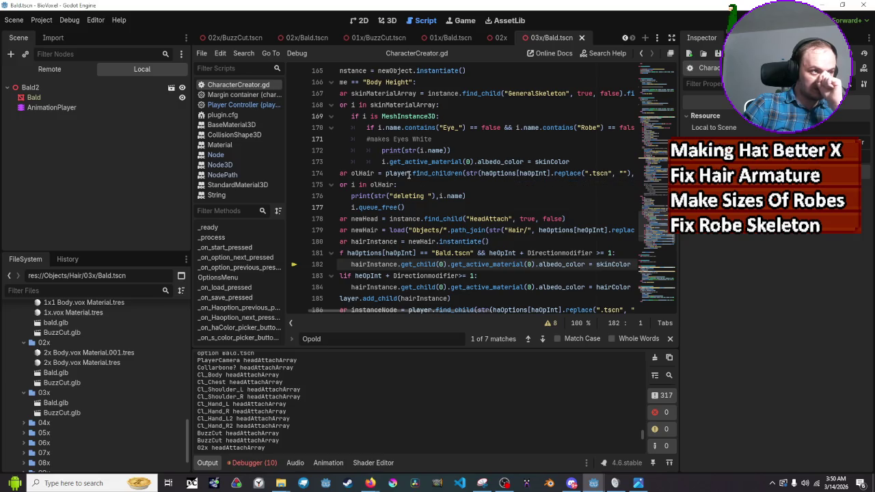
mouse_move(409, 175)
left_click_drag(467, 314, 526, 318)
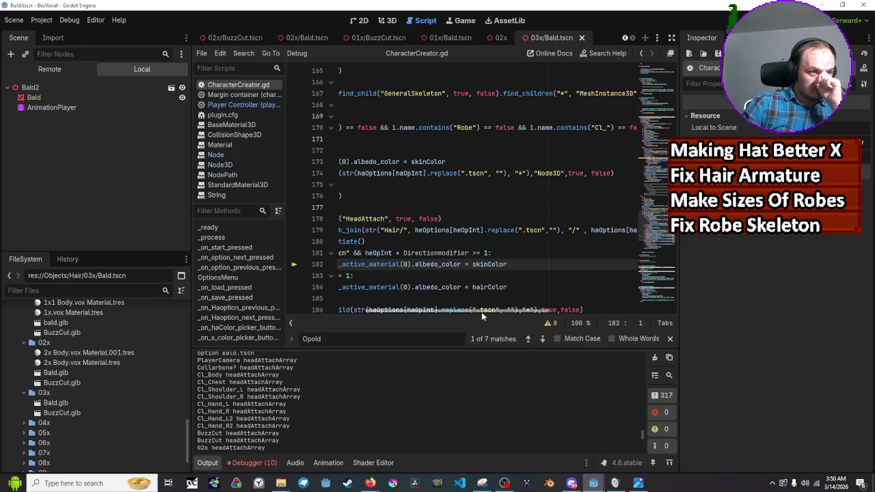
left_click_drag(482, 311, 385, 314)
key("F5")
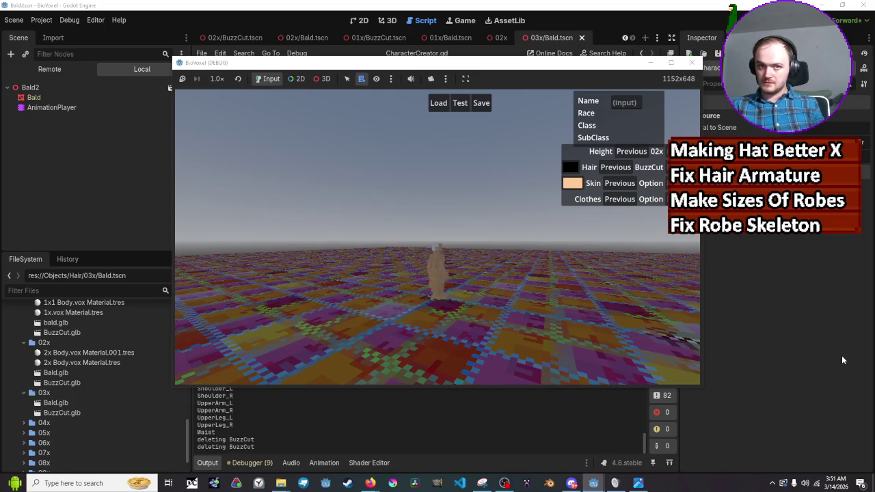
Close the BioVoxel game window and return to CharacterCreator.gd's hair-swap code
left_click(617, 401)
scroll(524, 252, "down", 2)
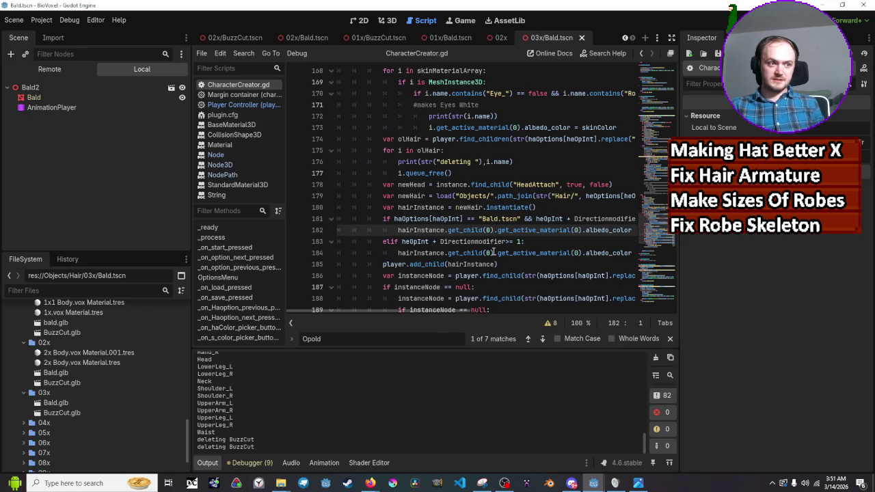
mouse_move(506, 242)
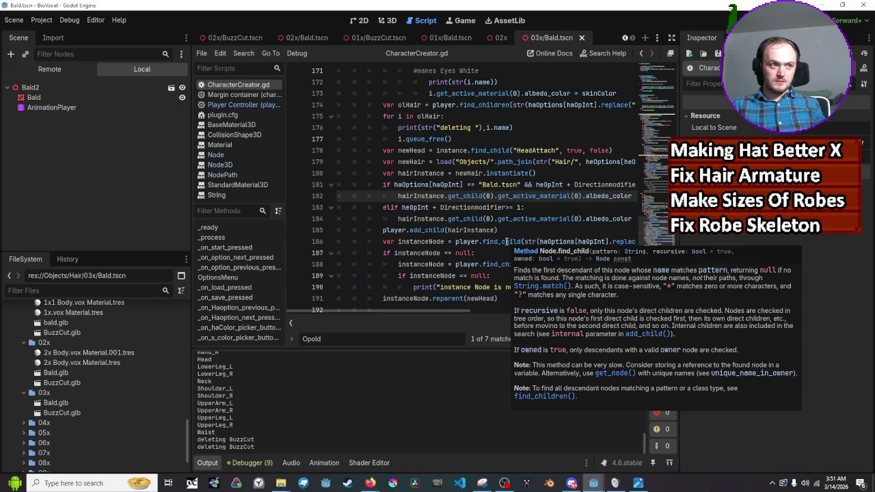
scroll(506, 242, "down", 1)
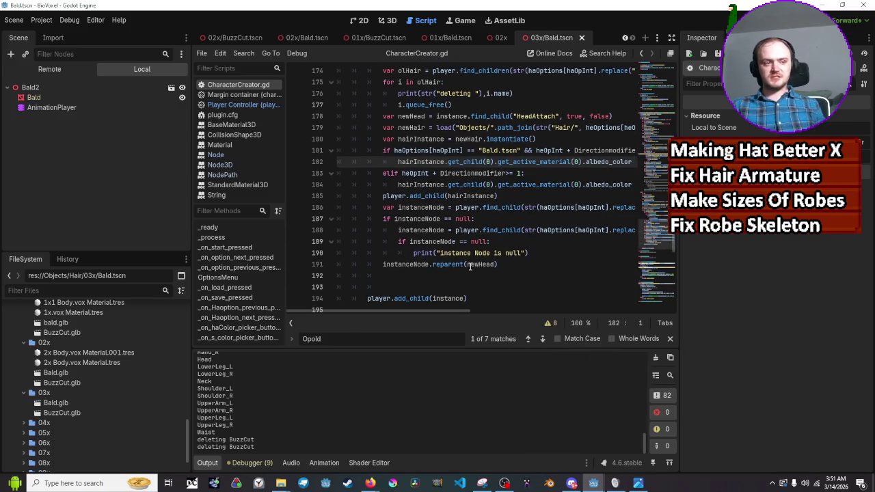
mouse_move(463, 266)
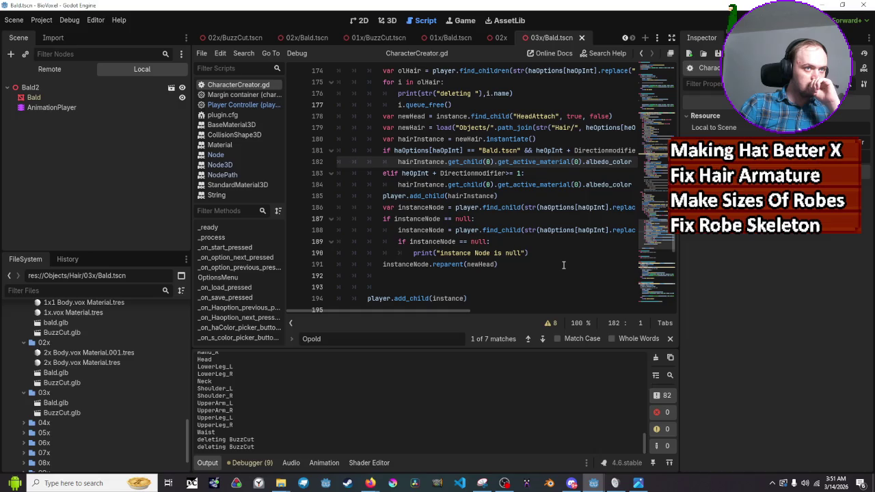
left_click(414, 116)
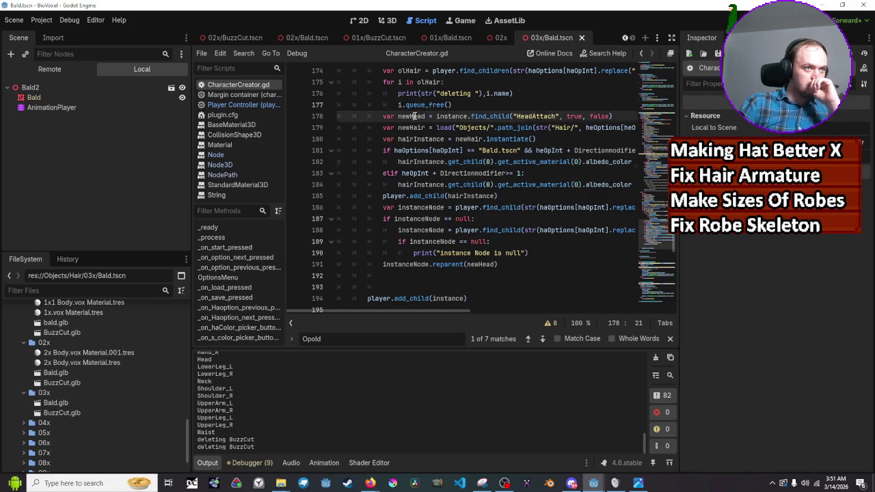
double_click(414, 116)
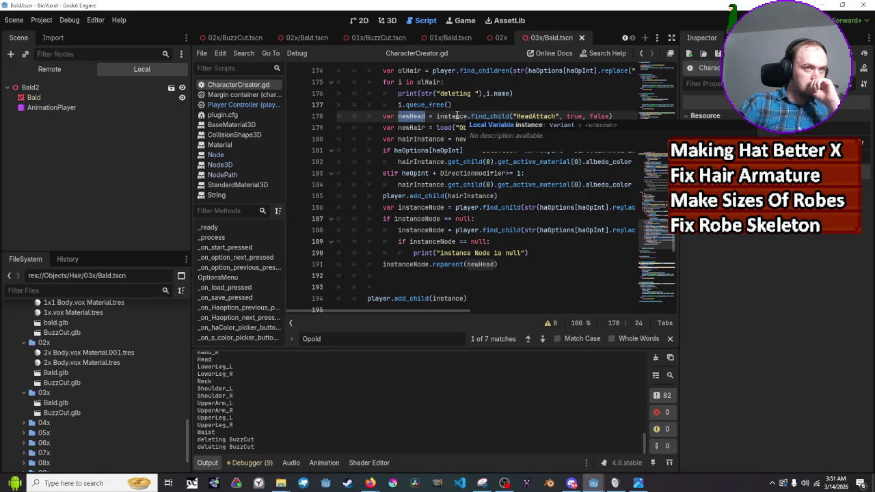
left_click(402, 116)
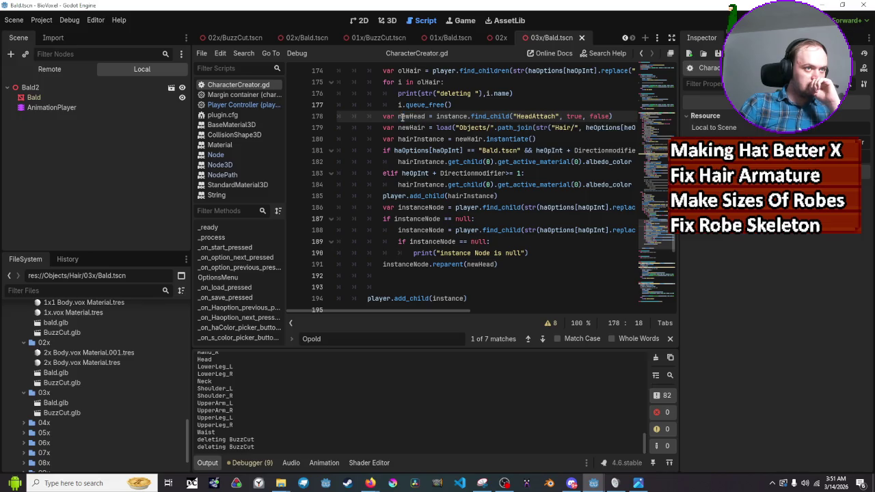
left_click(368, 138)
left_click(411, 116)
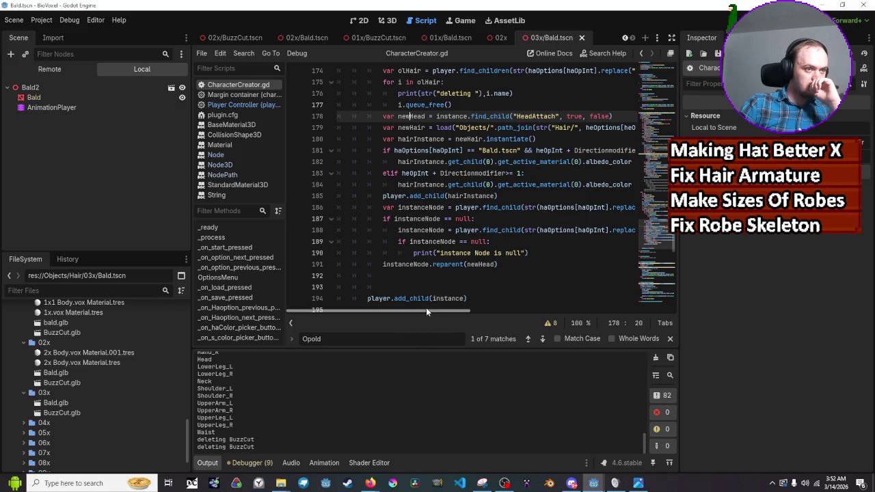
left_click_drag(427, 311, 439, 312)
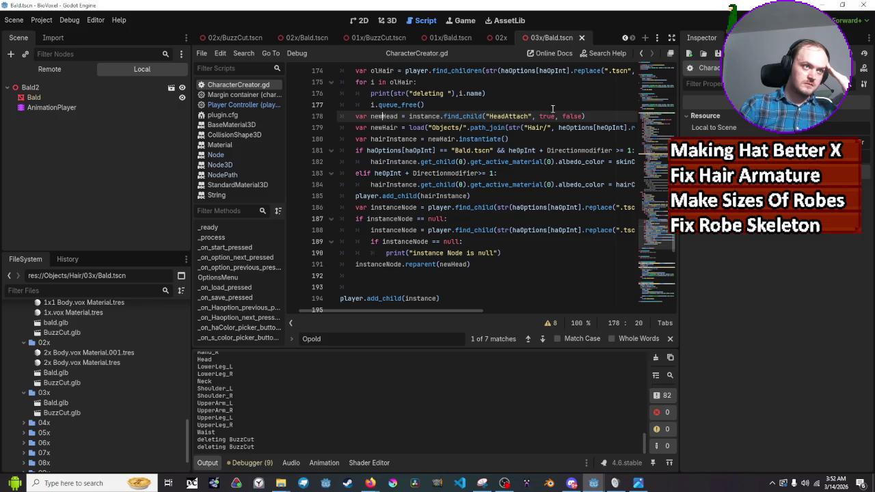
mouse_move(533, 150)
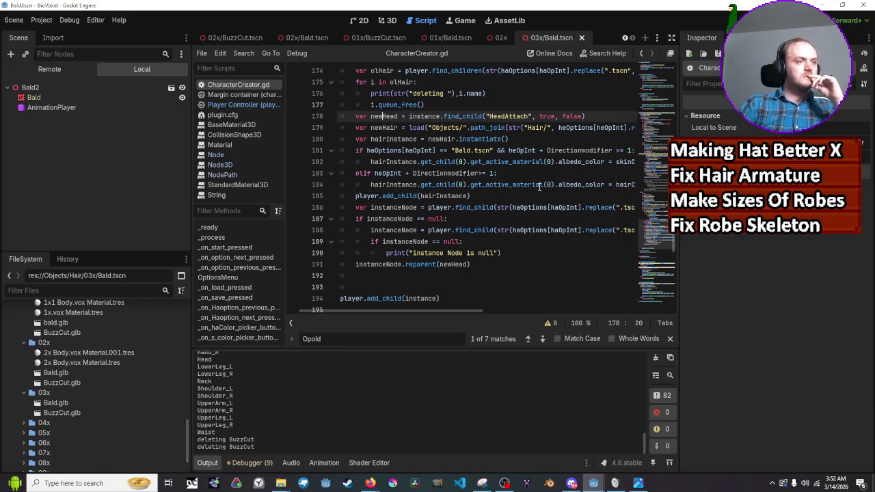
scroll(539, 186, "up", 1)
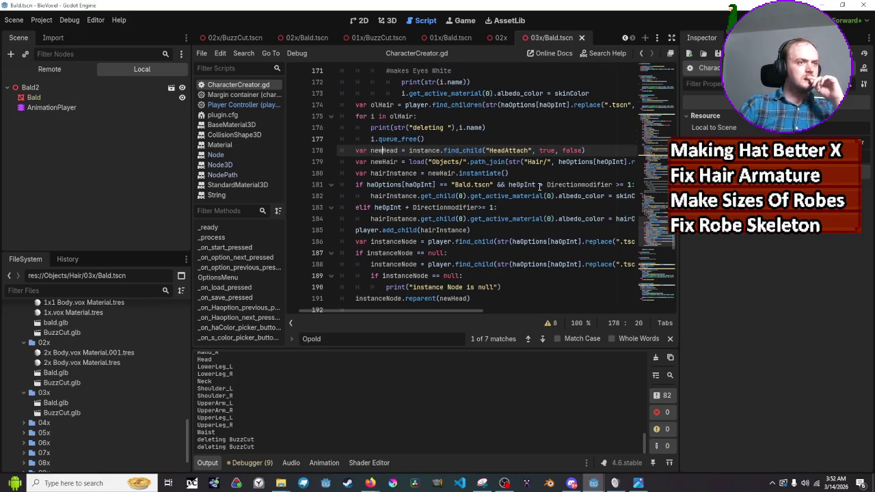
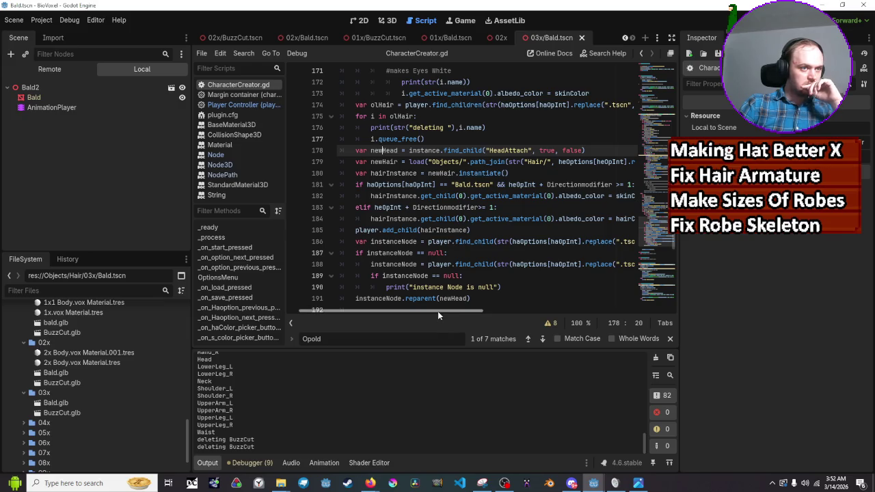
Review the HeadAttach reparenting lines in CharacterCreator.gd, then run the project with F5
mouse_move(437, 312)
left_mouse_down()
mouse_move(482, 313)
mouse_move(435, 313)
mouse_move(444, 313)
left_mouse_up()
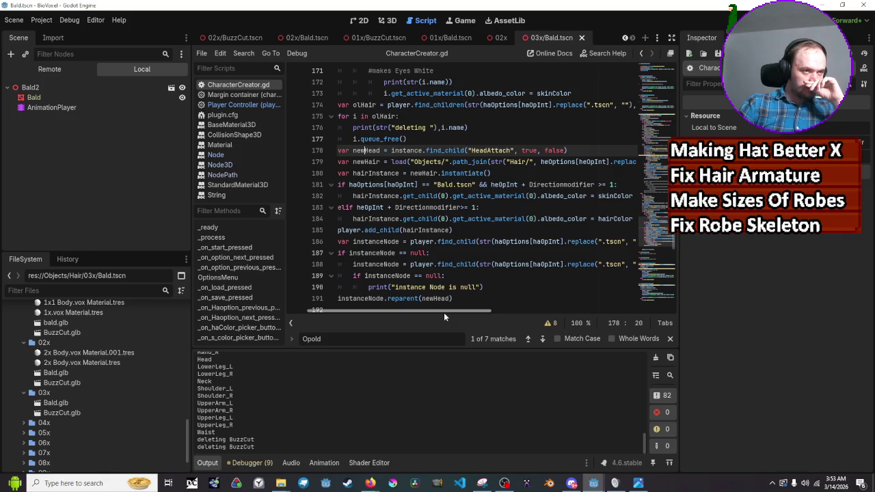
left_click_drag(444, 313, 443, 313)
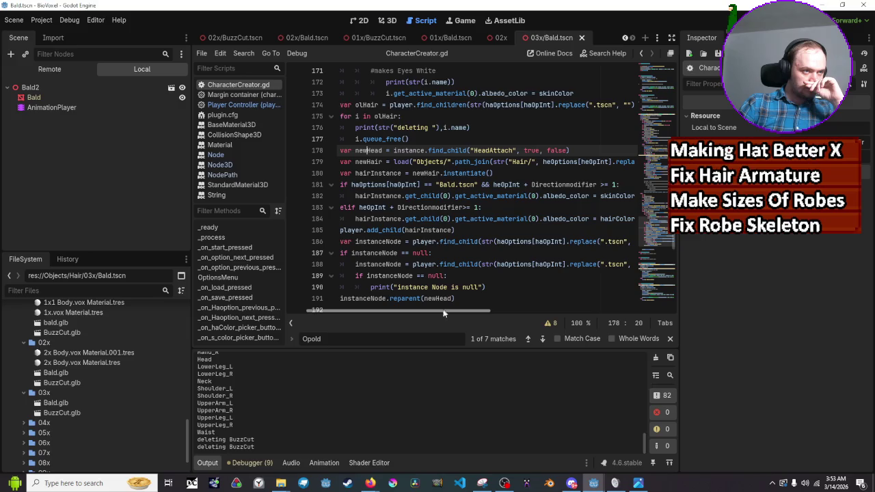
scroll(454, 274, "down", 3)
scroll(456, 274, "up", 2)
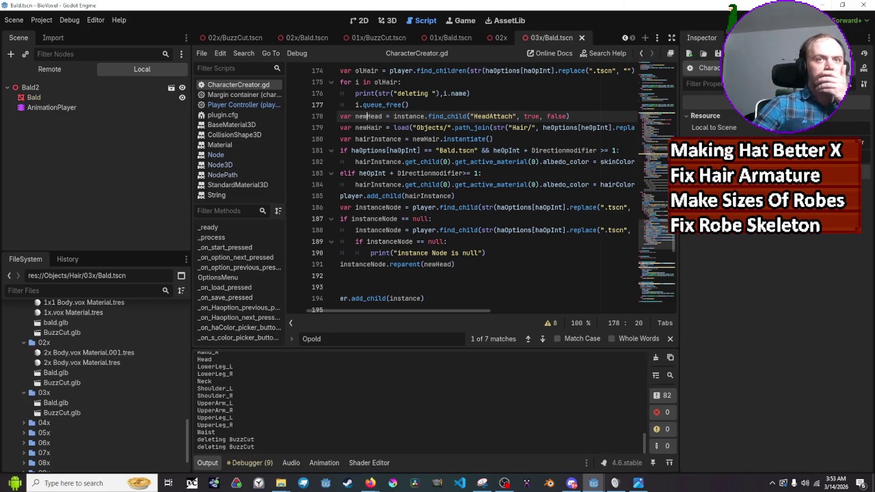
key("F5")
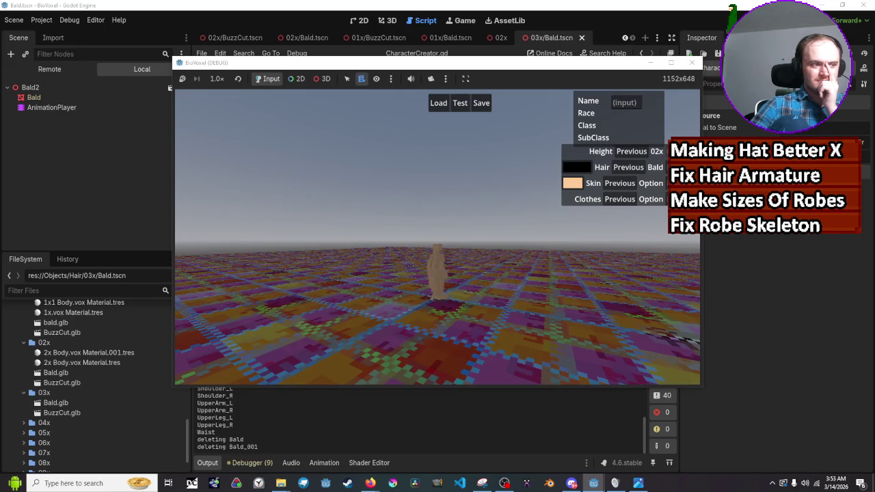
Check the printed skeleton bones in the Output log, then stop the running game
scroll(238, 431, "up", 5)
scroll(238, 428, "up", 2)
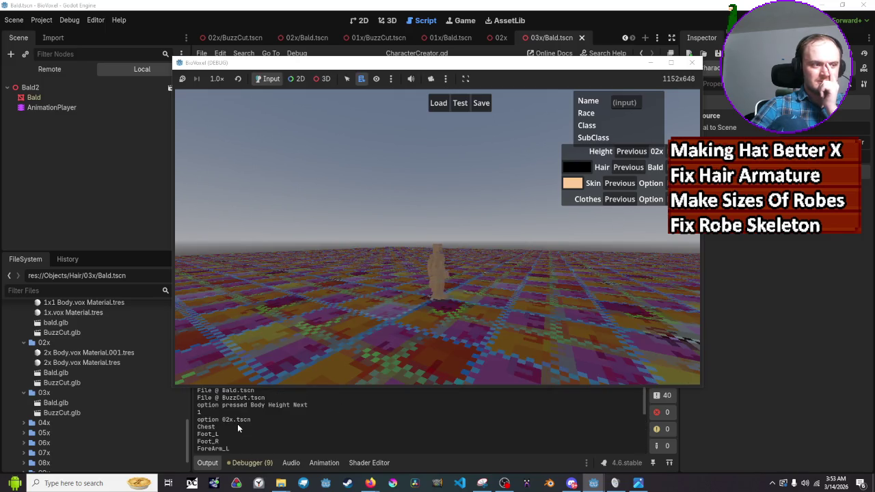
scroll(238, 428, "down", 5)
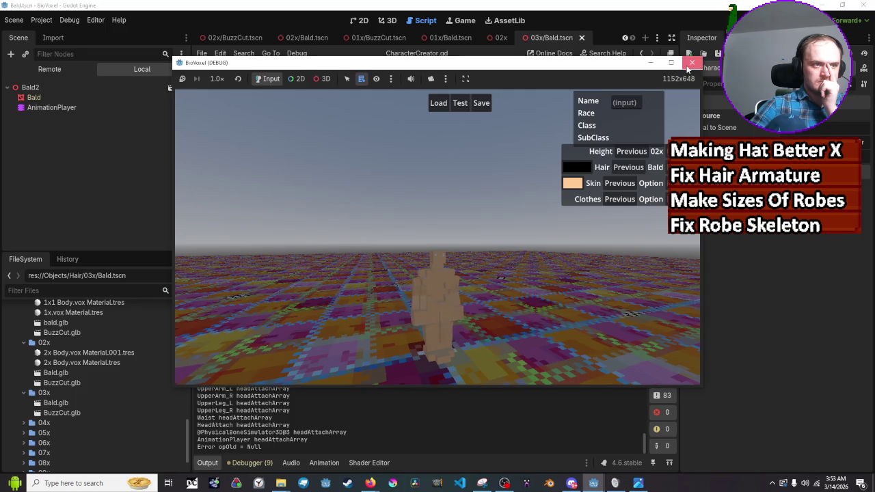
left_click(691, 65)
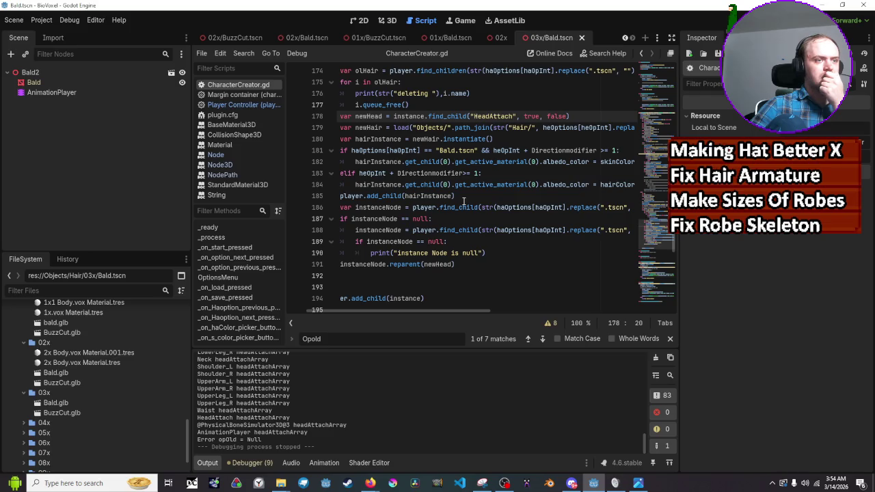
Place the caret at the end of line 185 and run the project again
left_click(463, 198)
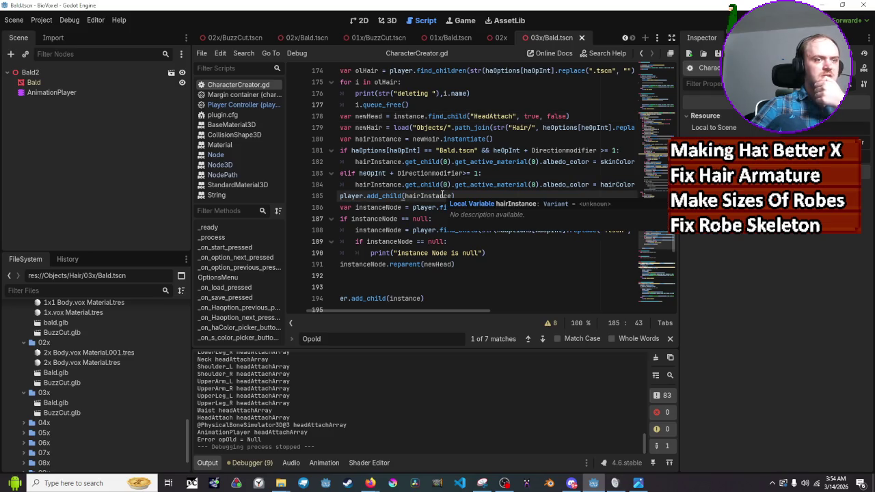
key("F5")
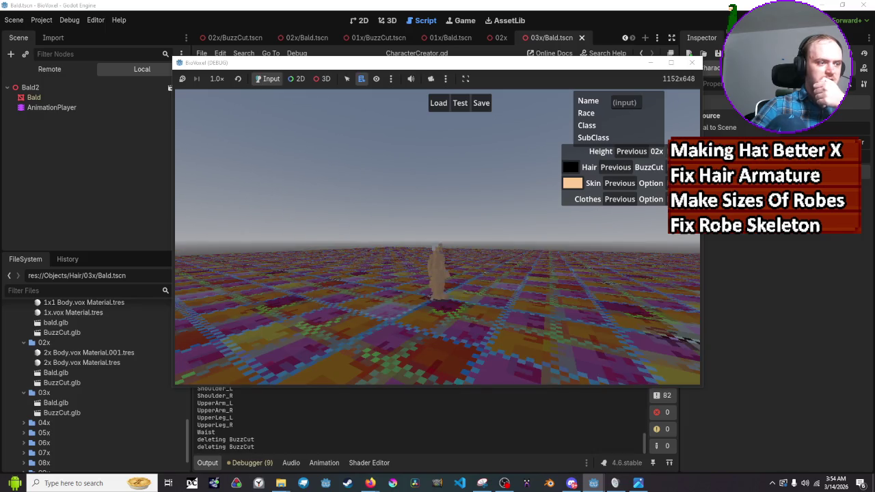
Cycle height through 03x, 02x and 01x with previous hair to check BuzzCut, then stop the game
left_click(655, 151)
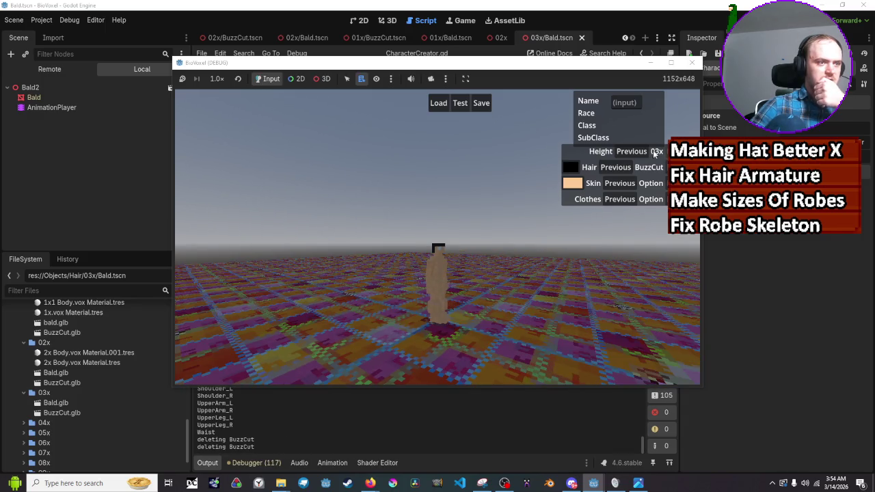
left_click(645, 152)
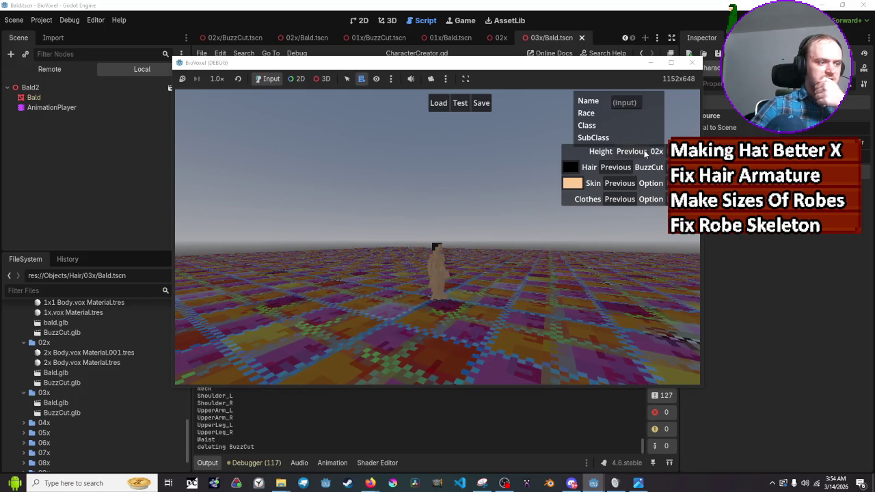
left_click(629, 170)
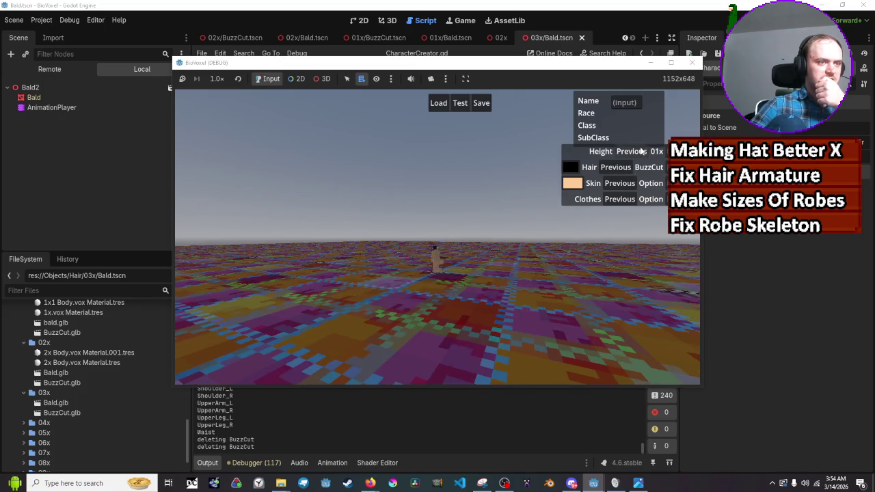
left_click(631, 151)
left_click(656, 151)
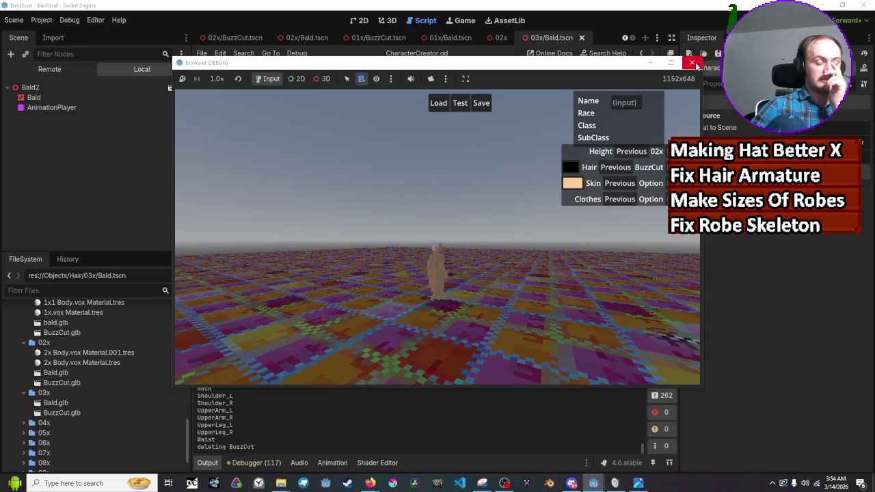
left_click(694, 63)
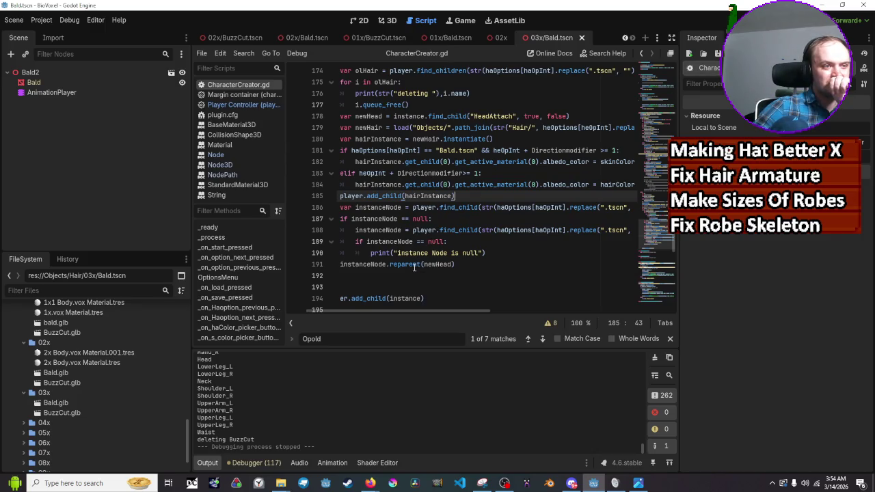
mouse_move(414, 267)
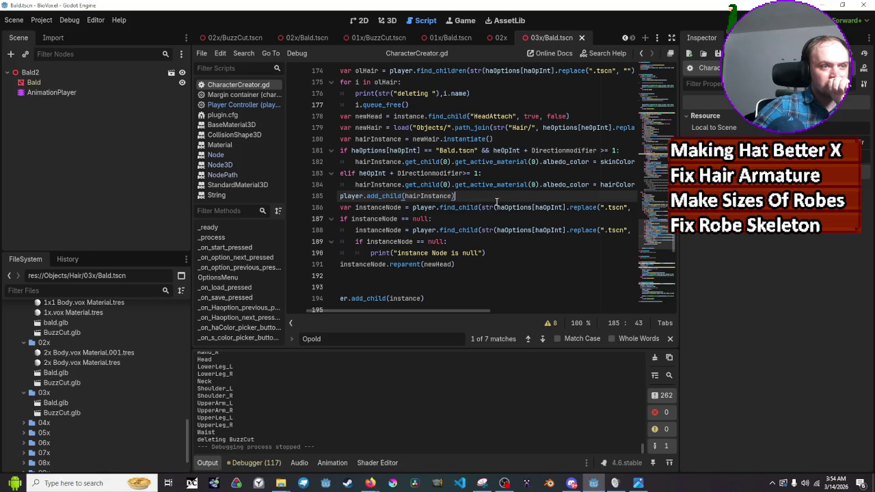
scroll(497, 201, "up", 5)
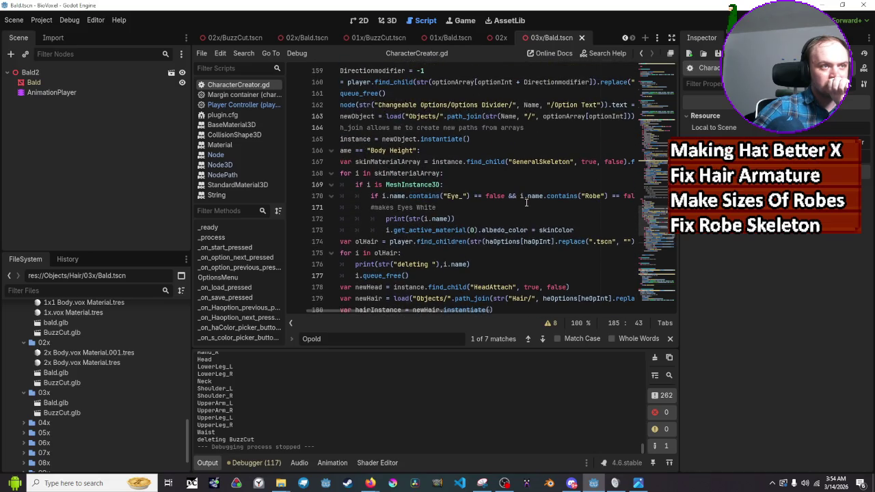
scroll(527, 202, "up", 3)
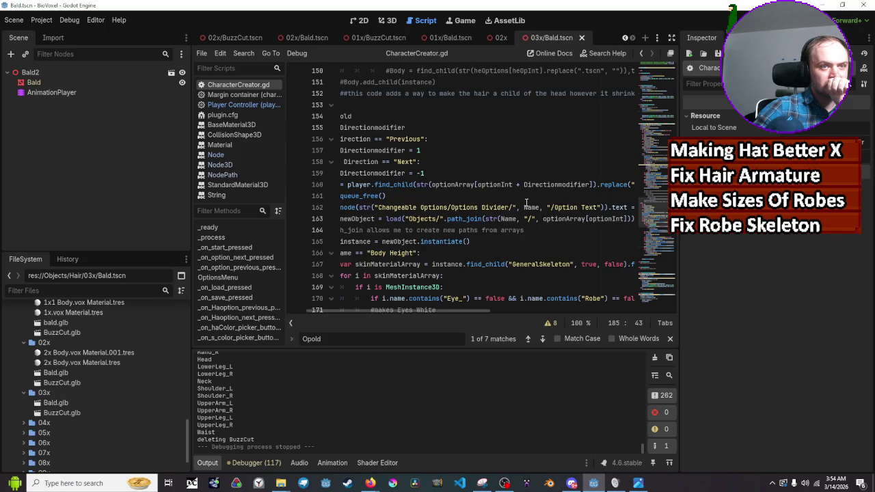
scroll(526, 202, "up", 2)
scroll(526, 203, "up", 7)
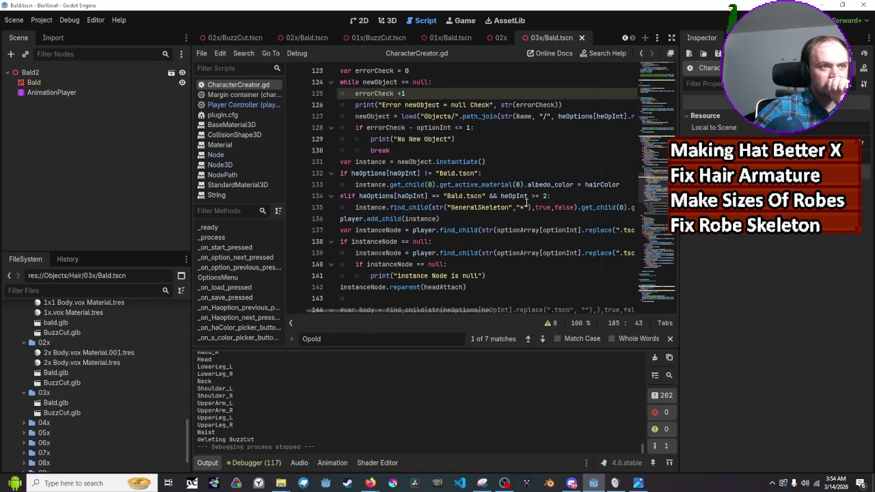
scroll(527, 203, "down", 19)
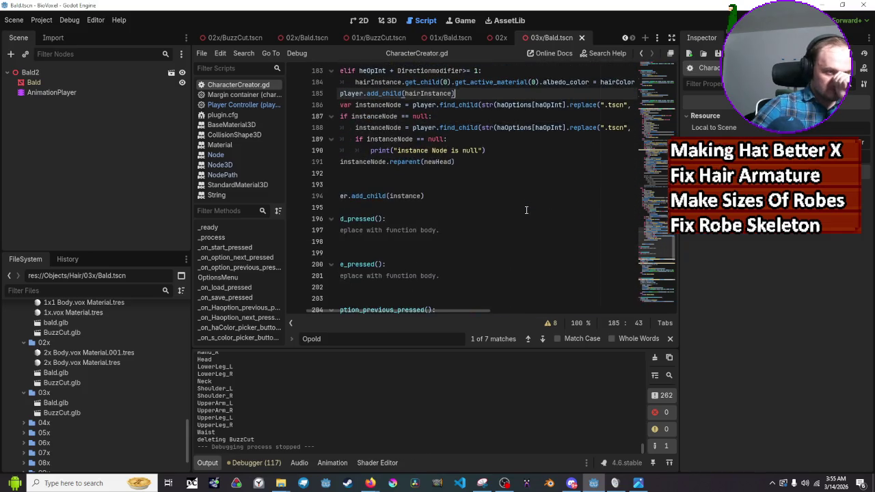
scroll(527, 210, "up", 2)
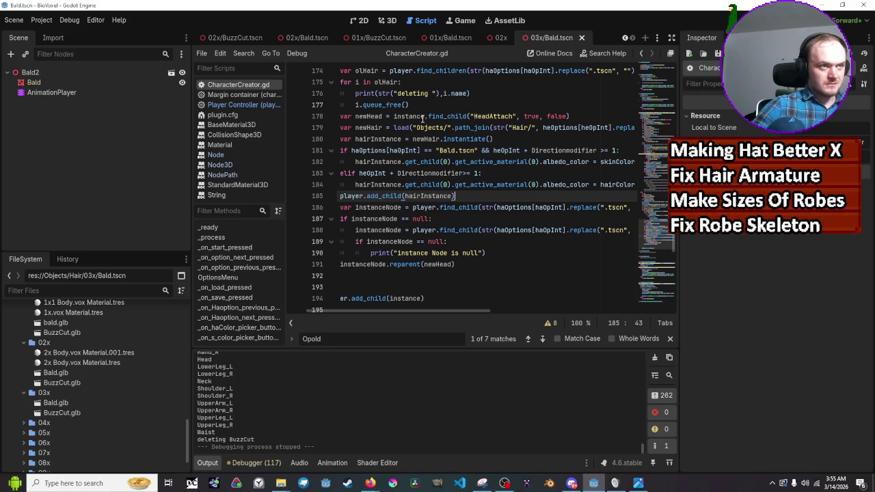
mouse_move(419, 118)
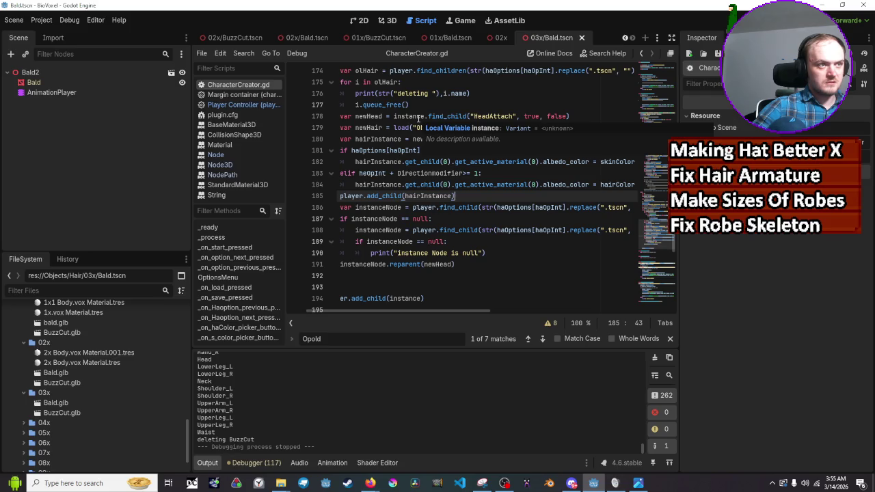
scroll(419, 123, "up", 1)
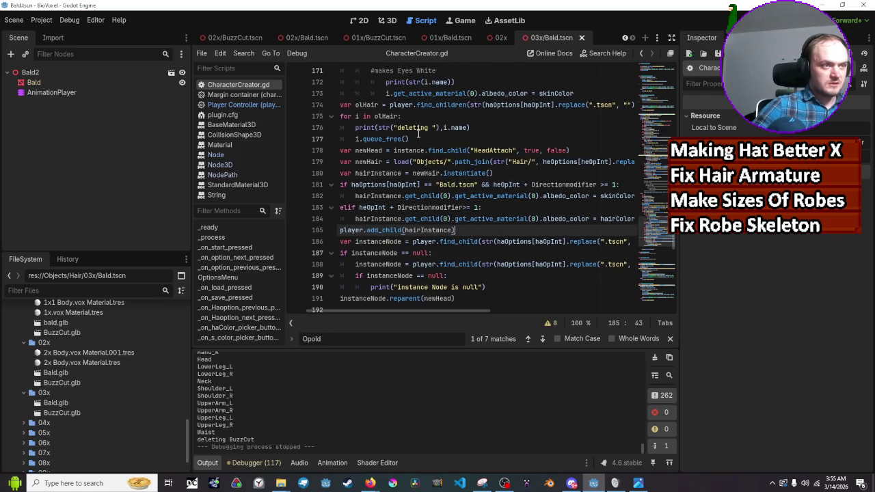
scroll(418, 134, "up", 2)
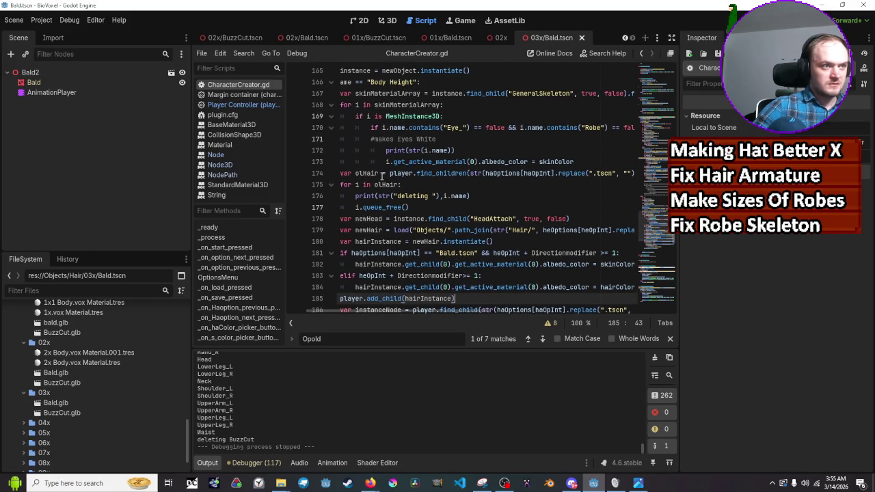
scroll(382, 175, "up", 1)
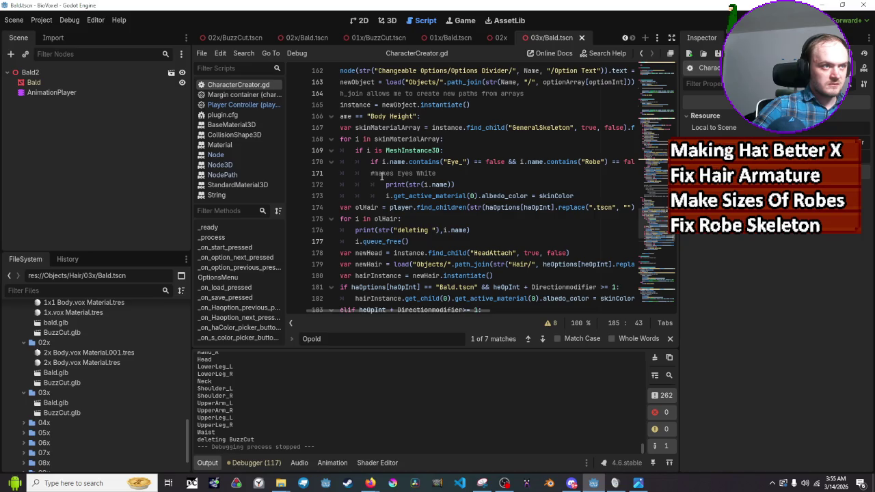
scroll(381, 176, "down", 3)
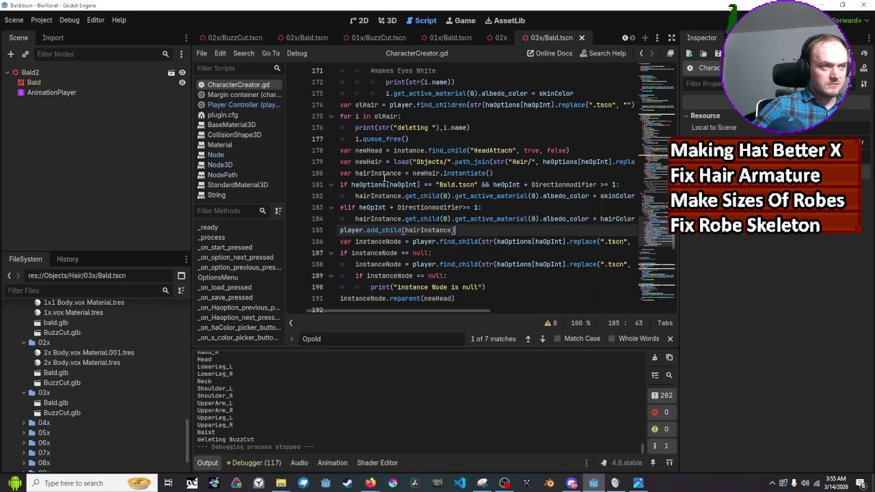
double_click(383, 174)
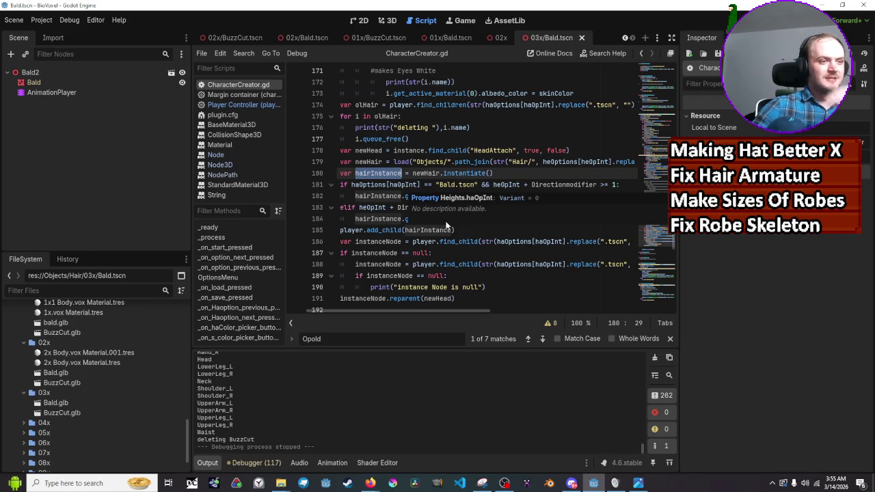
scroll(448, 226, "down", 2)
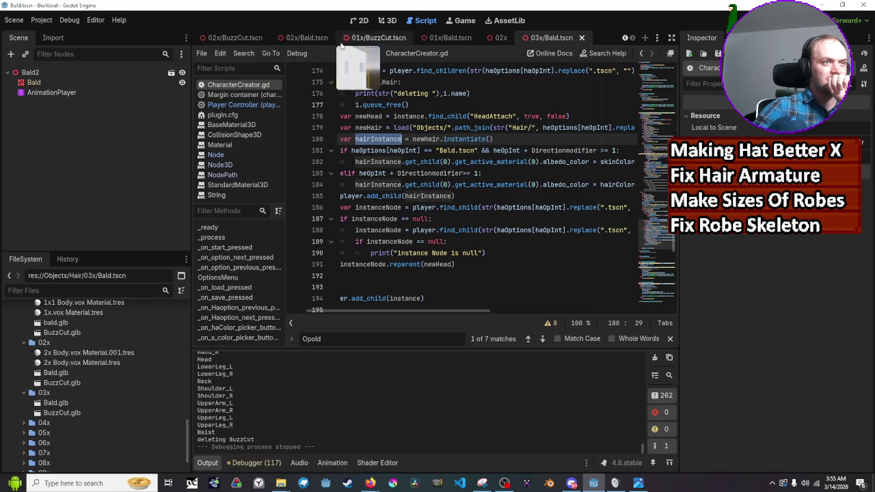
scroll(437, 273, "down", 2)
scroll(437, 274, "up", 2)
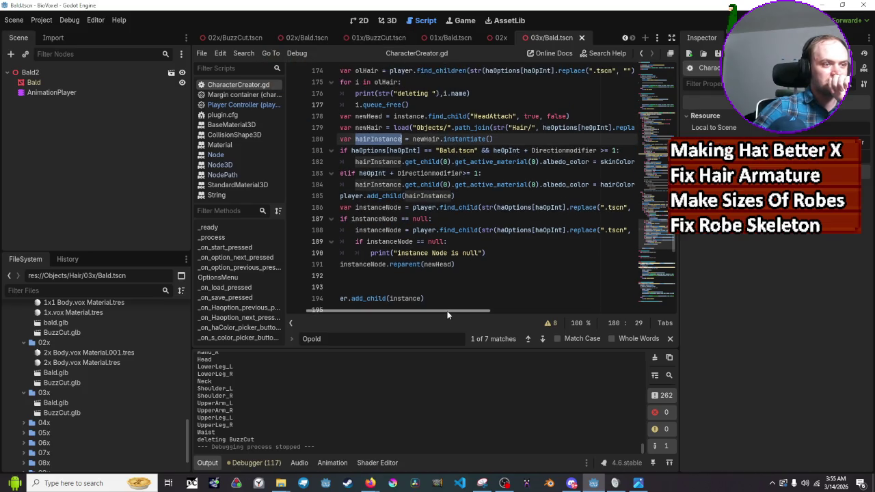
left_click_drag(448, 315, 428, 315)
mouse_move(422, 299)
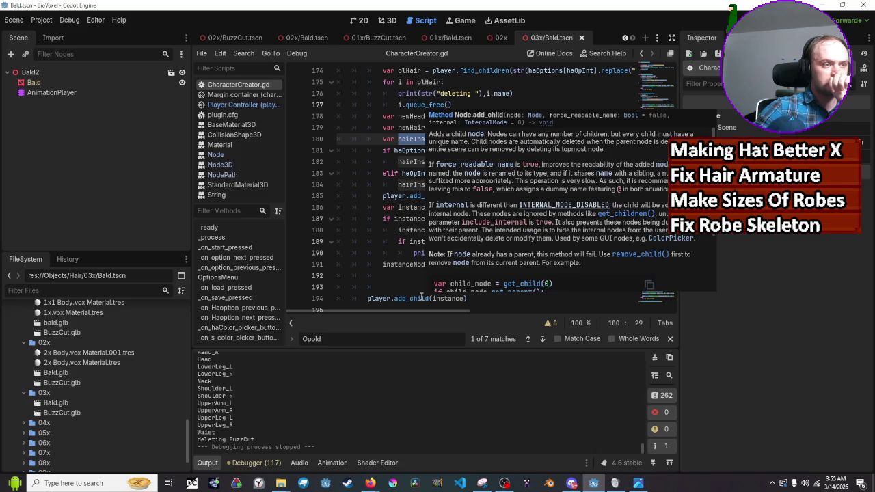
mouse_move(448, 301)
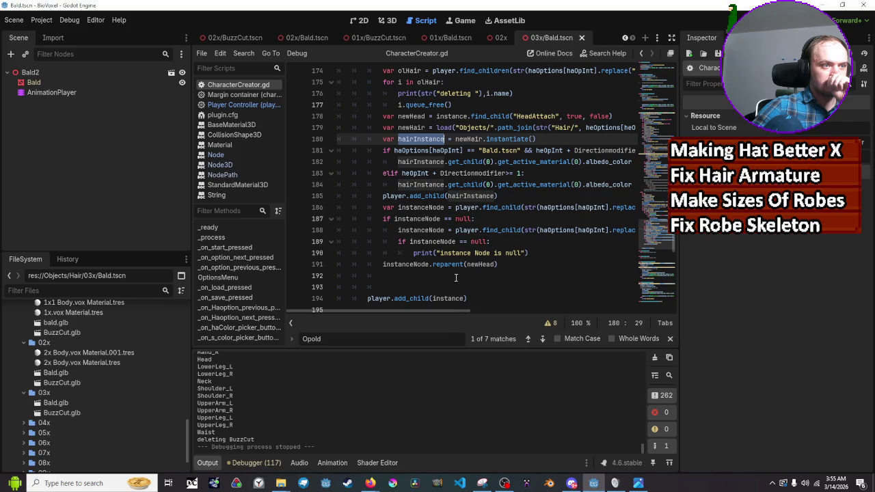
mouse_move(470, 233)
scroll(470, 232, "up", 2)
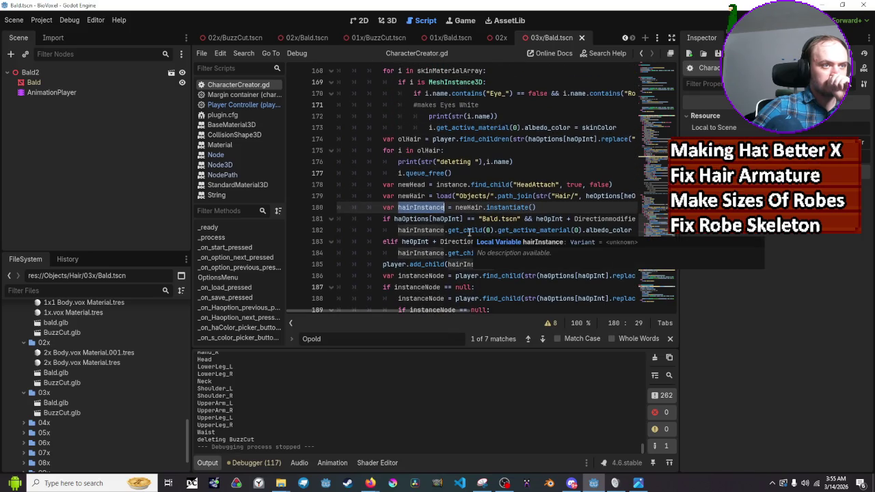
left_click(414, 185)
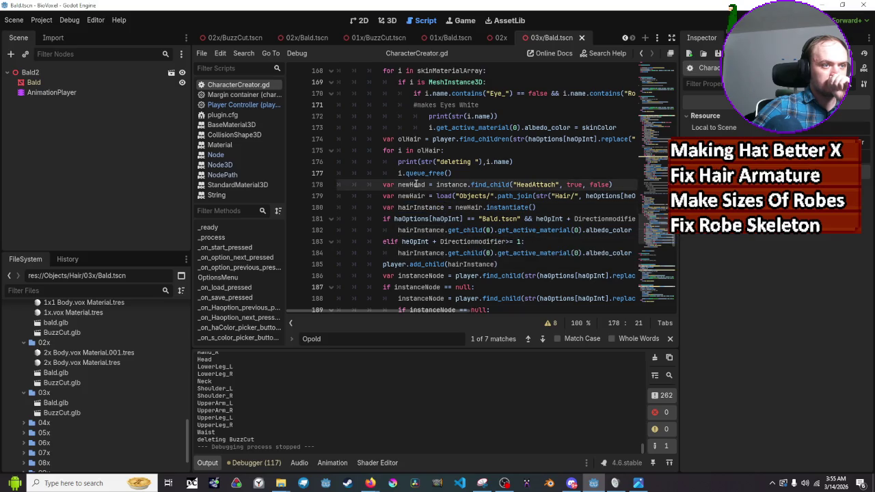
scroll(416, 185, "down", 3)
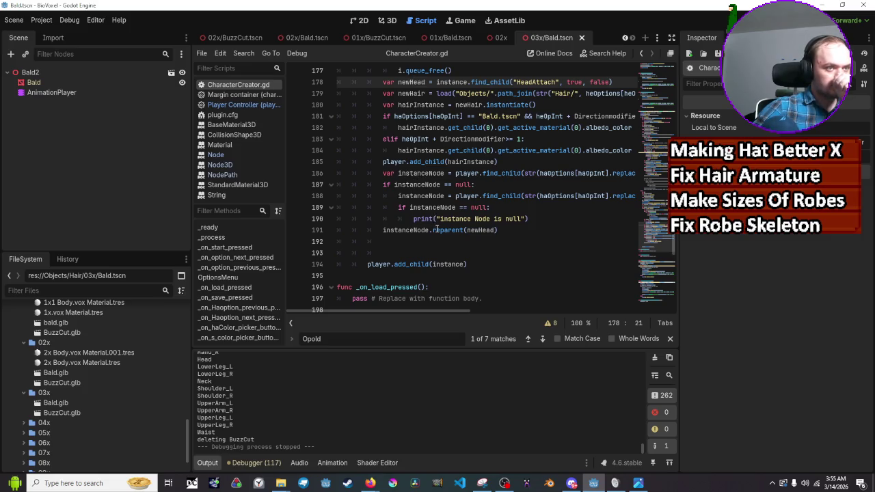
mouse_move(436, 230)
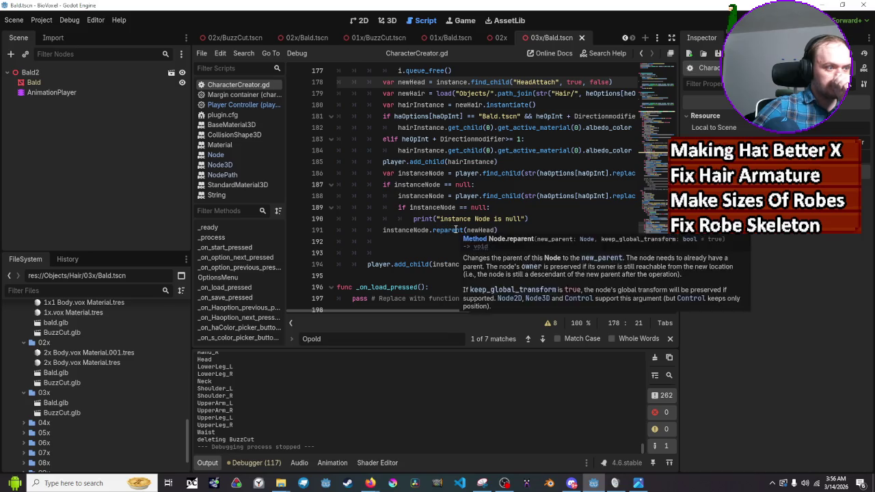
scroll(445, 230, "up", 2)
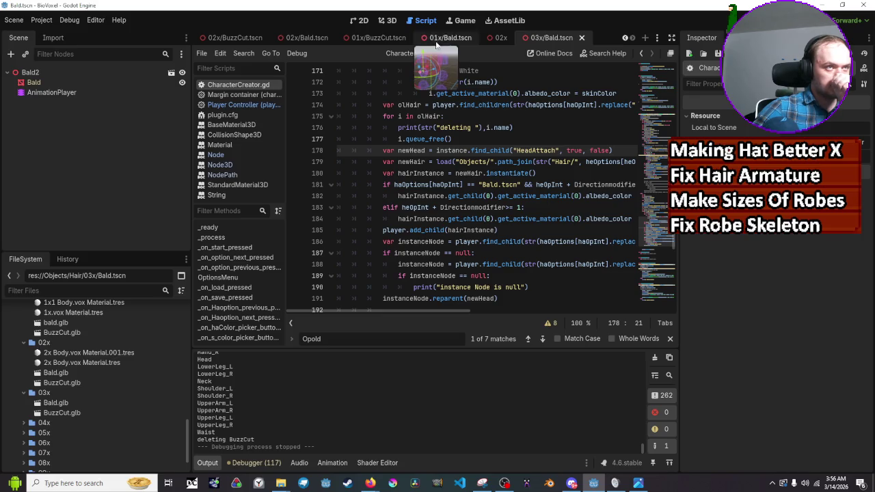
mouse_move(291, 39)
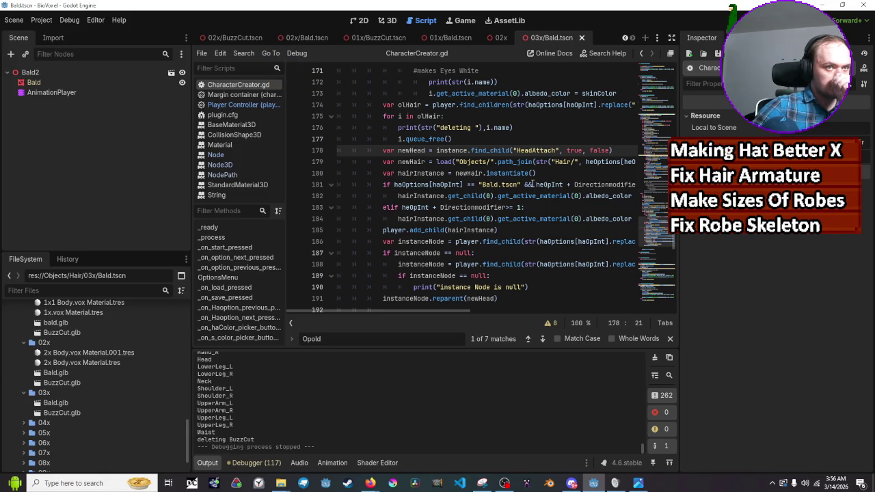
scroll(533, 202, "down", 1)
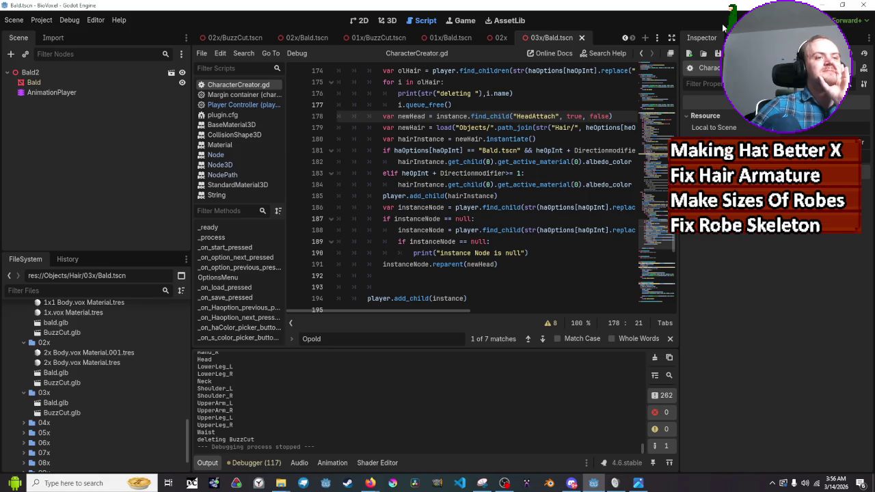
mouse_move(526, 205)
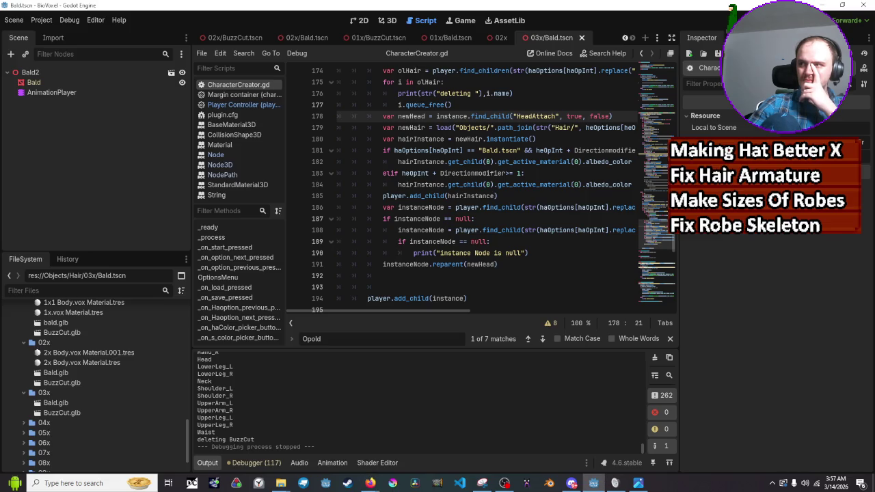
Inspect the reparent call on line 191 and open the Node class reference from its documentation popup
left_click(577, 241)
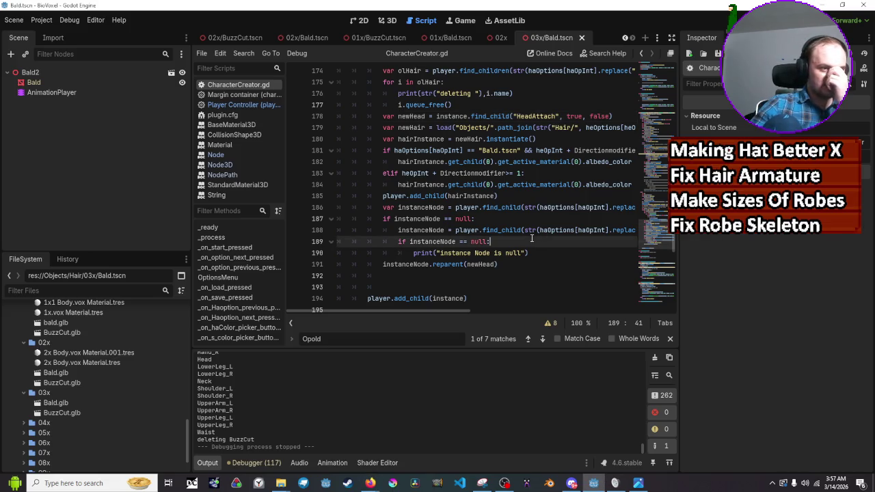
scroll(577, 272, "up", 1)
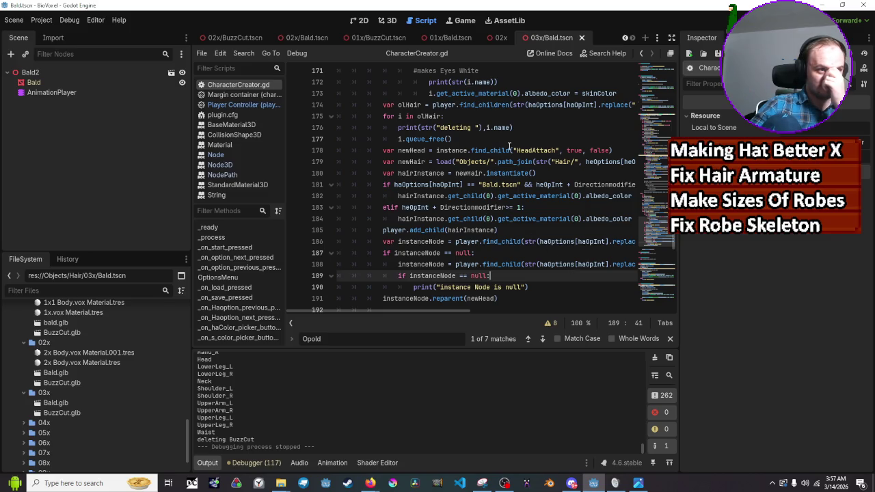
scroll(510, 145, "down", 1)
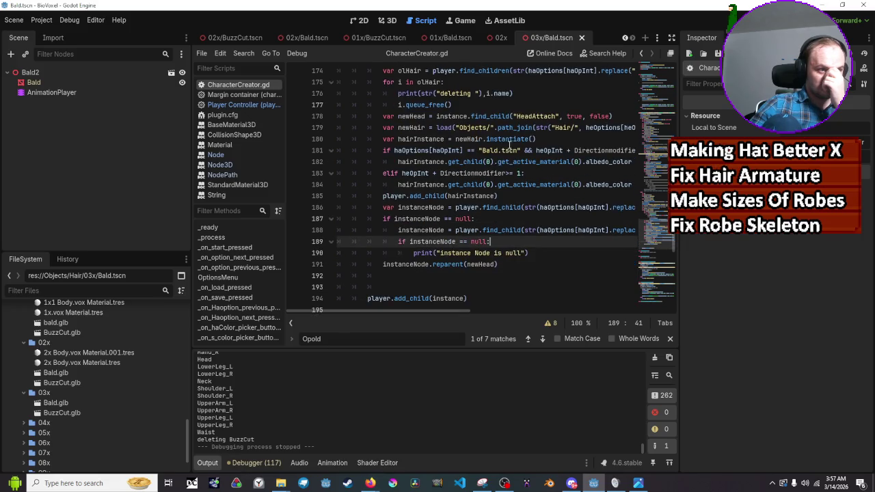
double_click(456, 265)
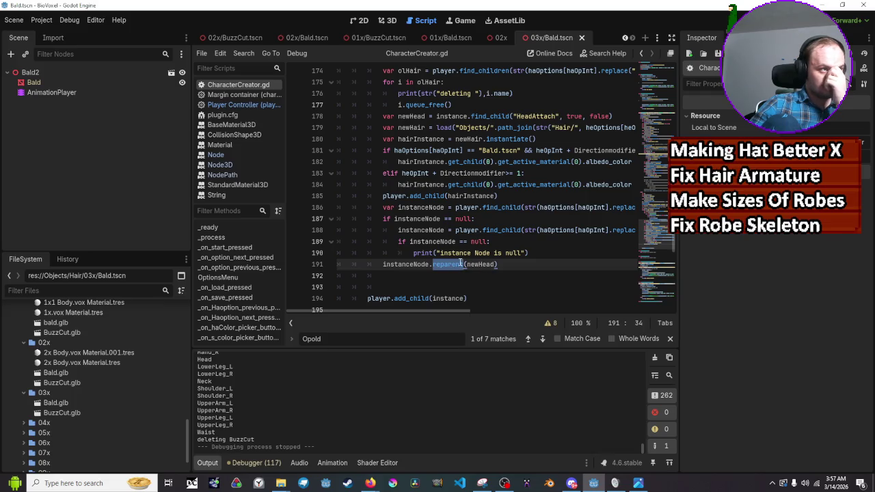
right_click(457, 263)
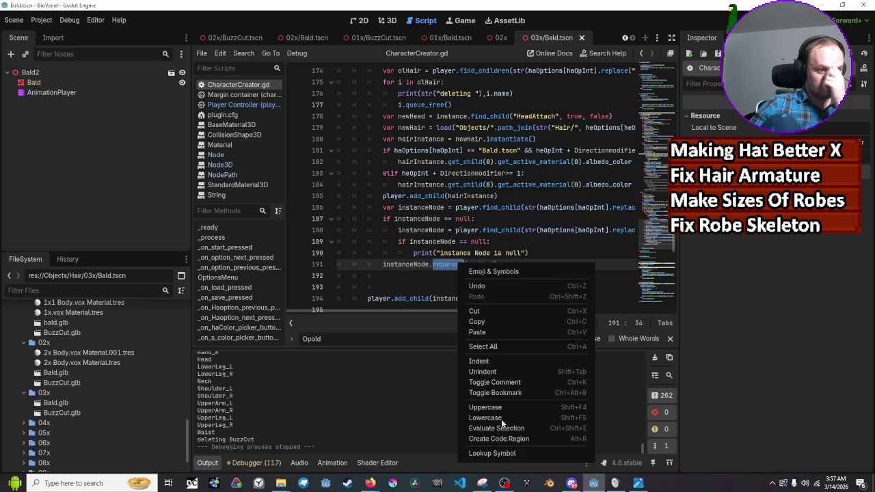
left_click(446, 276)
triple_click(446, 266)
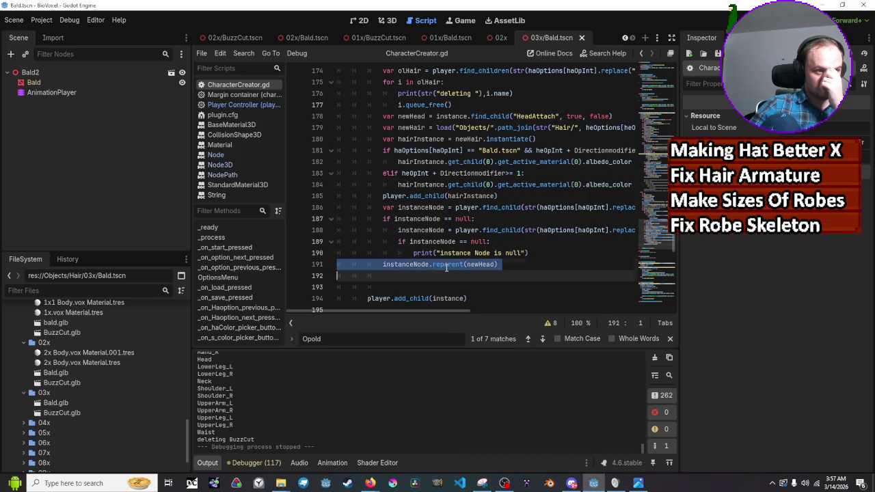
left_click(446, 268)
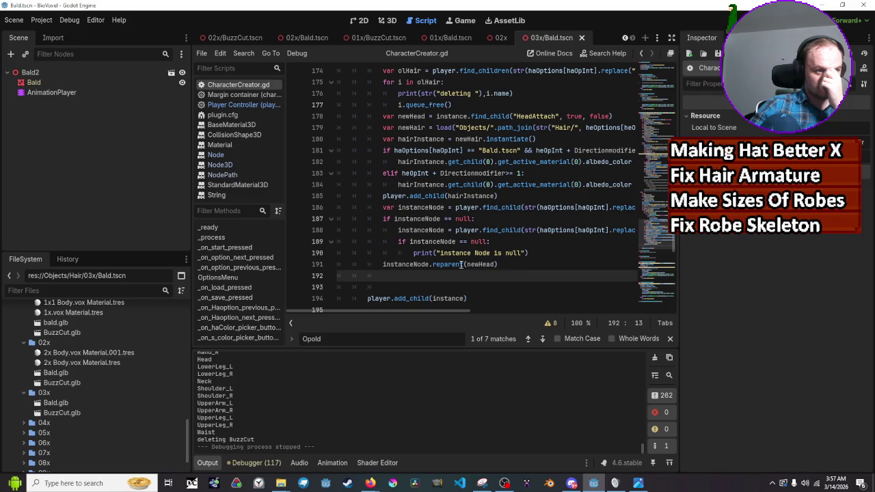
mouse_move(461, 267)
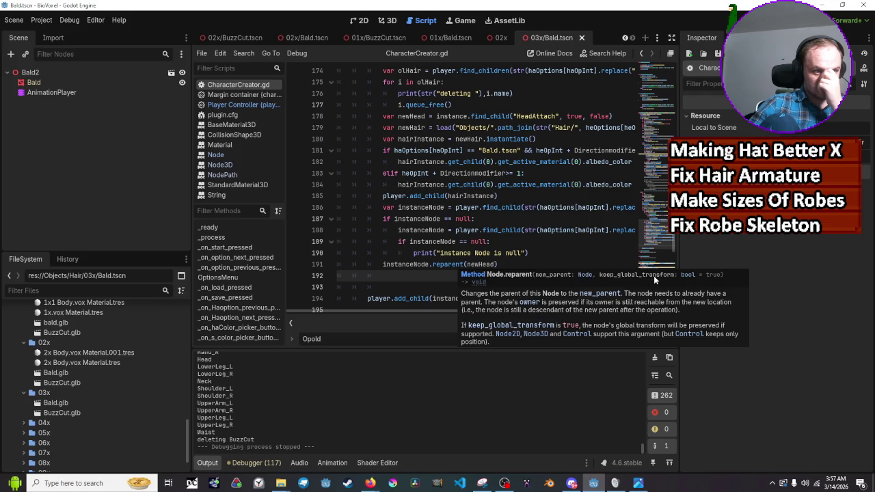
left_click(510, 277)
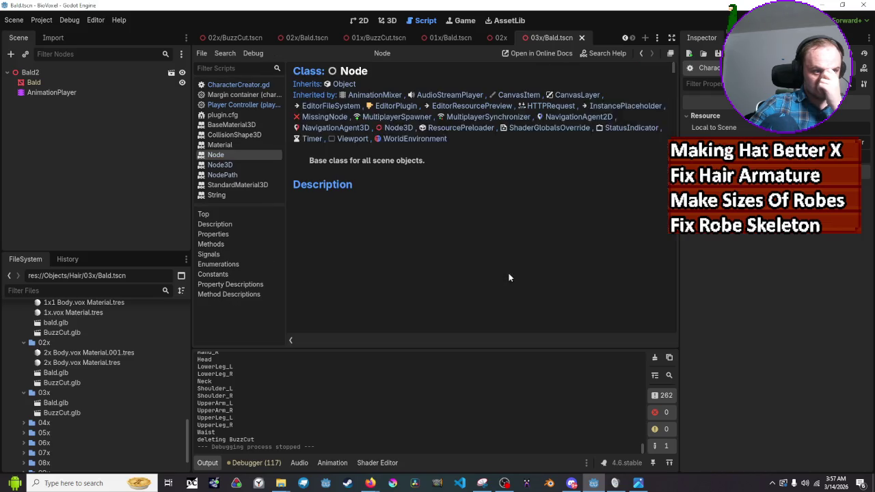
Read the reparent method description in the Node reference, then run the game with F5
scroll(487, 228, "down", 10)
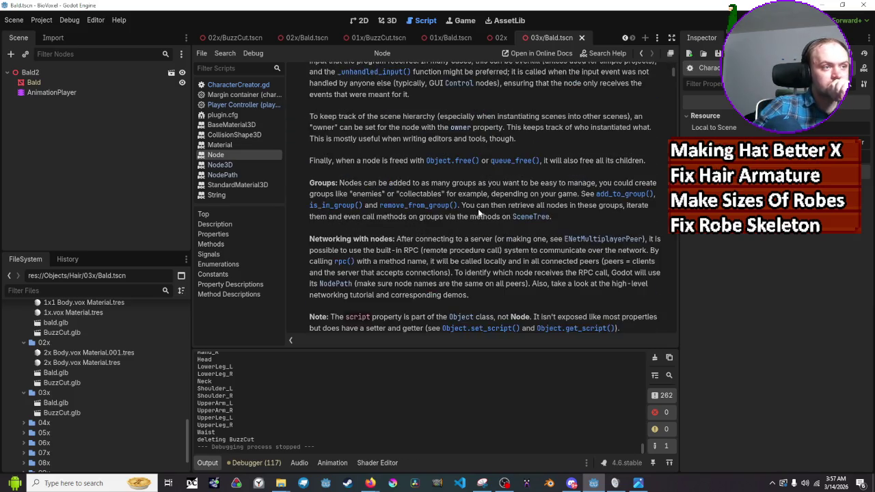
scroll(479, 211, "down", 10)
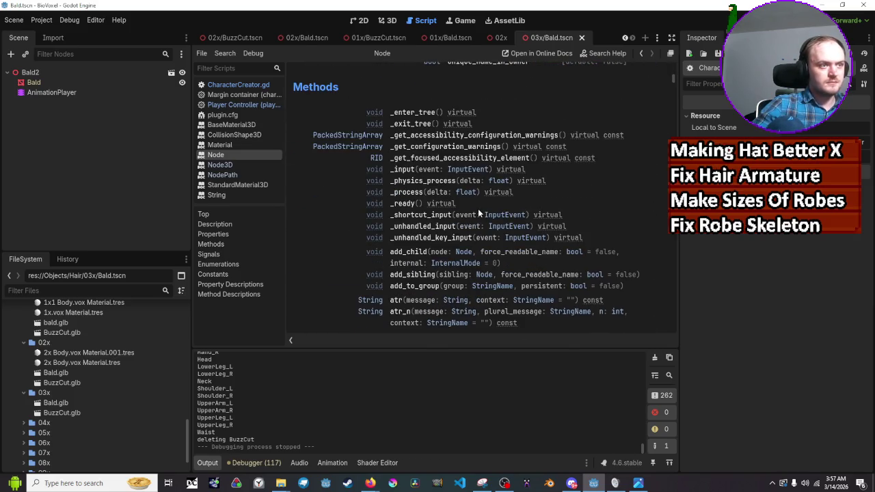
scroll(450, 197, "down", 10)
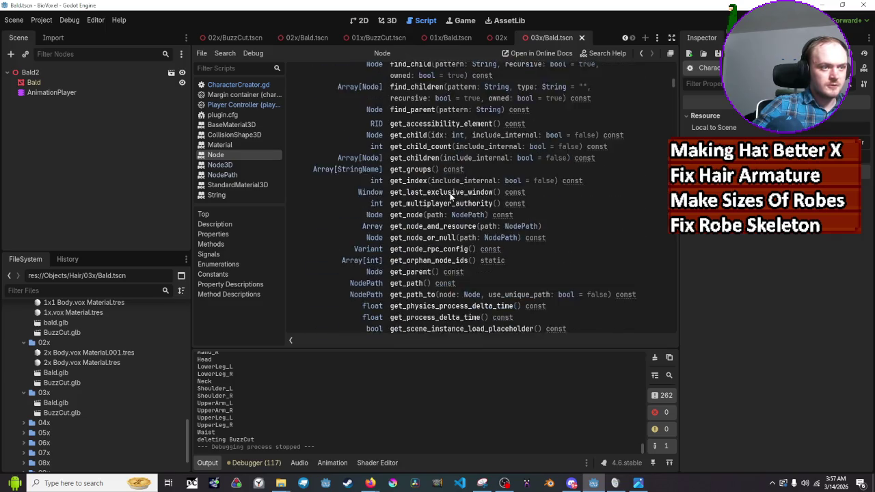
scroll(450, 197, "down", 10)
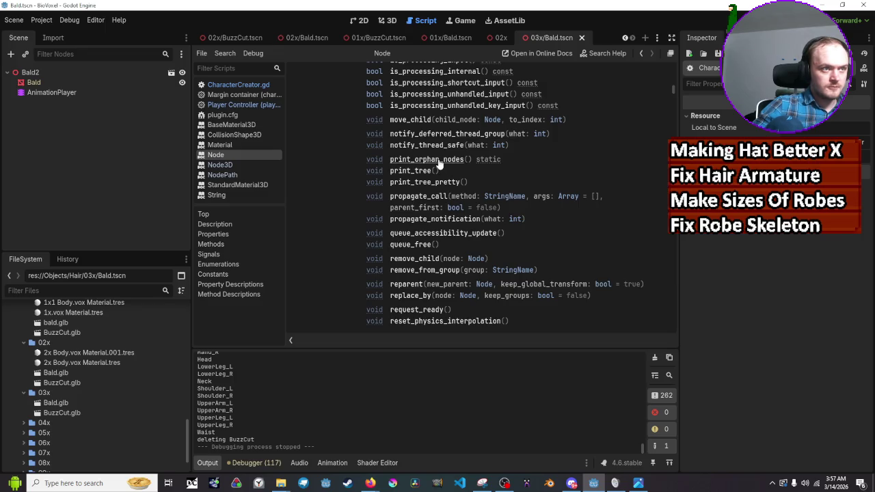
scroll(431, 169, "down", 3)
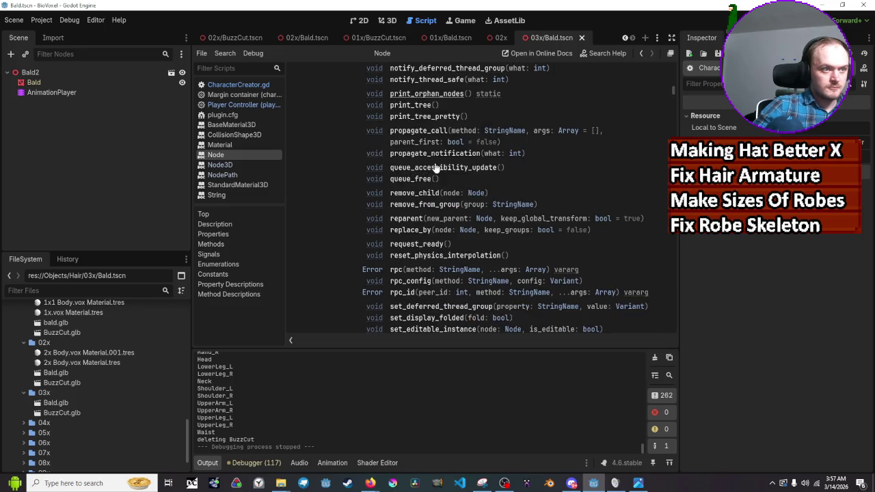
scroll(426, 249, "down", 1)
scroll(426, 254, "down", 4)
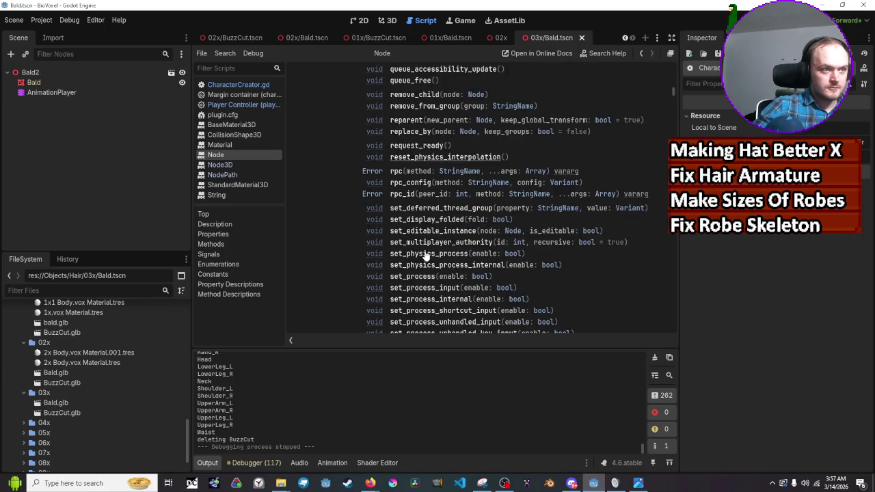
scroll(426, 257, "up", 3)
scroll(426, 256, "up", 1)
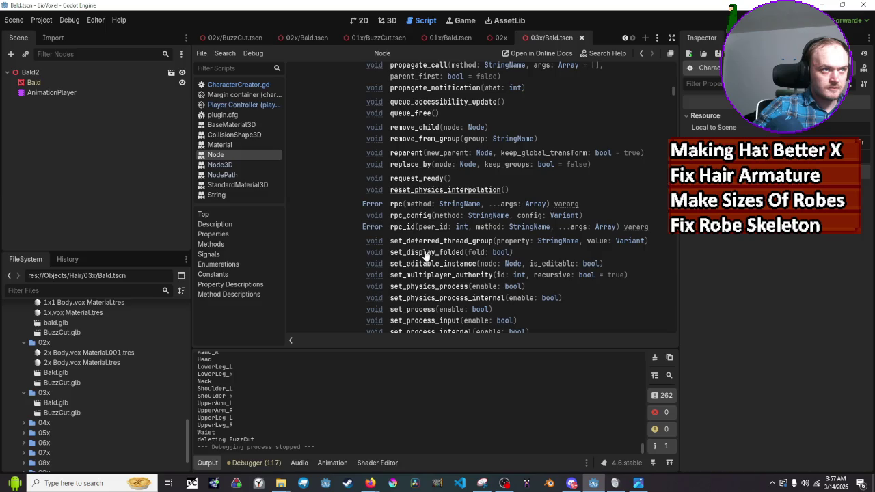
left_click(417, 152)
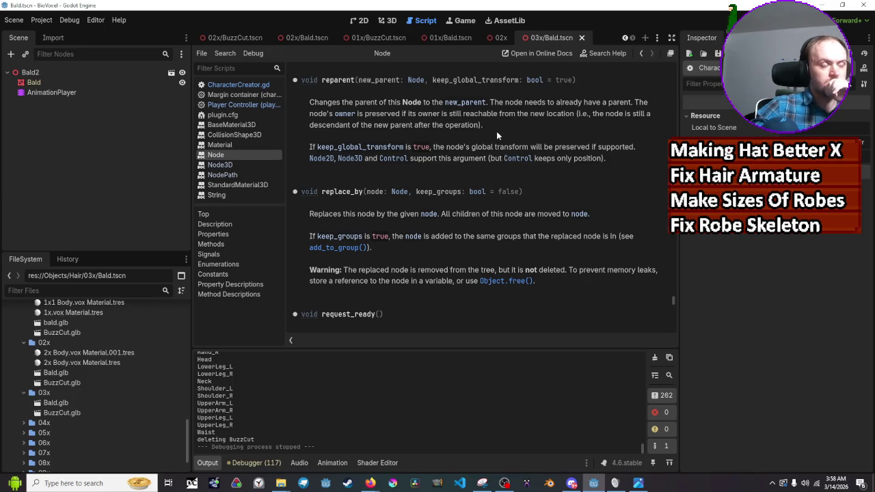
key("F5")
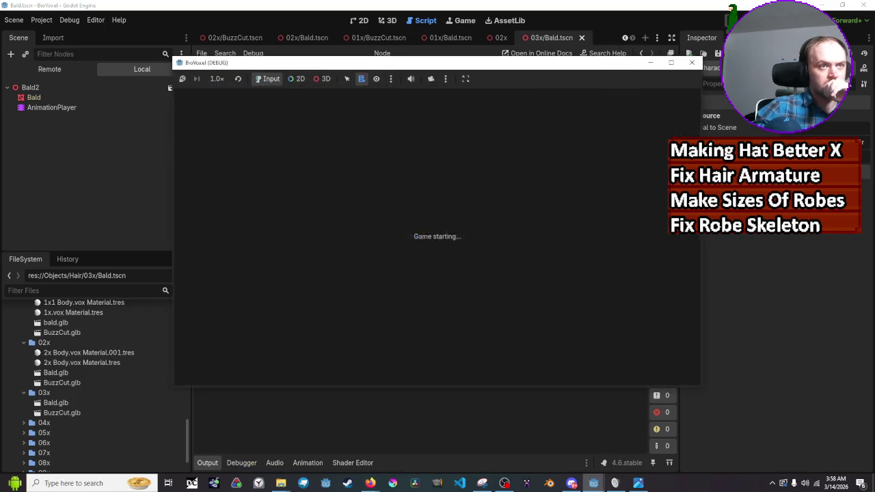
Cycle body heights 01x–03x and hair options repeatedly until the 'get_active_material' error hits line 184
left_click(630, 152)
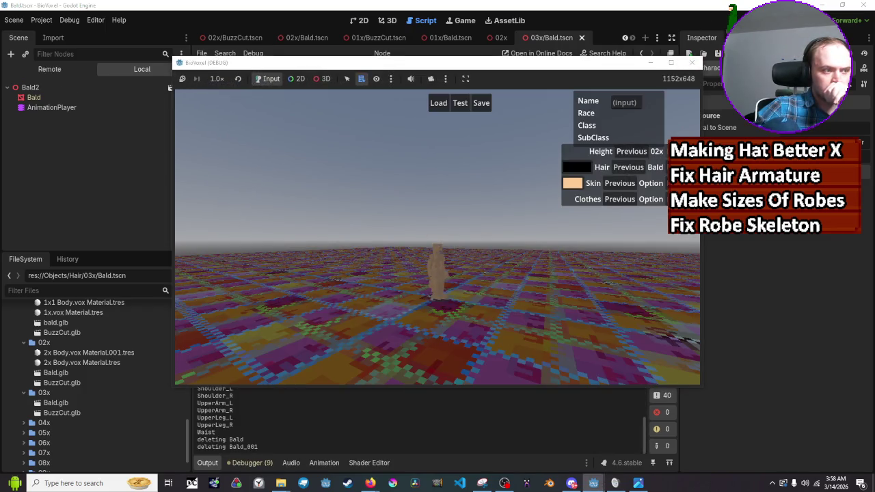
left_click(631, 151)
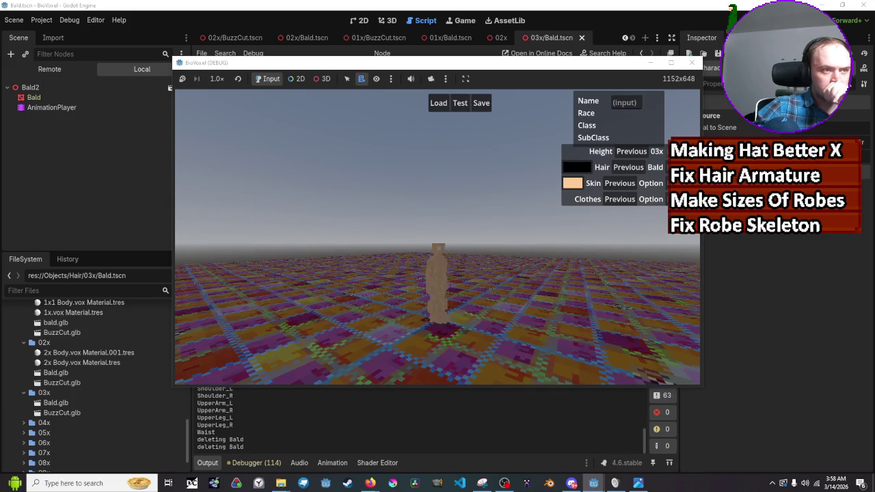
left_click(658, 166)
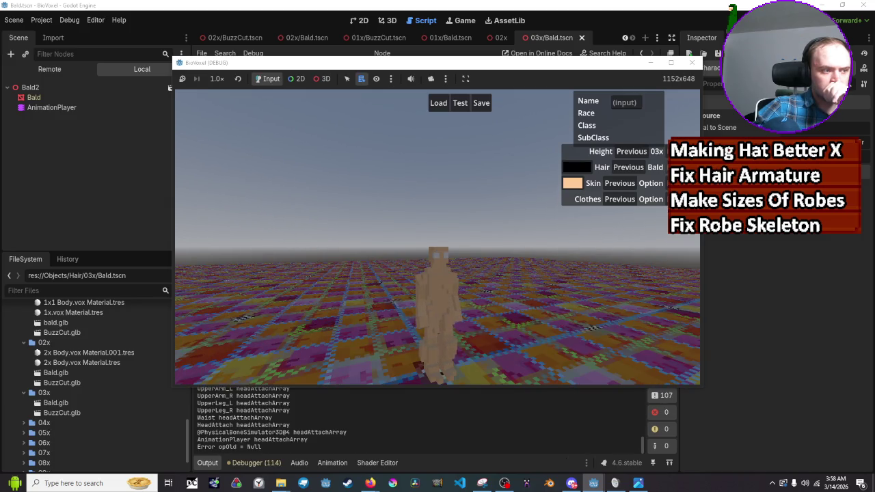
left_click(644, 155)
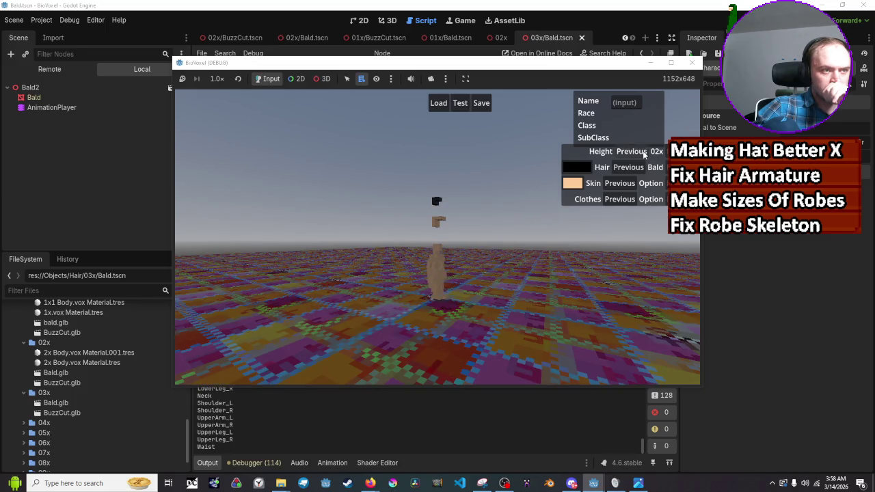
left_click(644, 155)
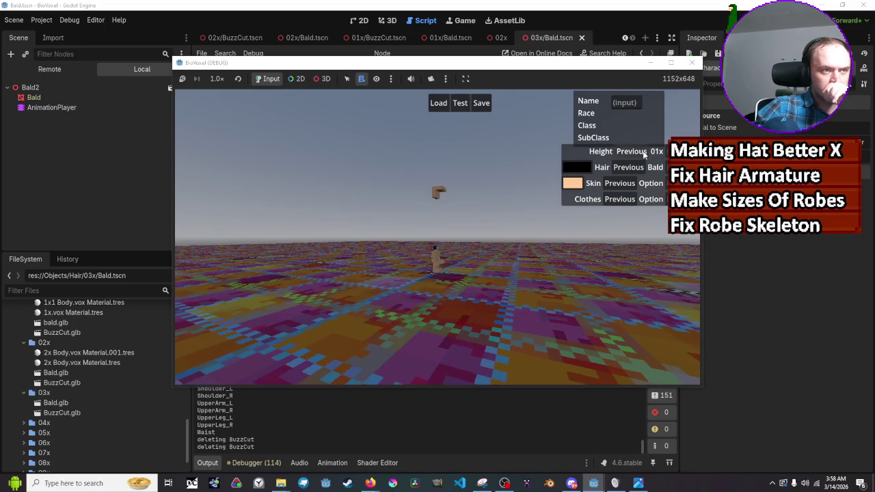
left_click(644, 155)
left_click(643, 169)
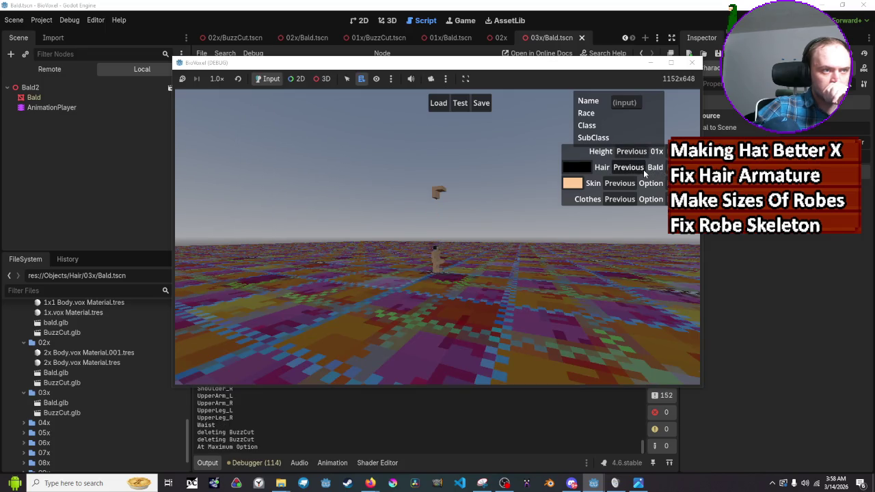
left_click(644, 169)
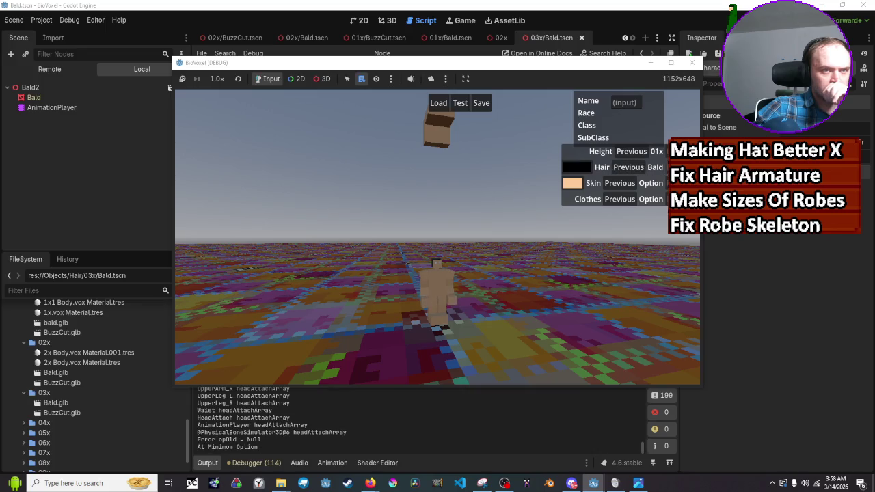
left_click(667, 152)
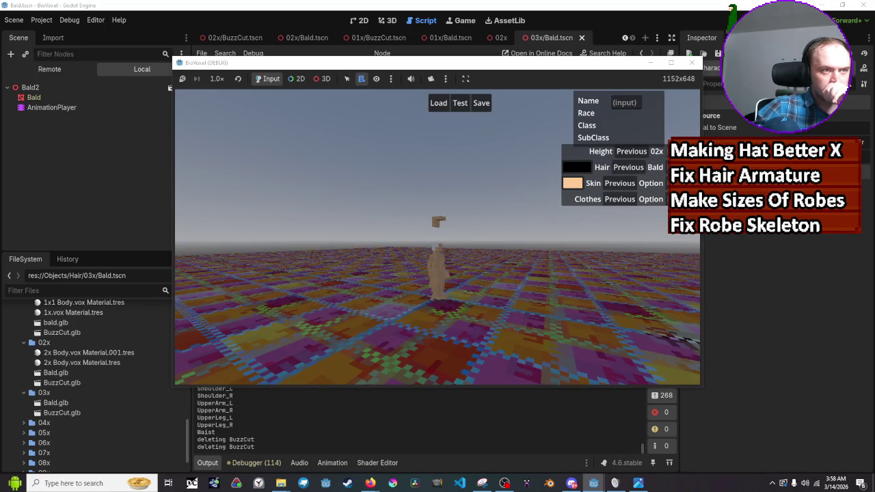
left_click(668, 151)
left_click(643, 152)
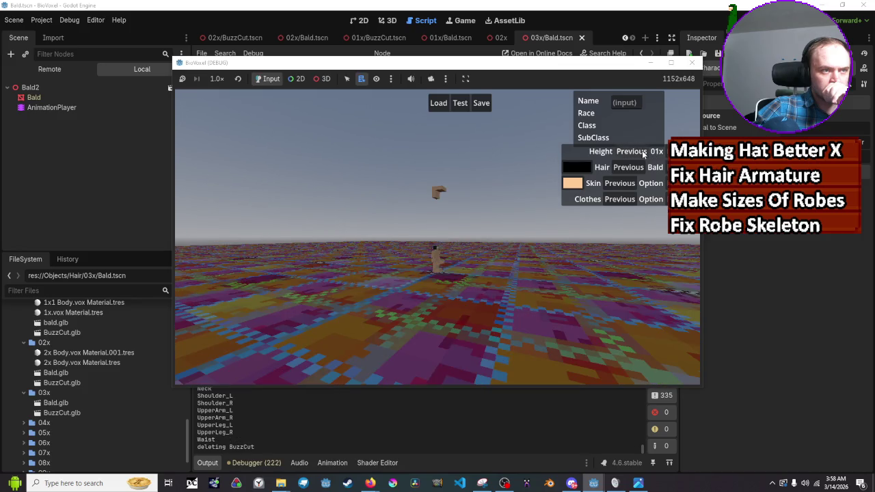
left_click(643, 151)
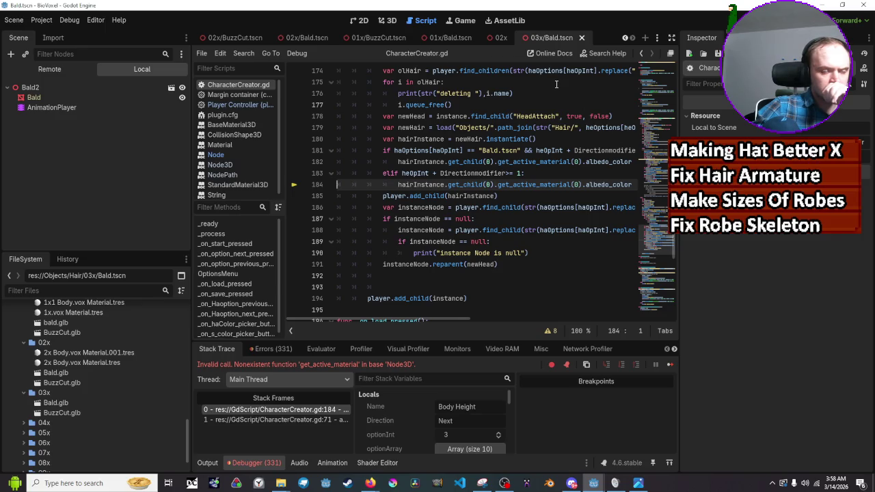
Stop the crashed game with F8, review the reparent code, and show the Output log
key("F8")
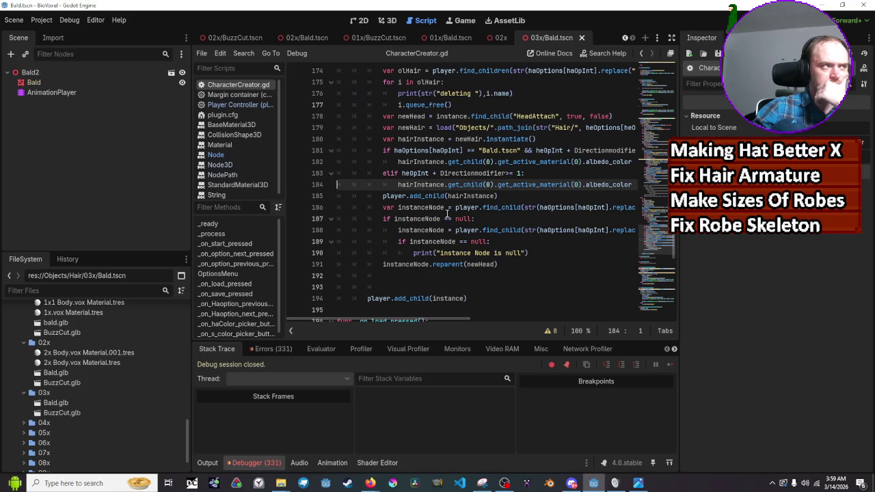
scroll(326, 268, "up", 1)
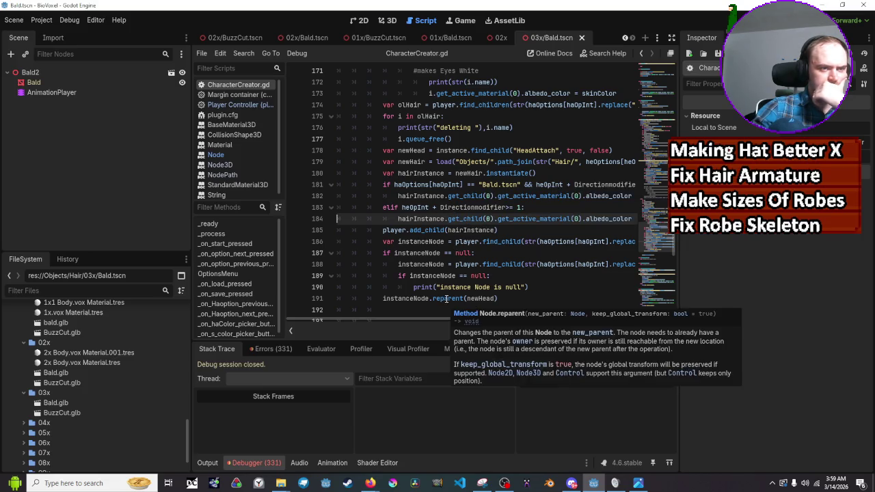
left_click(208, 463)
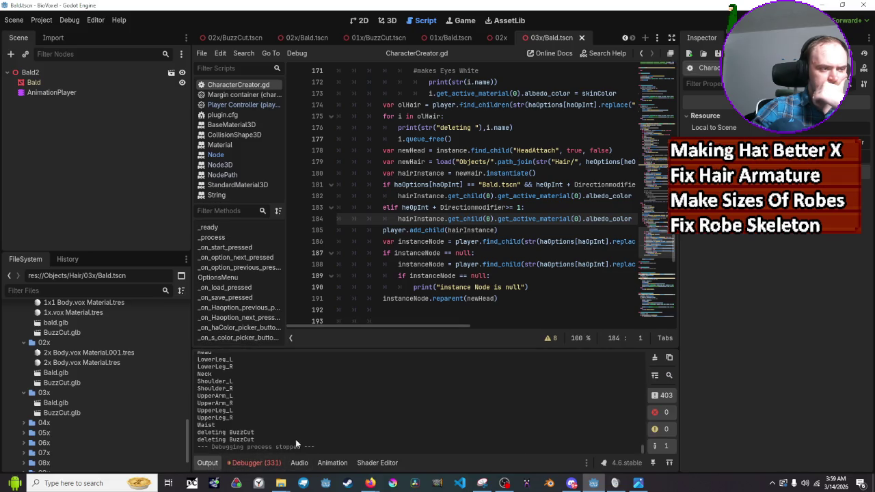
scroll(297, 430, "down", 4)
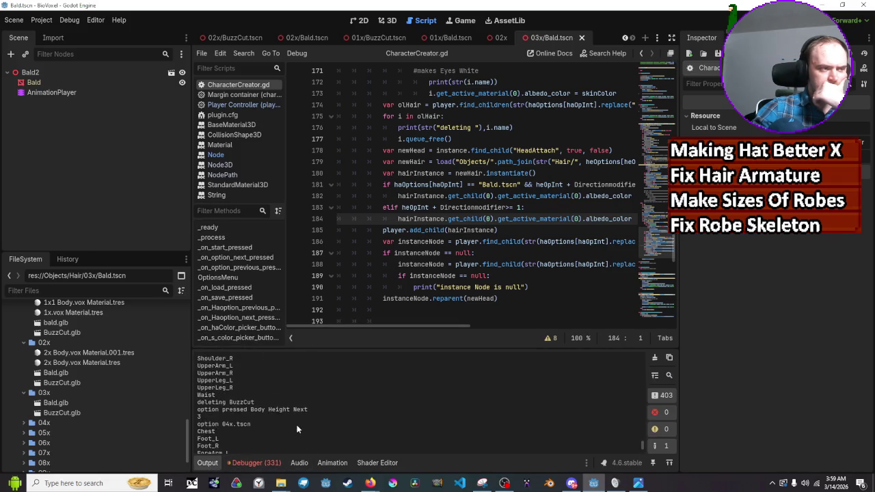
scroll(298, 413, "down", 2)
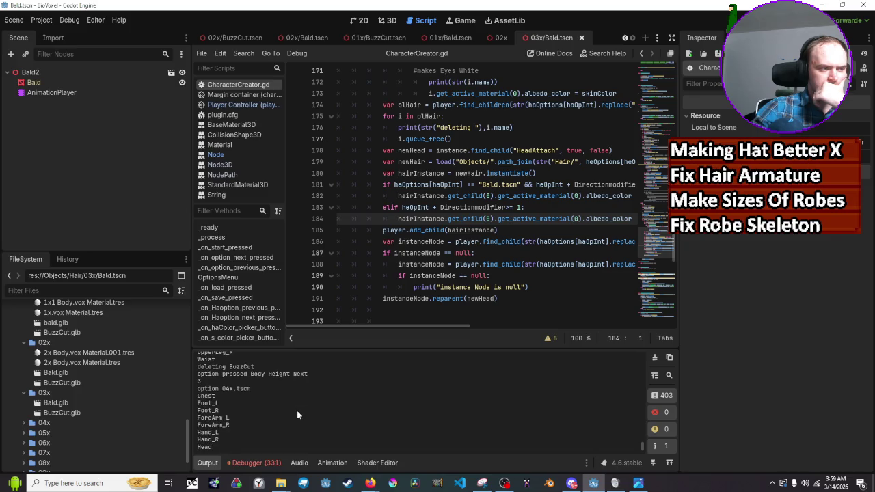
scroll(297, 414, "up", 5)
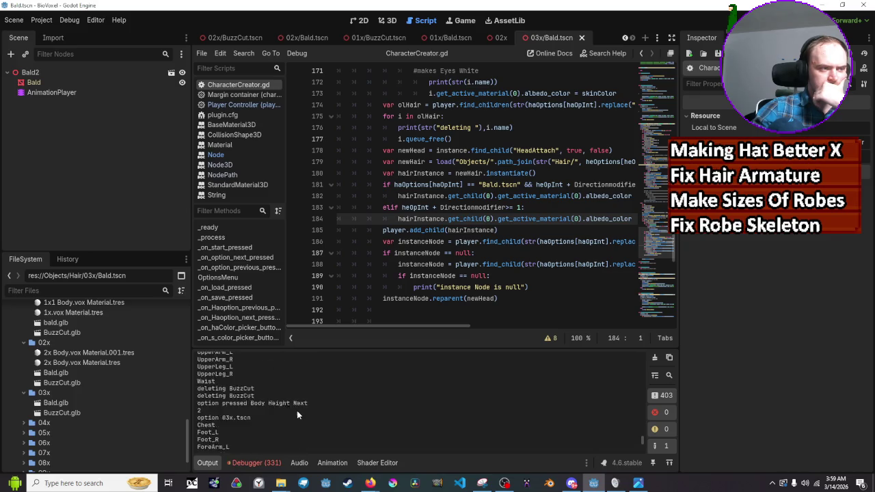
scroll(297, 411, "down", 4)
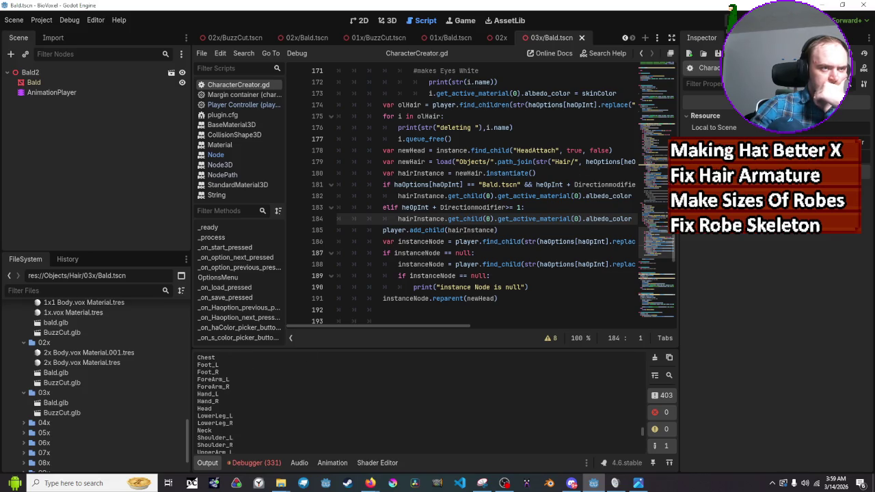
scroll(541, 168, "up", 2)
scroll(540, 167, "down", 2)
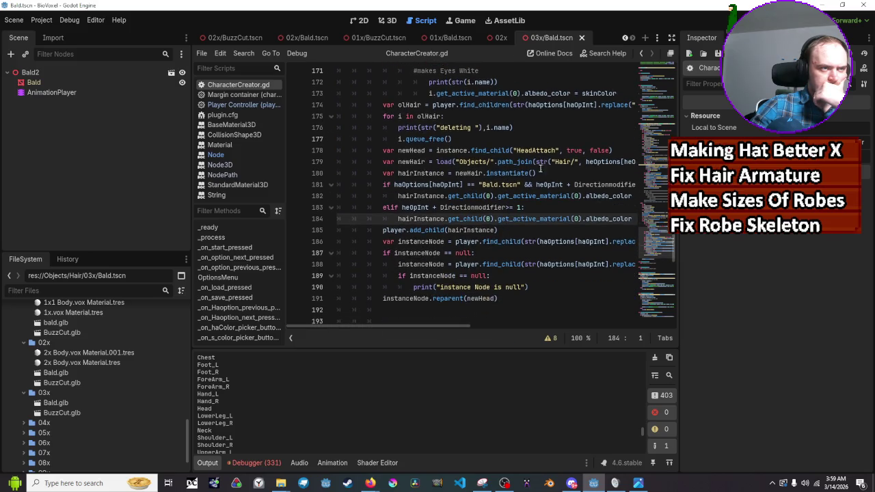
left_click(517, 124)
scroll(517, 134, "up", 1)
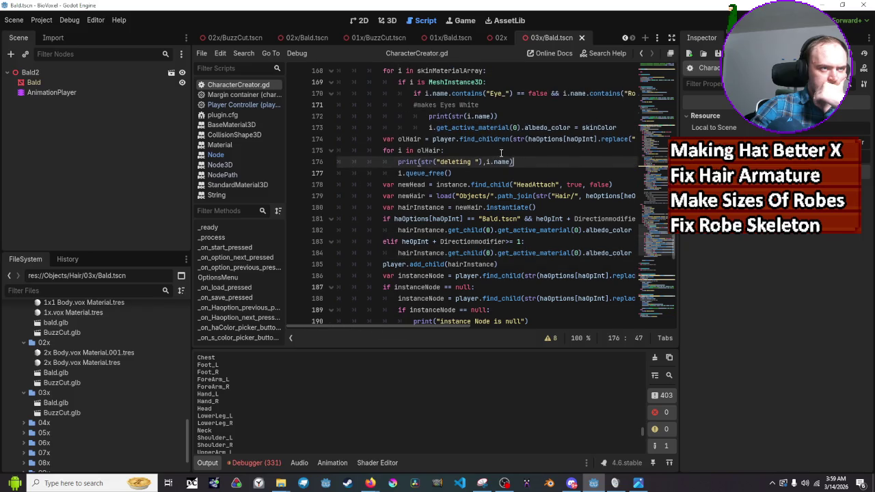
key("Up")
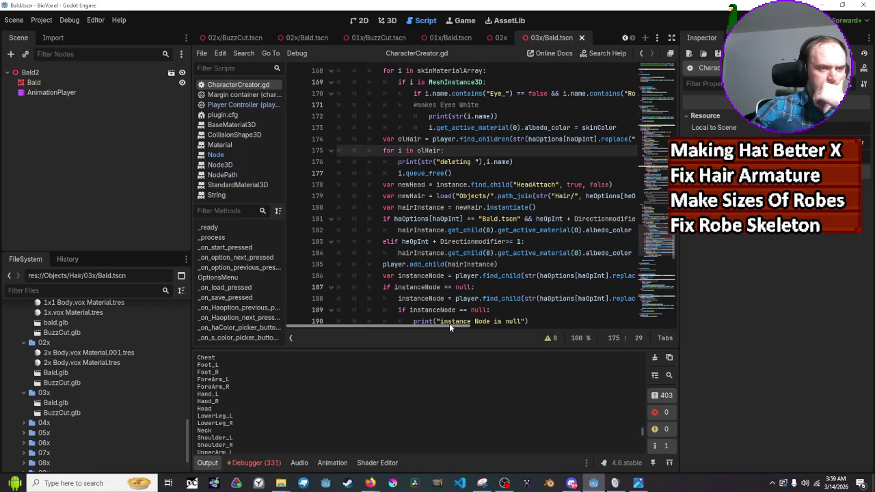
left_click_drag(450, 325, 467, 324)
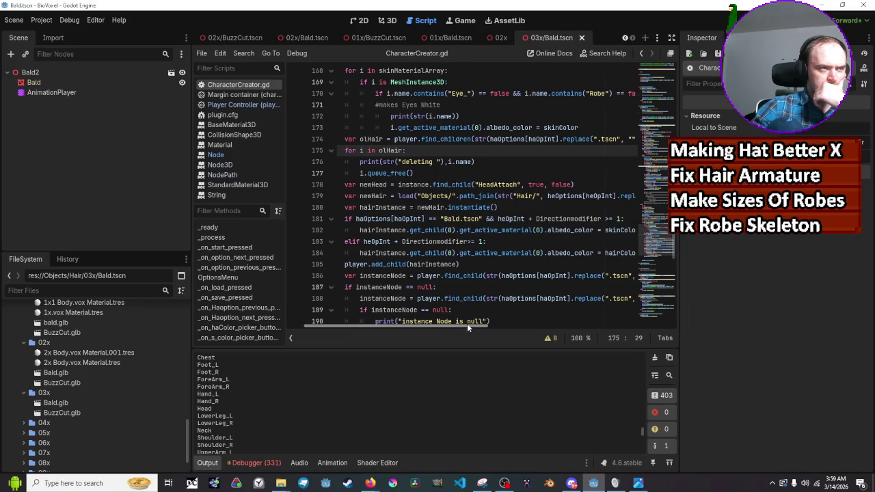
scroll(486, 184, "up", 1)
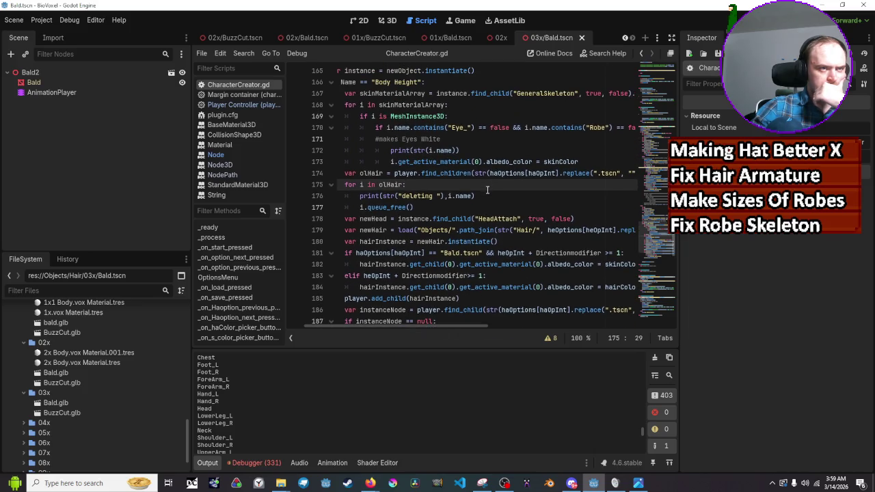